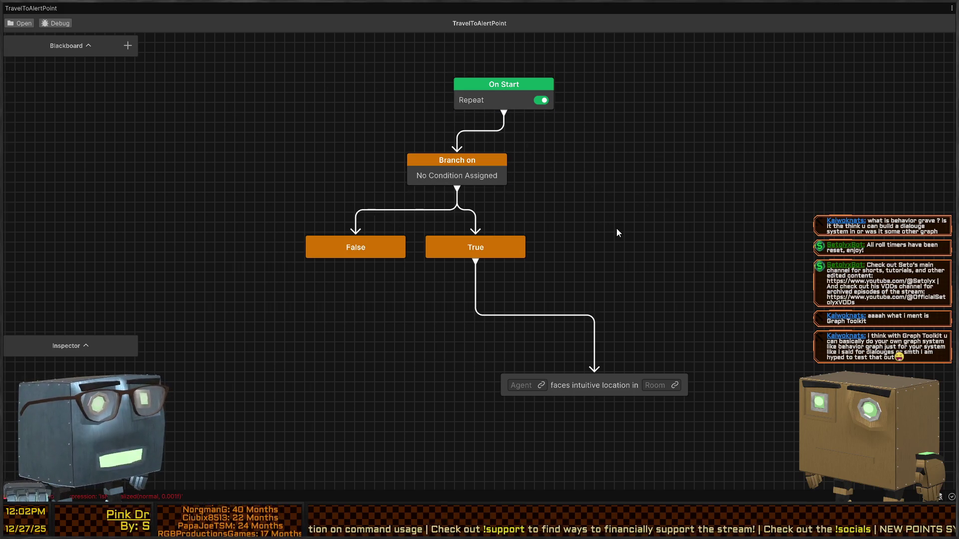
Delete the Agent faces location, Branch, False and True nodes, leaving only On Start.
drag(573, 206, 614, 213)
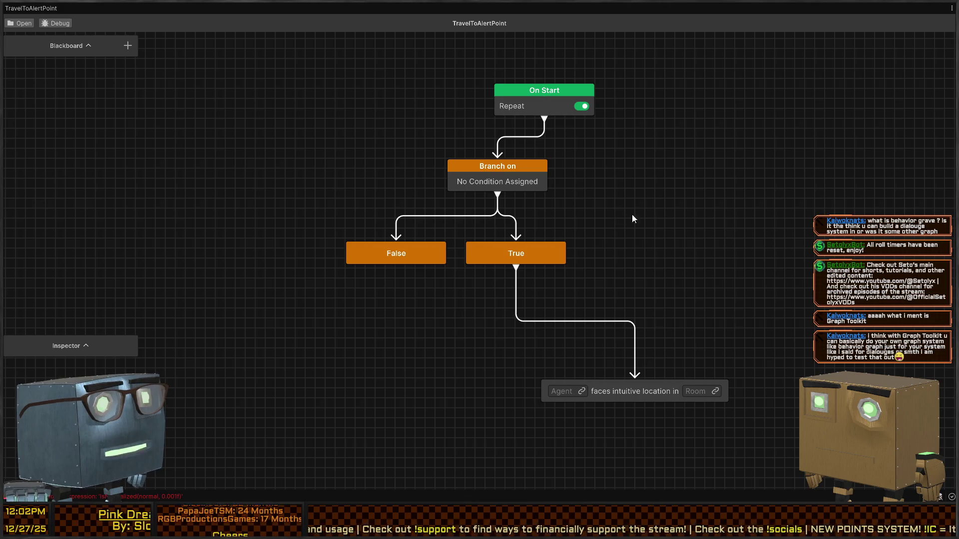
click(644, 392)
mouse_move(744, 160)
mouse_down()
mouse_move(604, 212)
mouse_move(355, 328)
mouse_up()
key(Delete)
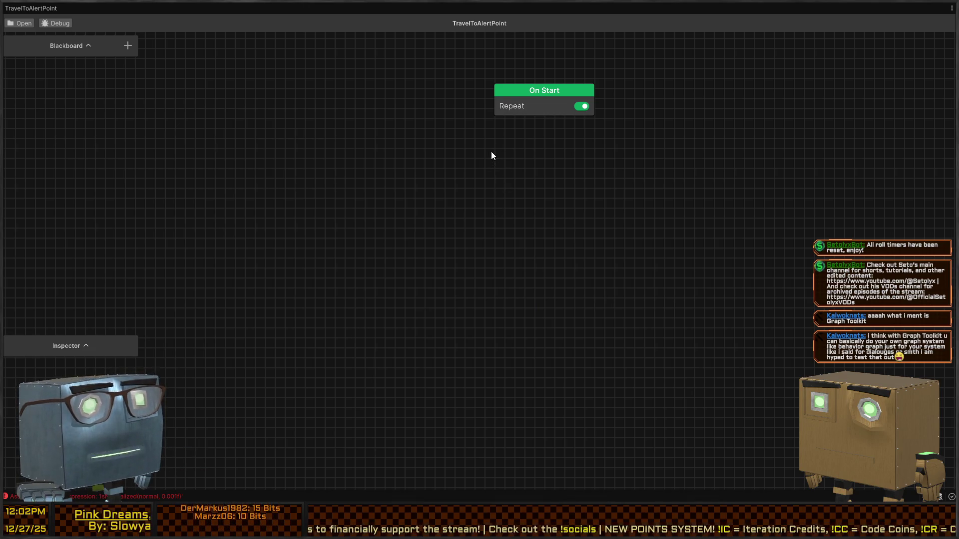
Move the On Start node near the top of the canvas.
drag(521, 164, 525, 93)
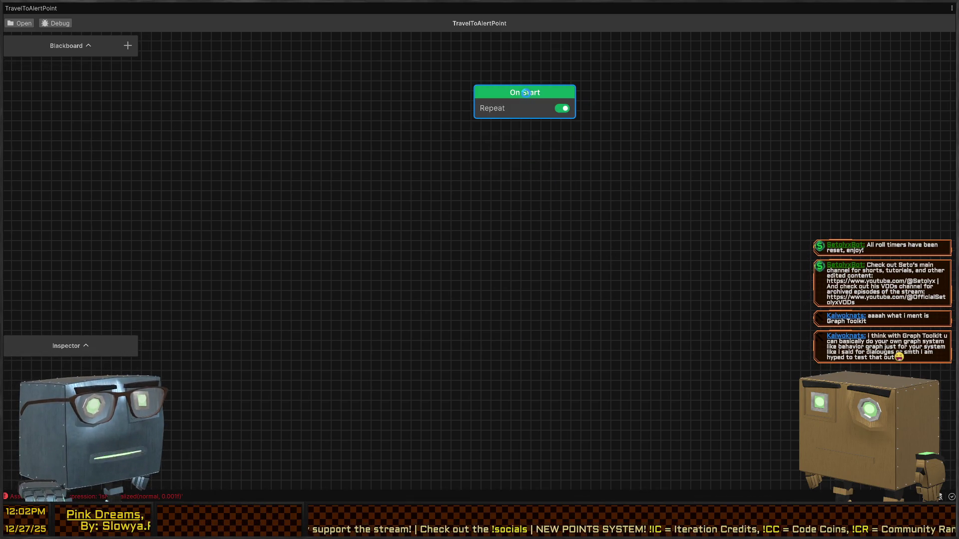
mouse_move(535, 163)
mouse_down()
mouse_move(507, 178)
mouse_move(508, 154)
mouse_up()
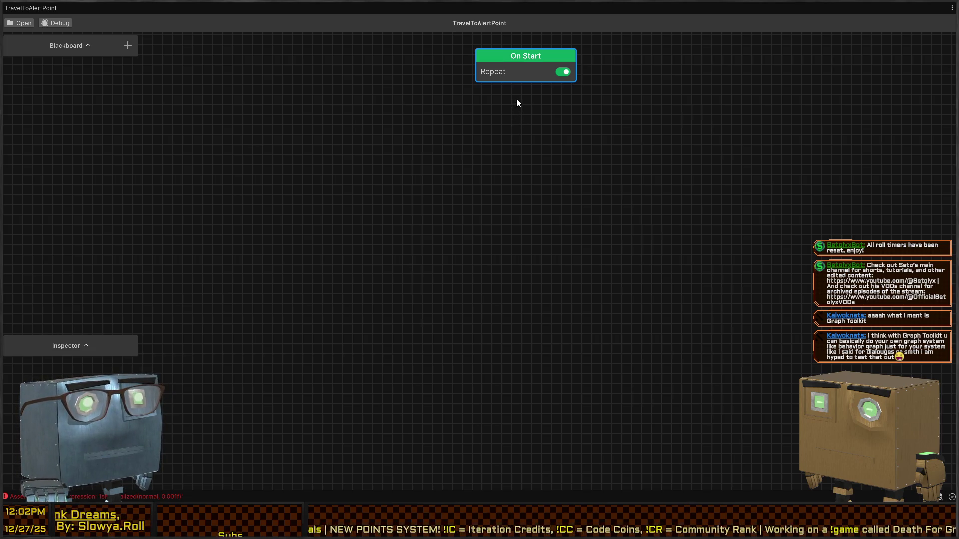
mouse_move(67, 345)
mouse_down()
mouse_move(43, 342)
mouse_move(46, 91)
mouse_move(31, 73)
mouse_up()
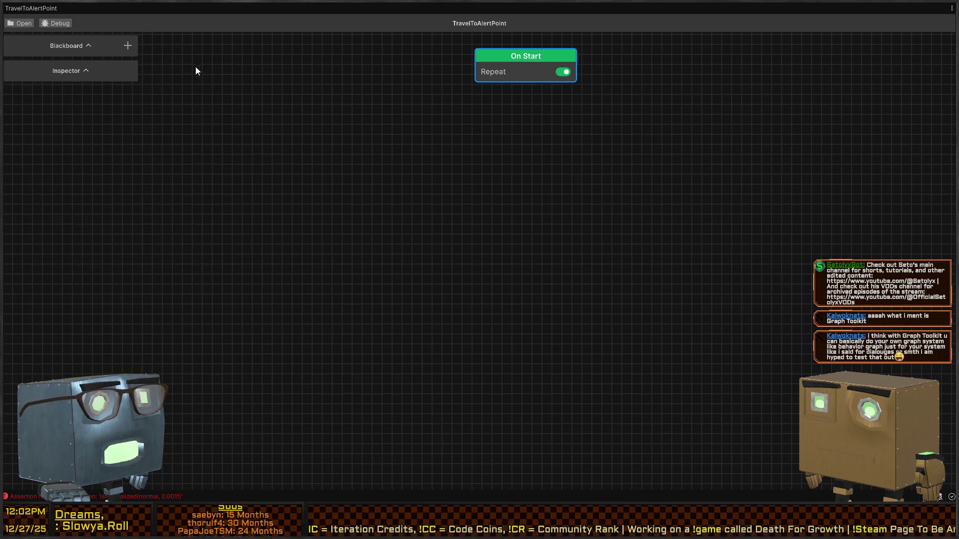
Expand and heighten the Inspector and Blackboard panels, recentring On Start in the graph.
click(84, 70)
mouse_move(113, 106)
mouse_down()
mouse_move(65, 229)
mouse_move(58, 189)
mouse_move(49, 188)
mouse_up()
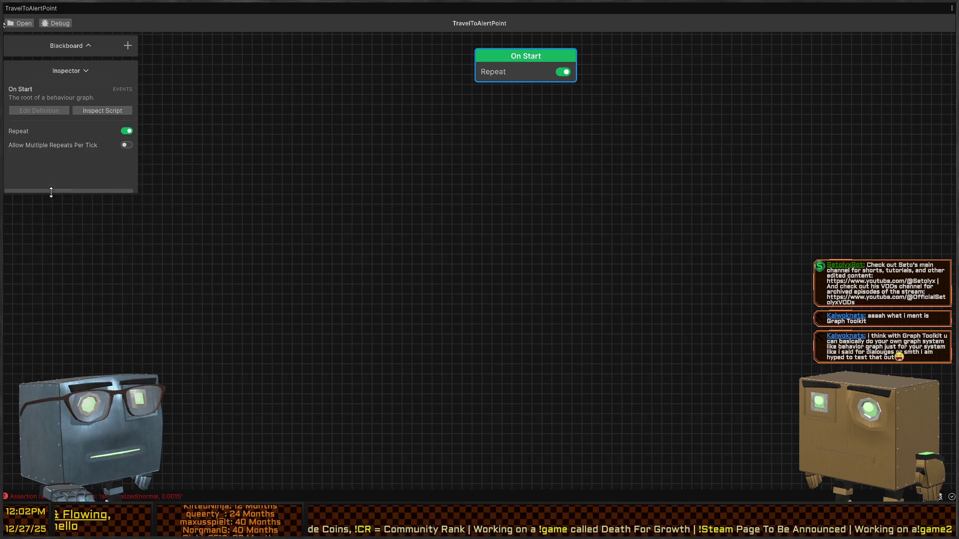
click(89, 47)
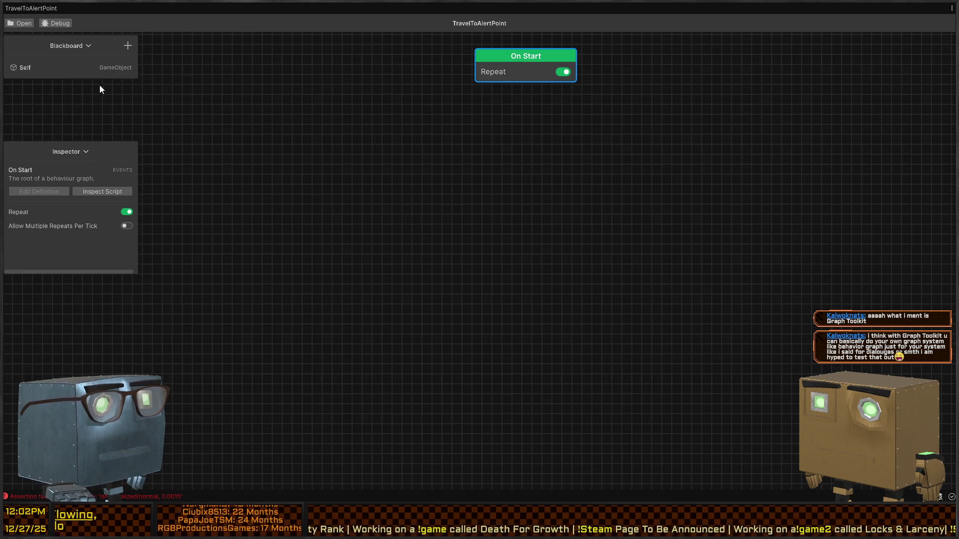
mouse_move(92, 78)
mouse_down()
mouse_move(56, 142)
mouse_move(95, 154)
mouse_move(85, 189)
mouse_up()
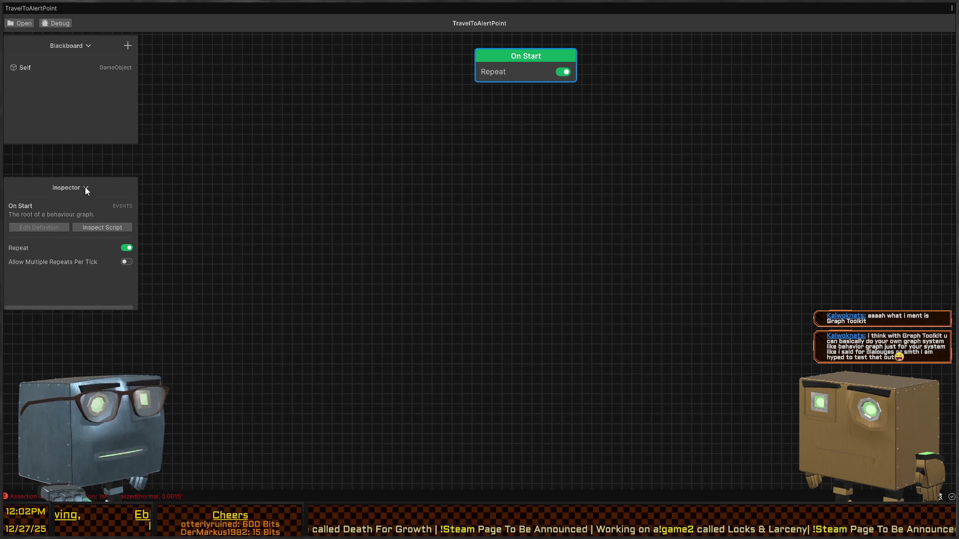
drag(94, 144, 83, 172)
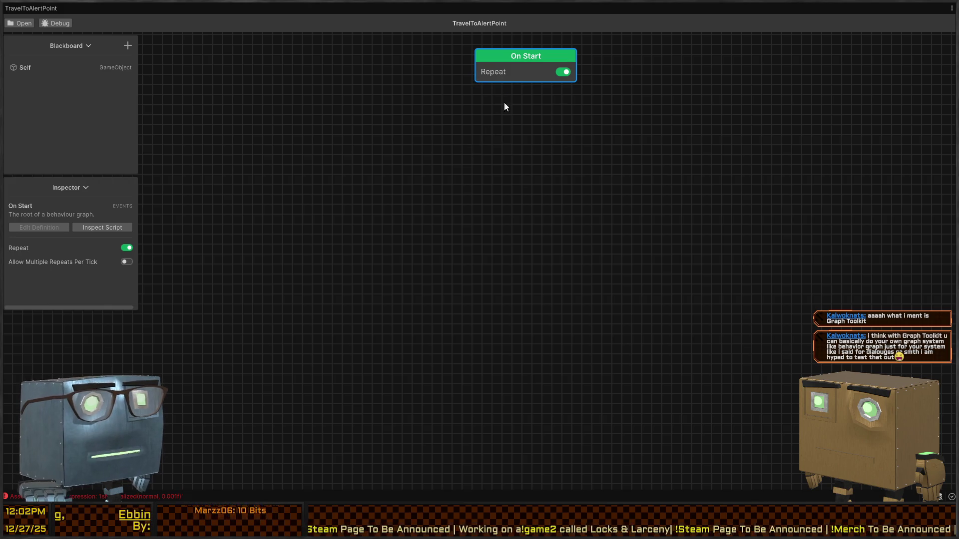
mouse_move(461, 154)
mouse_down()
mouse_move(462, 212)
mouse_move(527, 207)
mouse_move(507, 183)
mouse_up()
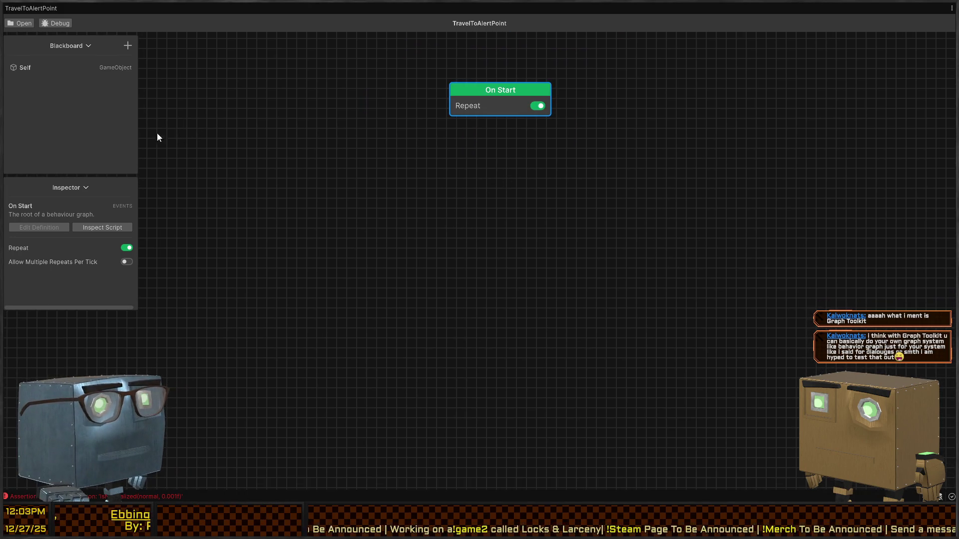
click(128, 46)
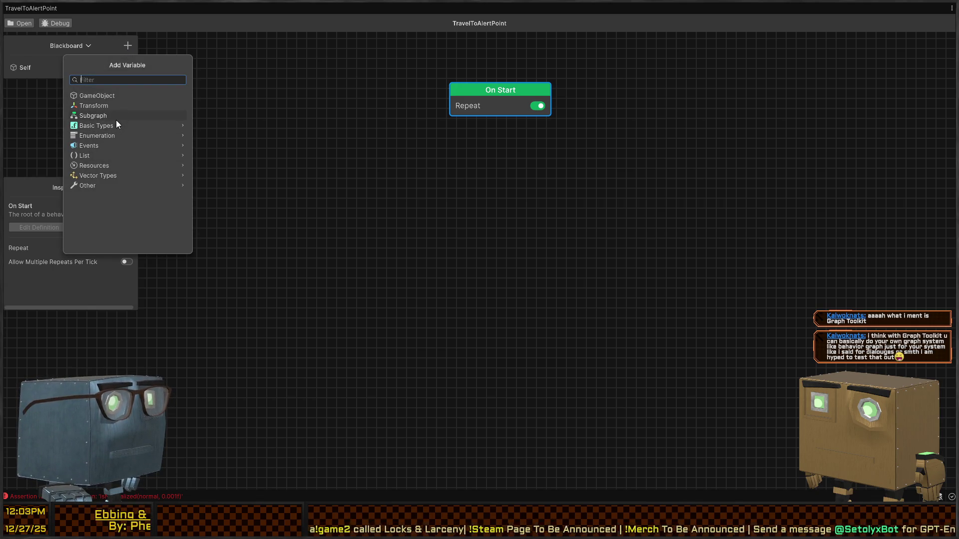
Add a Player Alerting System variable to the blackboard via the 'playeralert' filter.
text(playeralert)
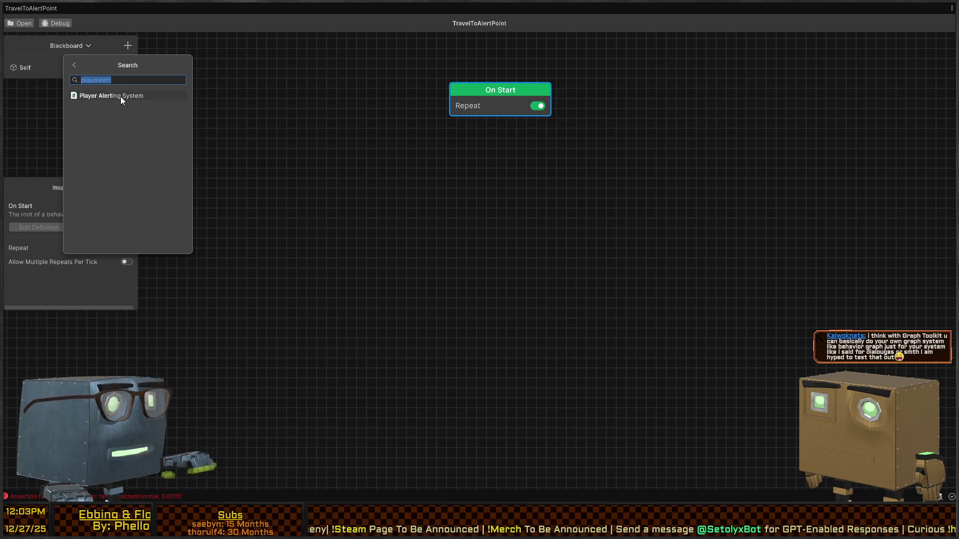
click(121, 97)
mouse_move(108, 76)
mouse_down()
mouse_move(103, 110)
mouse_move(78, 145)
mouse_move(74, 130)
mouse_move(66, 142)
mouse_up()
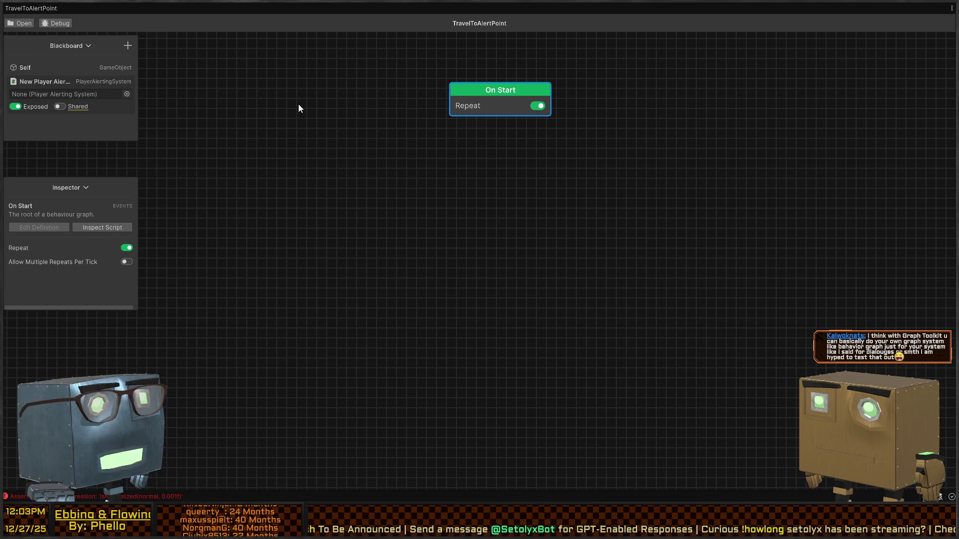
Restore the full docked editor layout with Shift+Space.
drag(397, 142, 396, 154)
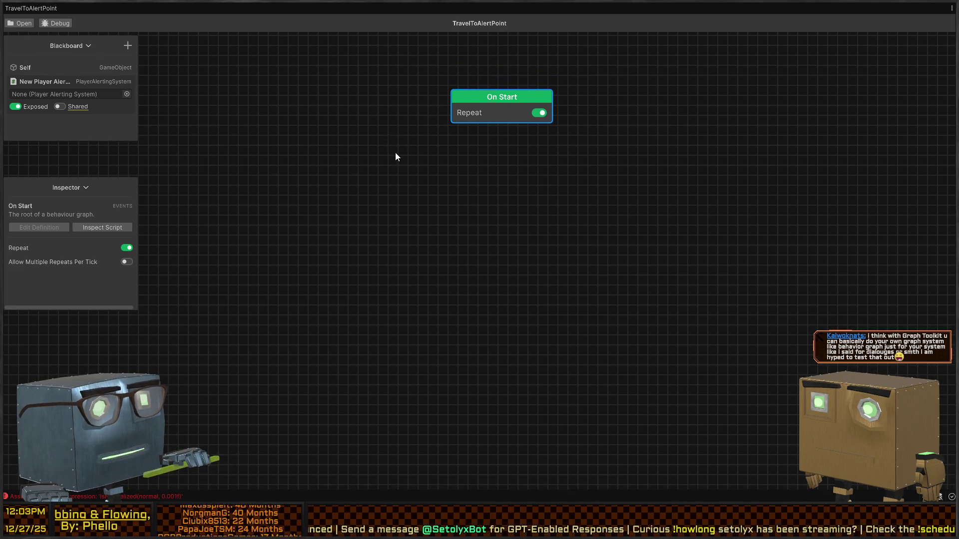
key(shift+space)
click(209, 422)
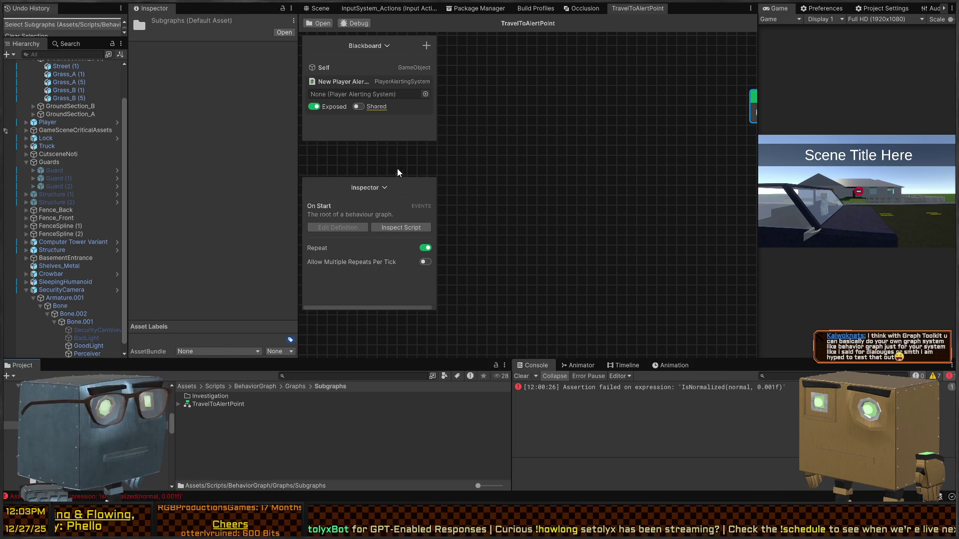
Create a Blackboard asset named TravelToAlertPointBB in the Subgraphs folder.
right_click(409, 422)
click(485, 423)
text(Trav)
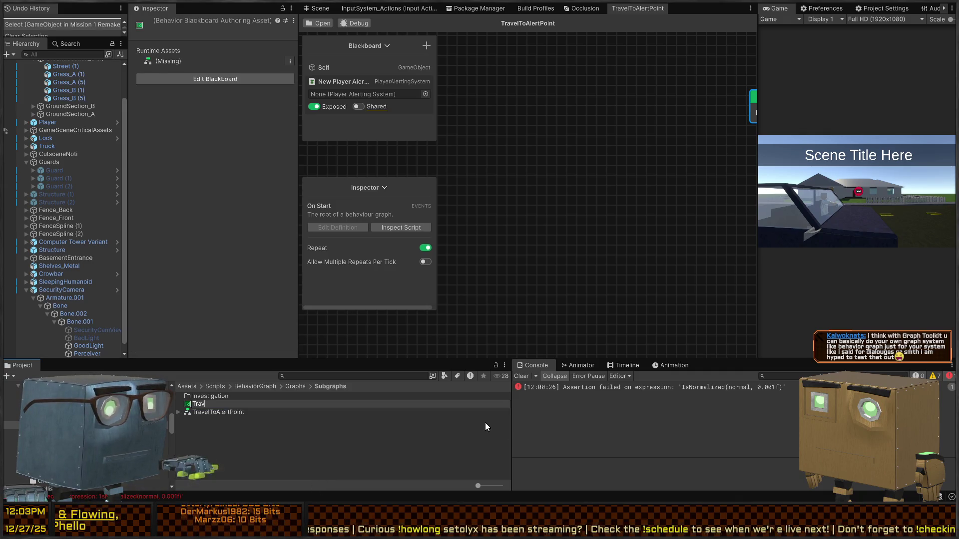
text(elToAlertPoint)
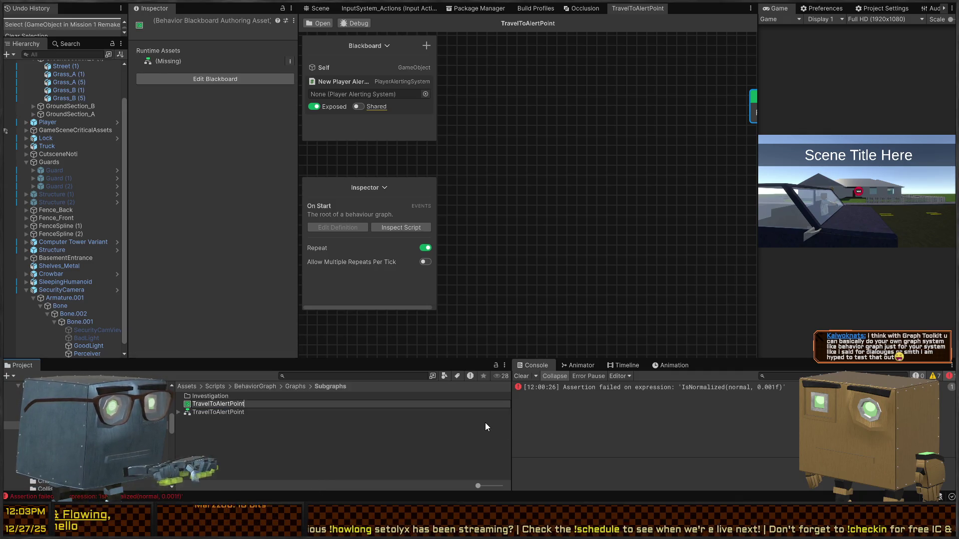
text(BB)
key(Return)
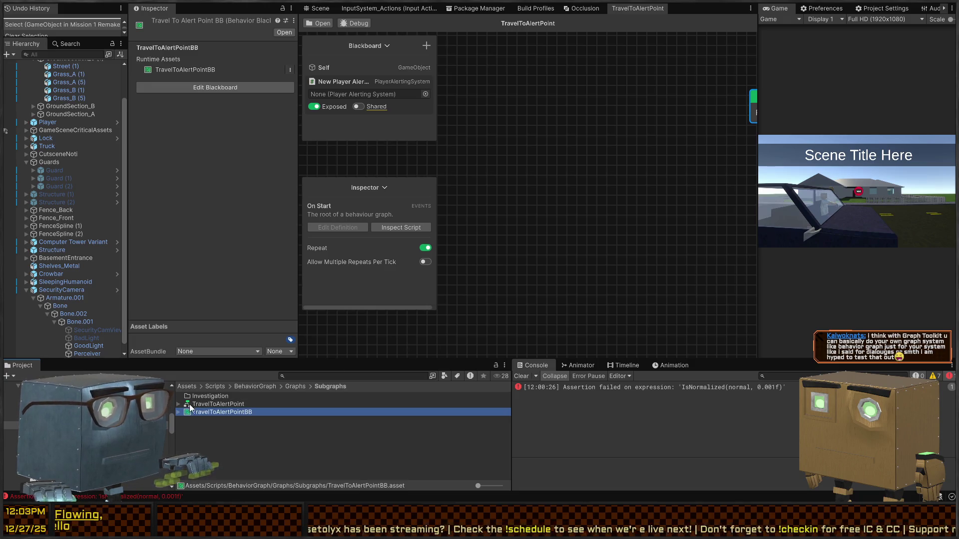
Replace the graph's Player Alerting System variable with a TravelToAlertPointBB blackboard reference.
click(210, 405)
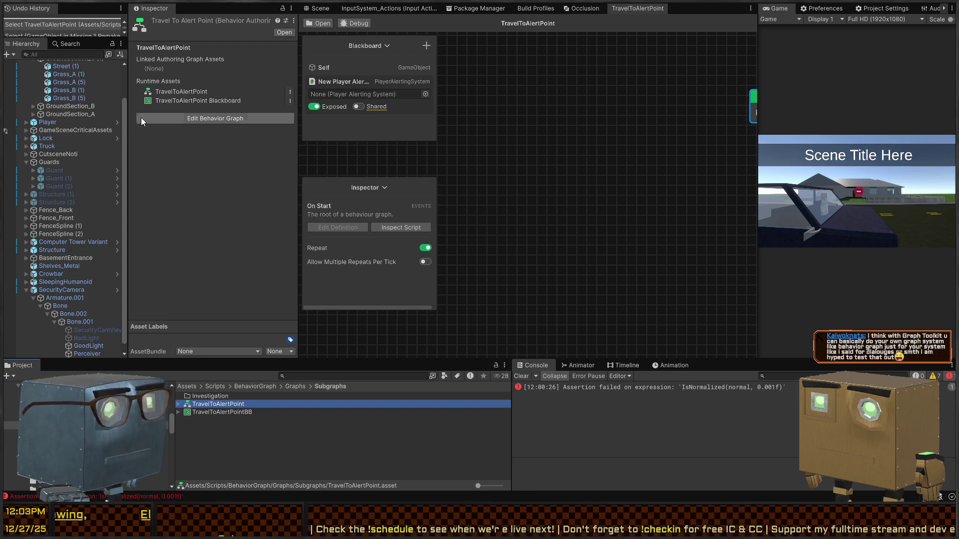
click(288, 97)
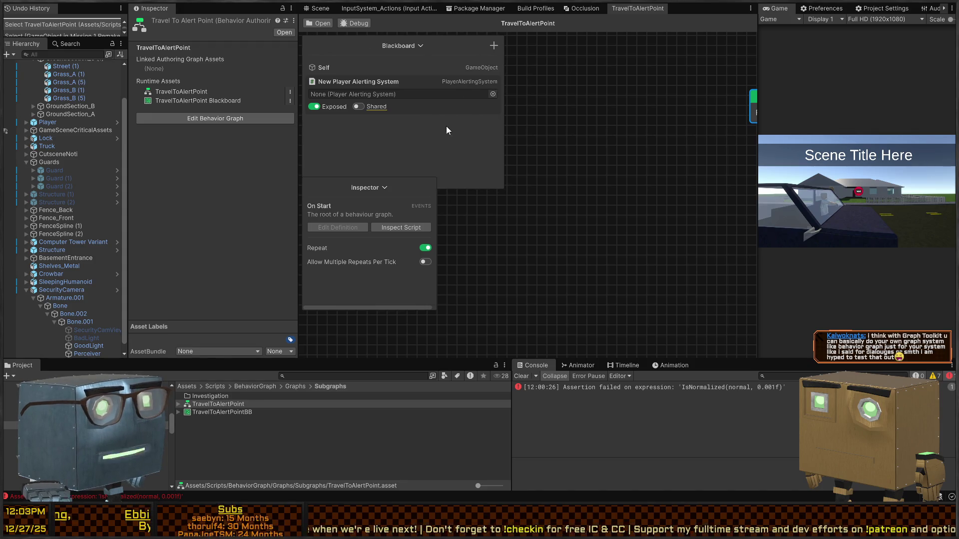
click(418, 82)
key(Delete)
click(494, 45)
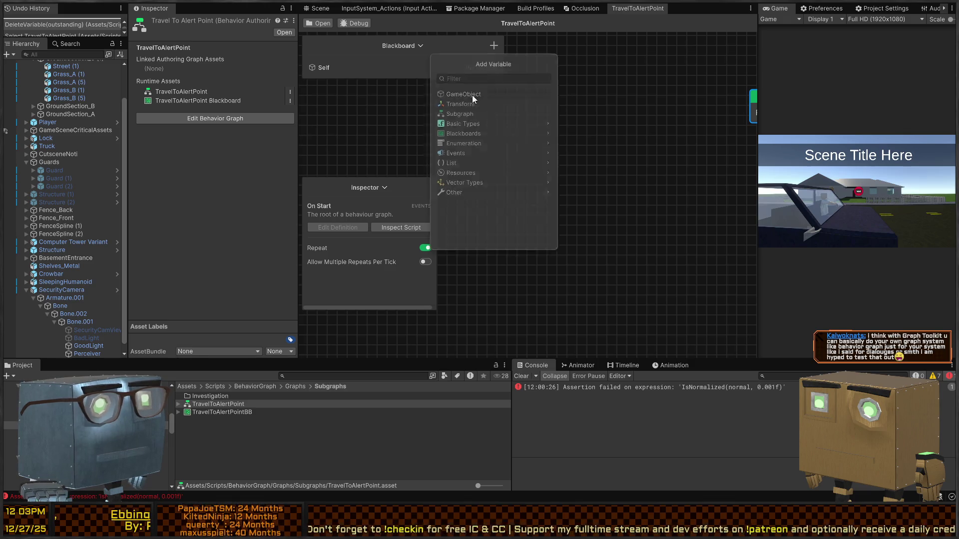
click(481, 133)
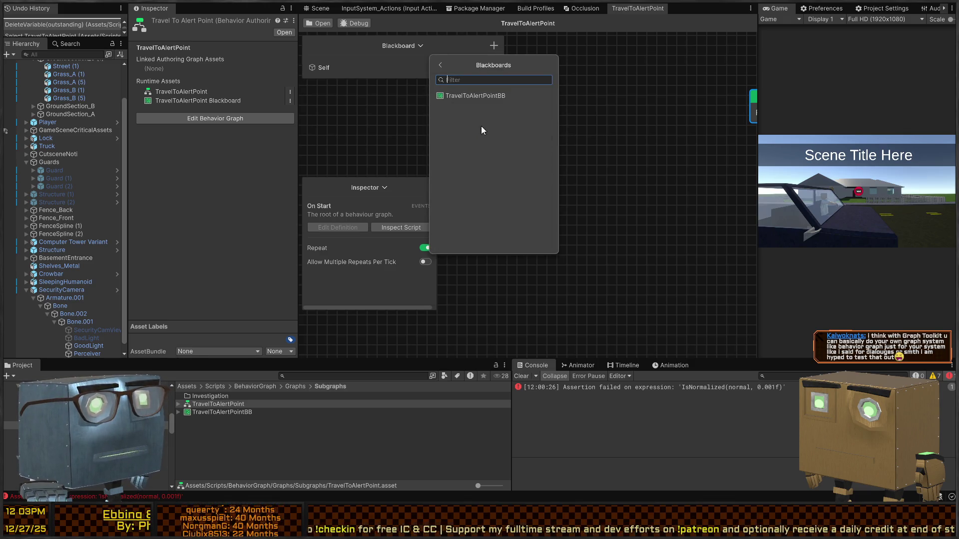
click(478, 92)
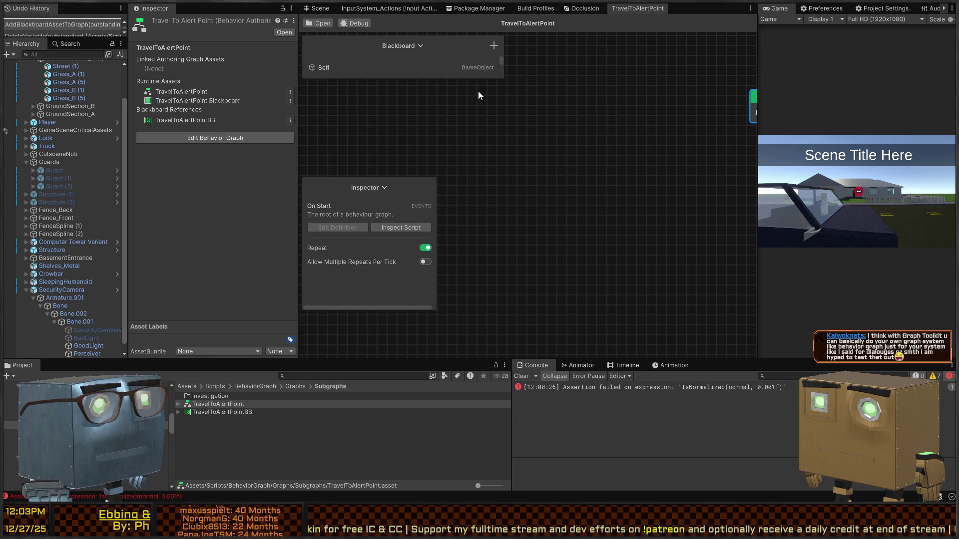
click(225, 413)
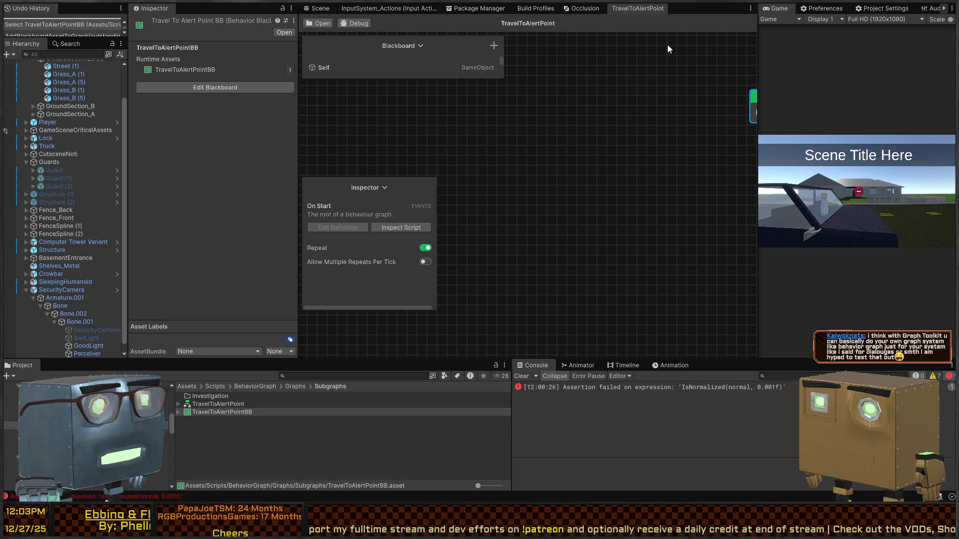
Add a Player Alerting System variable named AlertSystem to the TravelToAlertPointBB blackboard.
click(215, 87)
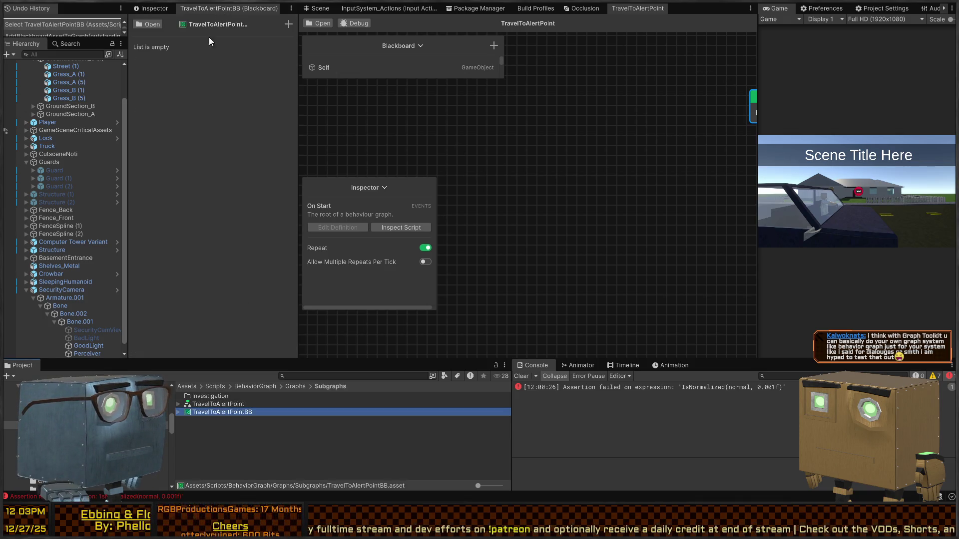
click(289, 24)
text(playeralert)
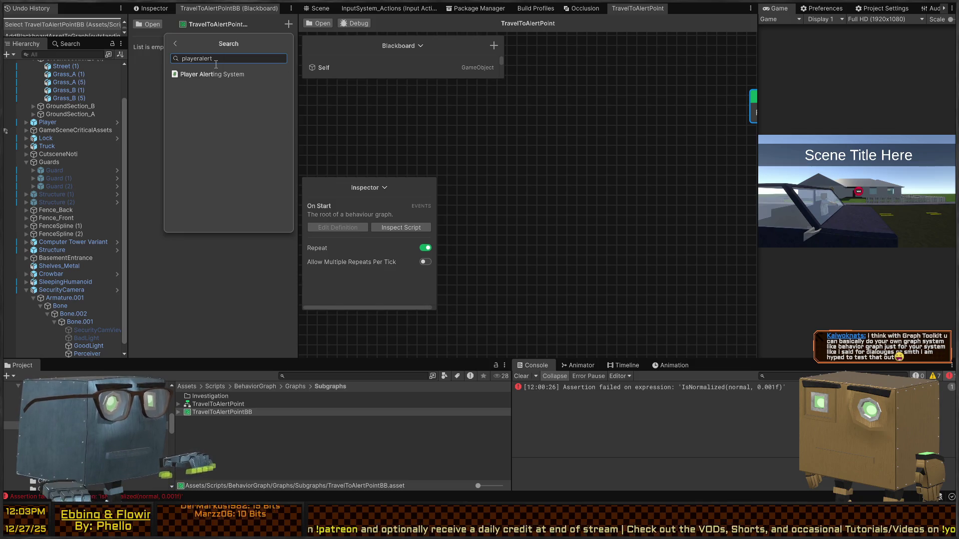
click(213, 73)
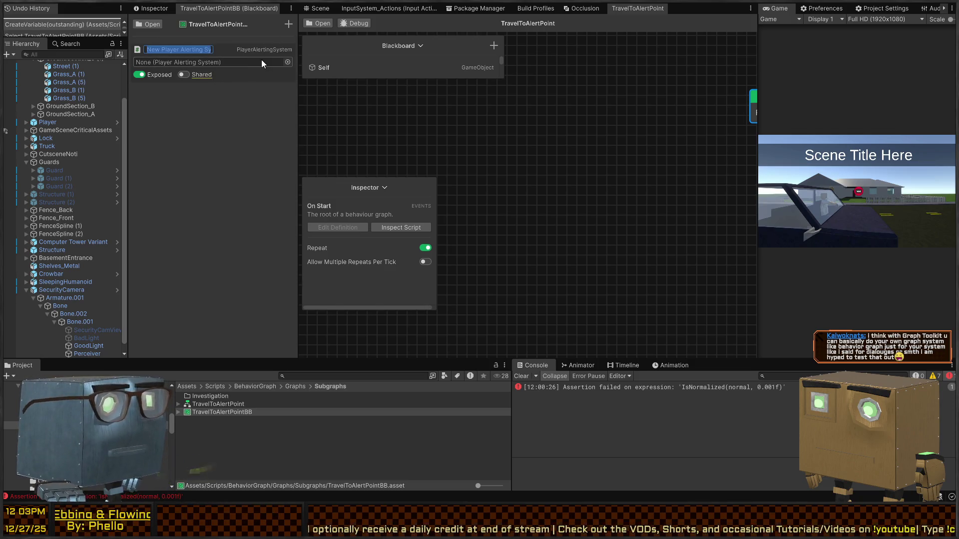
text(AlertSystem)
key(Return)
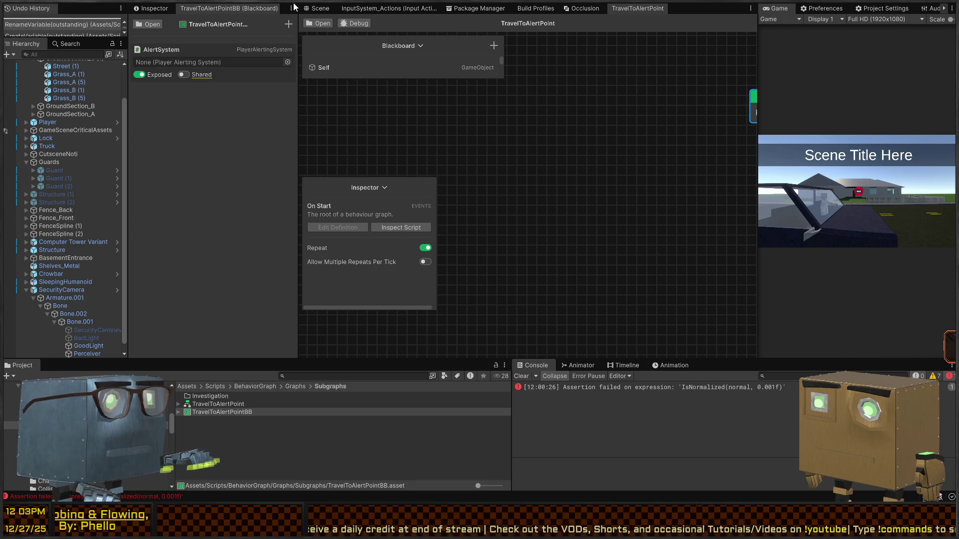
Add a Nav Mesh Mover variable named MeshMover, then move On Start higher.
click(288, 24)
text(navmeshmover)
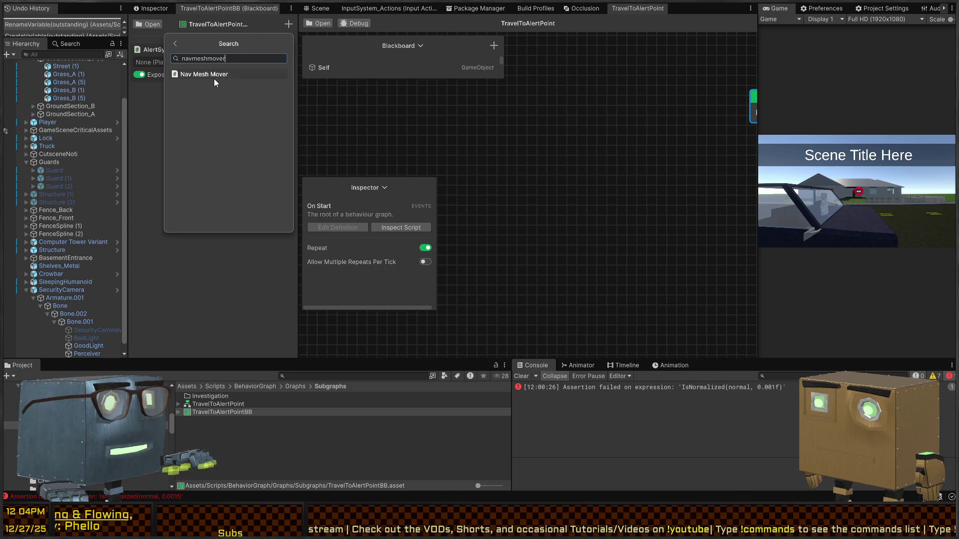
click(216, 75)
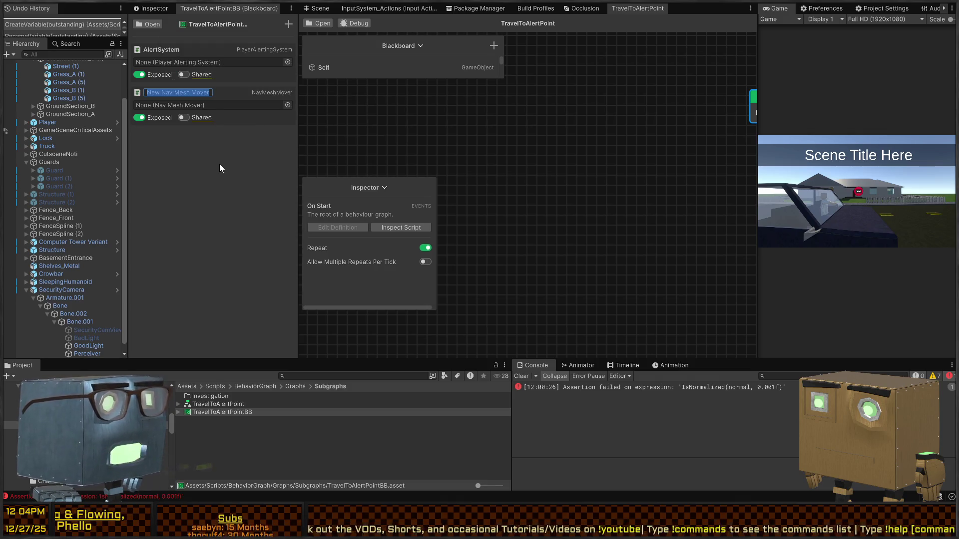
text(MeshMover)
key(Return)
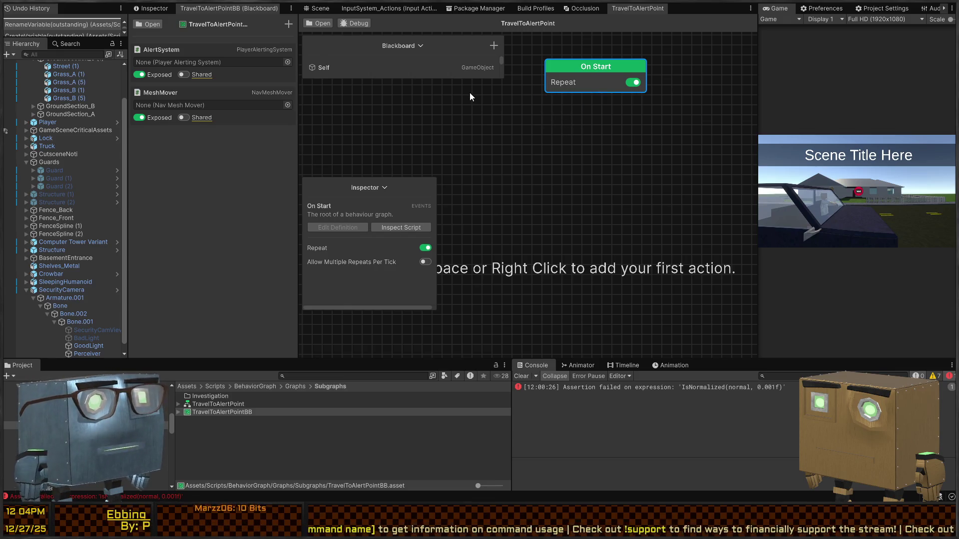
drag(583, 117, 585, 142)
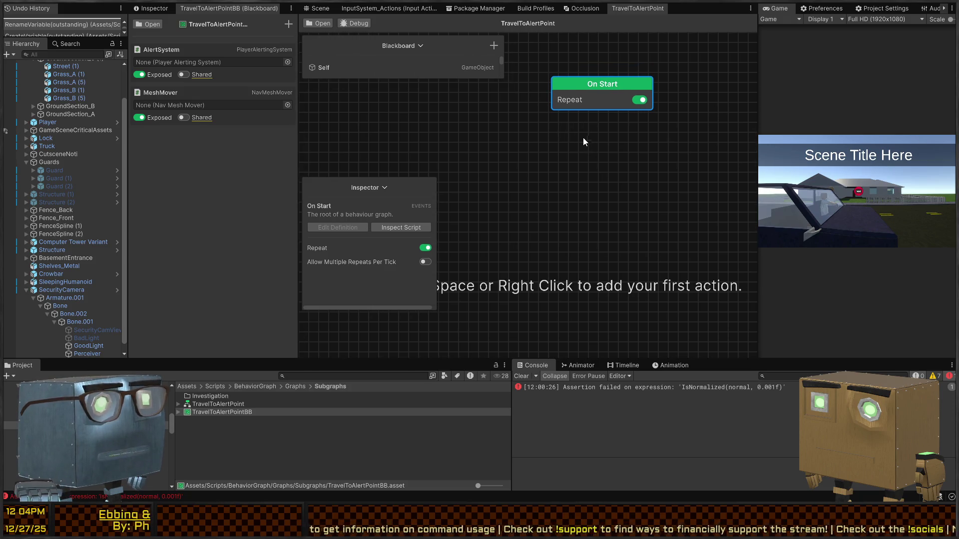
drag(600, 86, 601, 67)
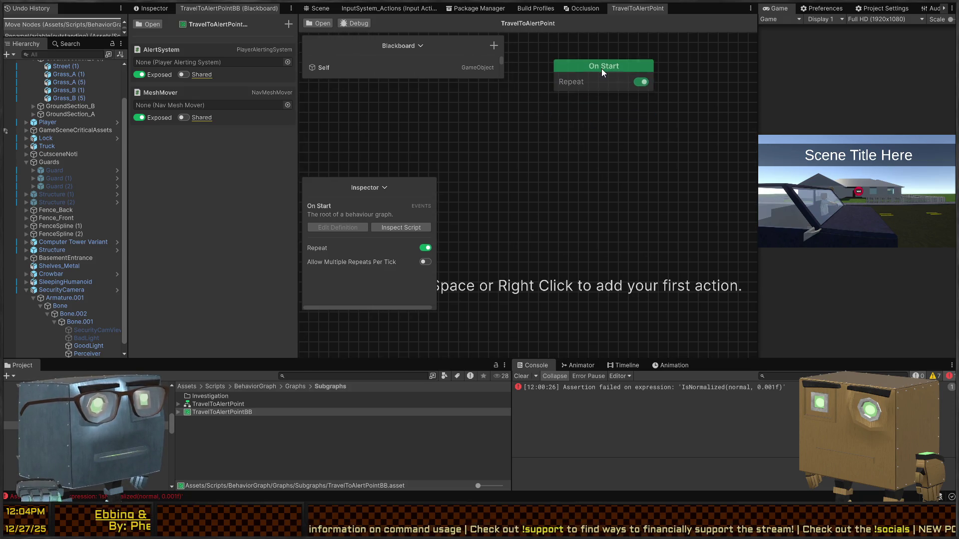
Add a Vector3 variable to TravelToAlertPointBB and rename it Location.
click(287, 25)
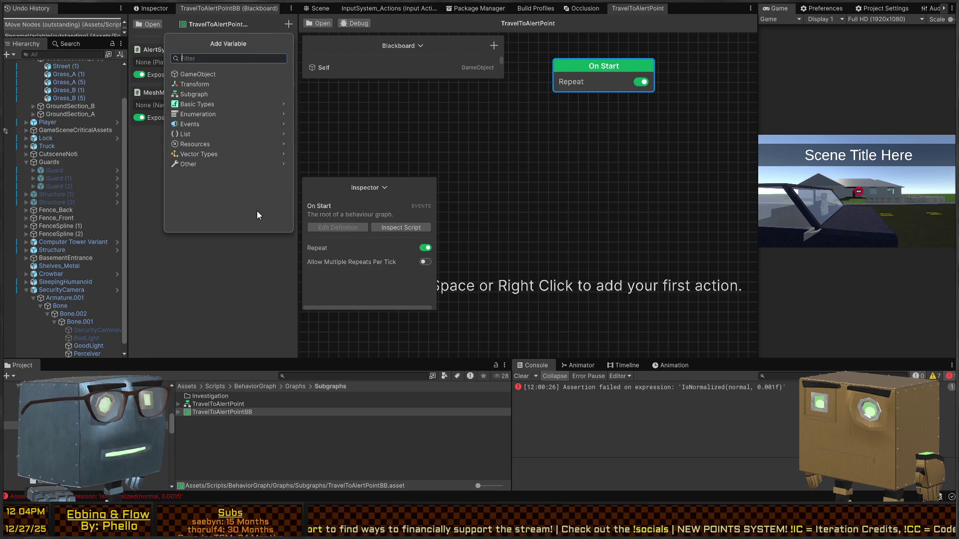
text(vector3)
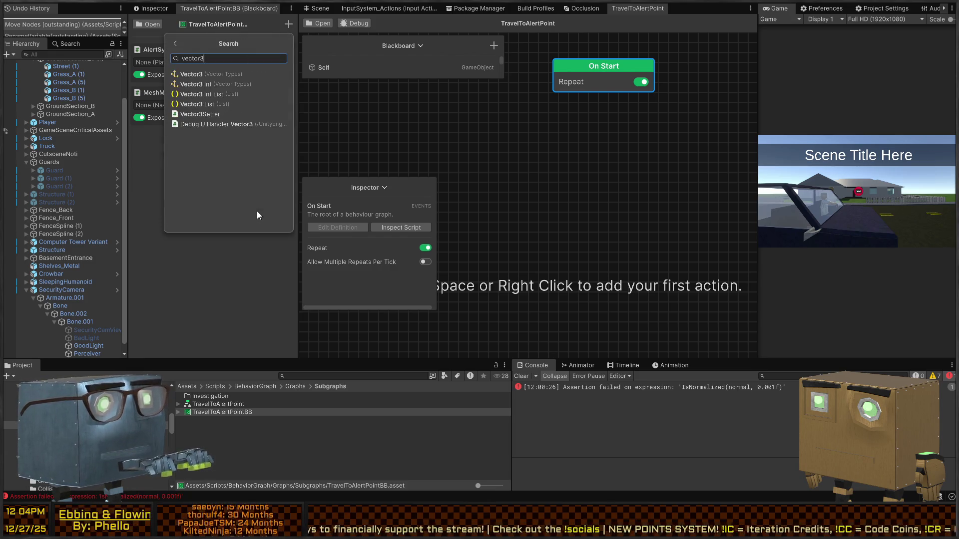
click(214, 75)
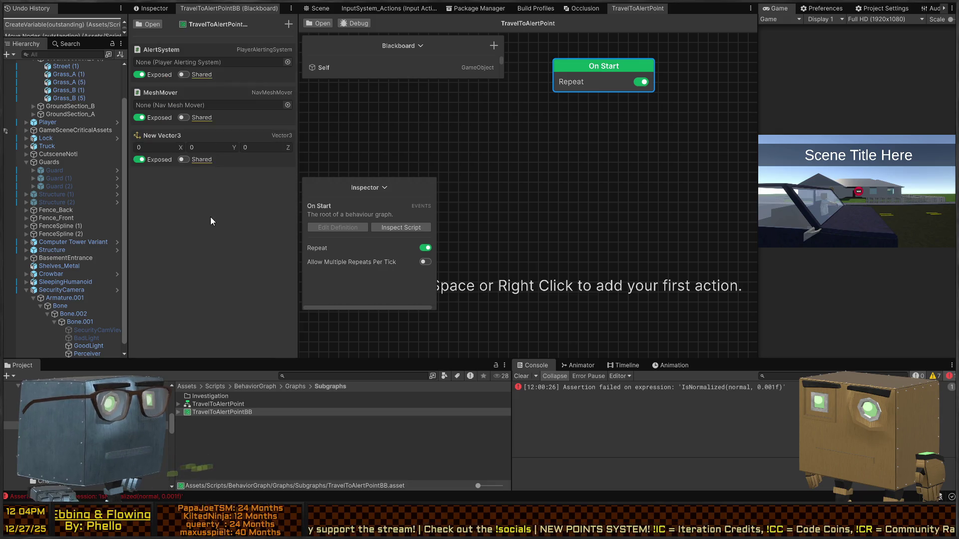
double_click(180, 134)
text(L)
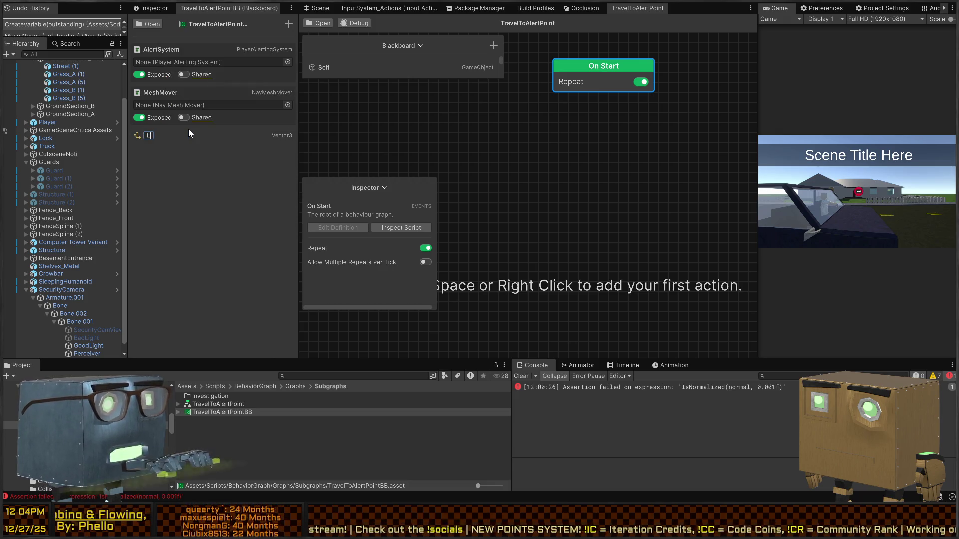
text(ocation)
key(Return)
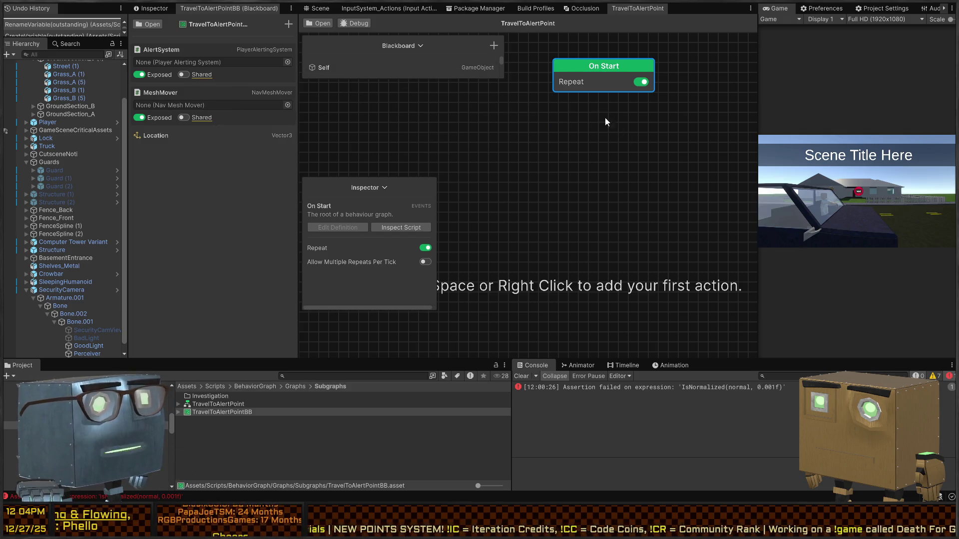
drag(603, 95, 598, 104)
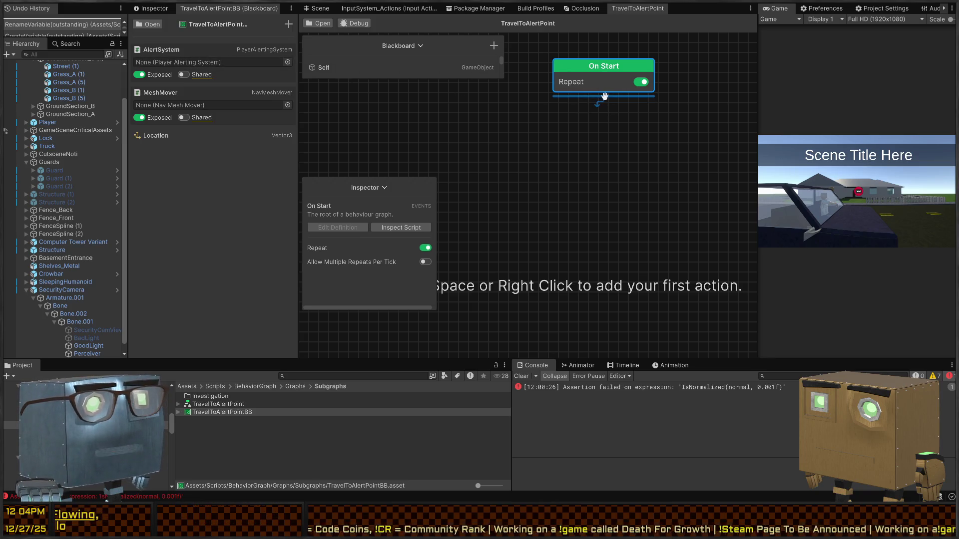
Browse the Movement and Navigation action lists, then dismiss them without adding a node.
right_click(518, 163)
click(522, 194)
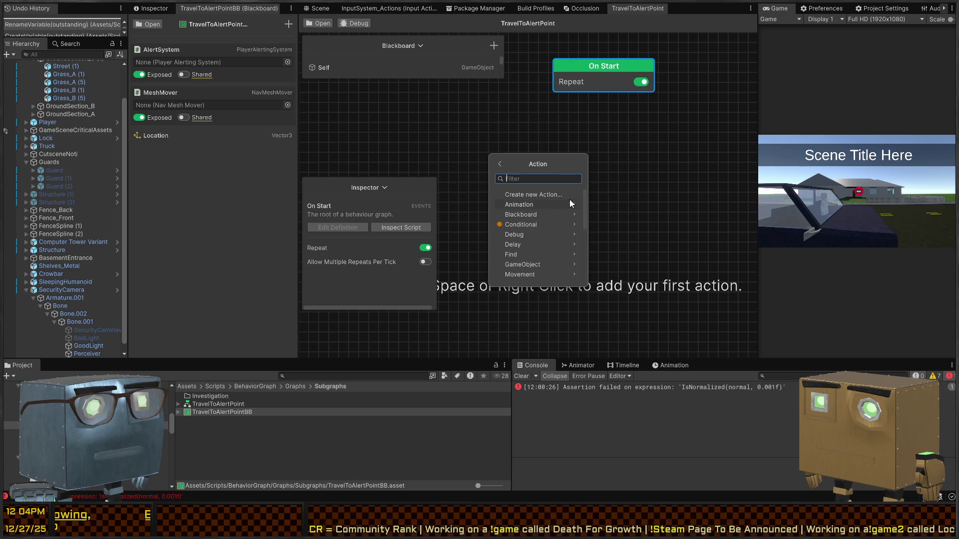
scroll(554, 222, down, 2)
scroll(552, 226, up, 2)
scroll(551, 220, down, 3)
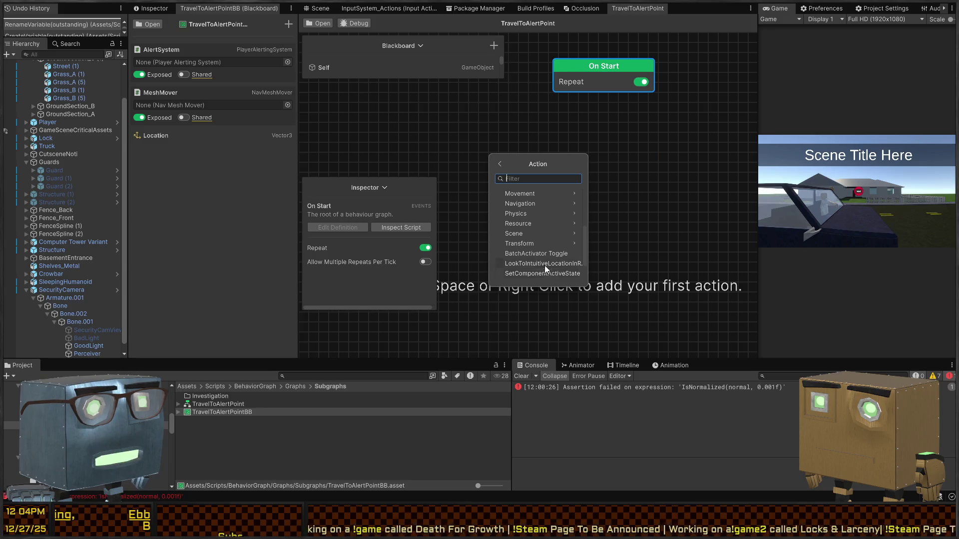
scroll(546, 254, down, 2)
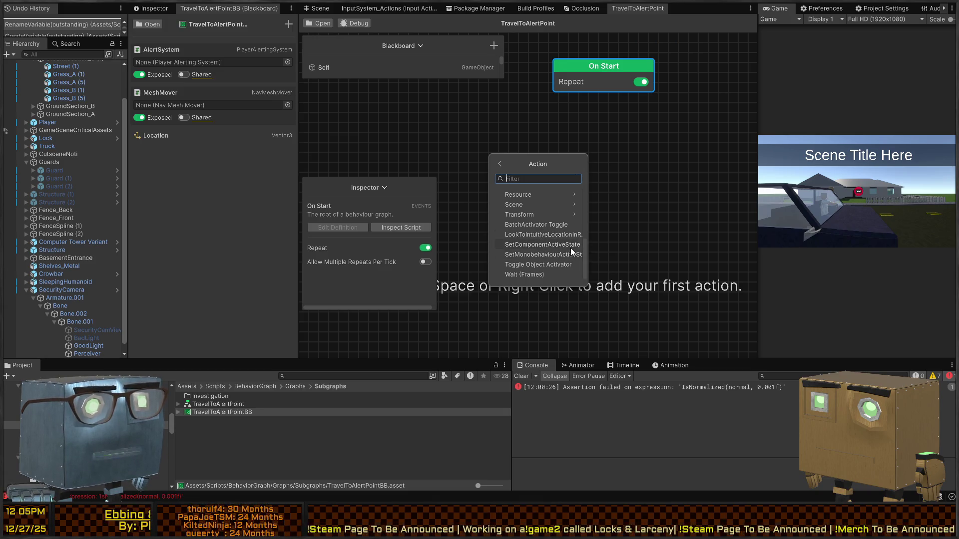
scroll(510, 269, up, 5)
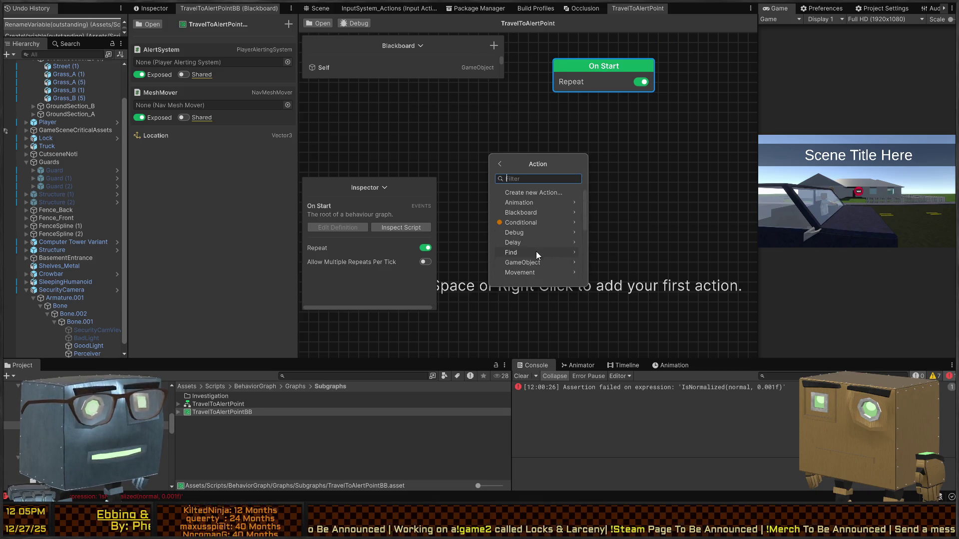
scroll(551, 247, down, 3)
click(541, 226)
click(500, 165)
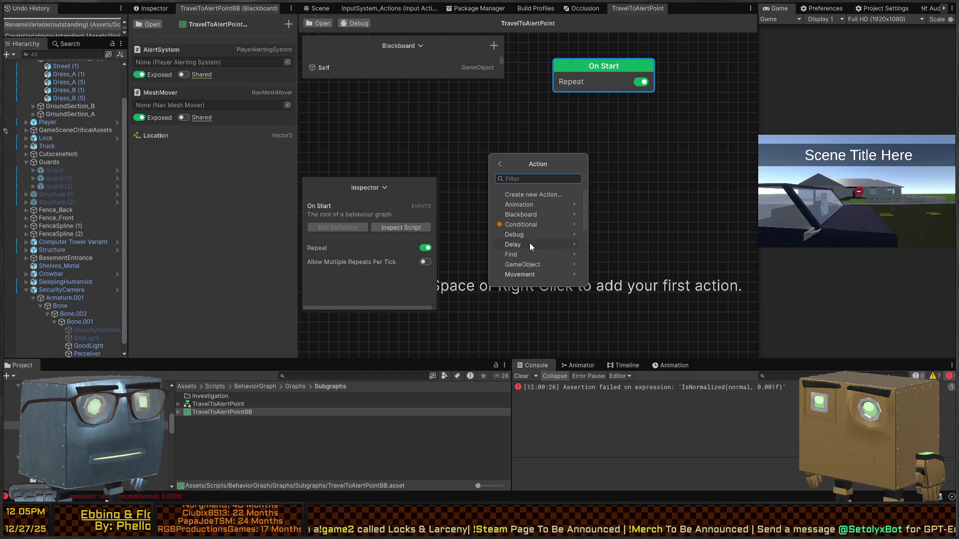
scroll(542, 259, down, 3)
click(538, 231)
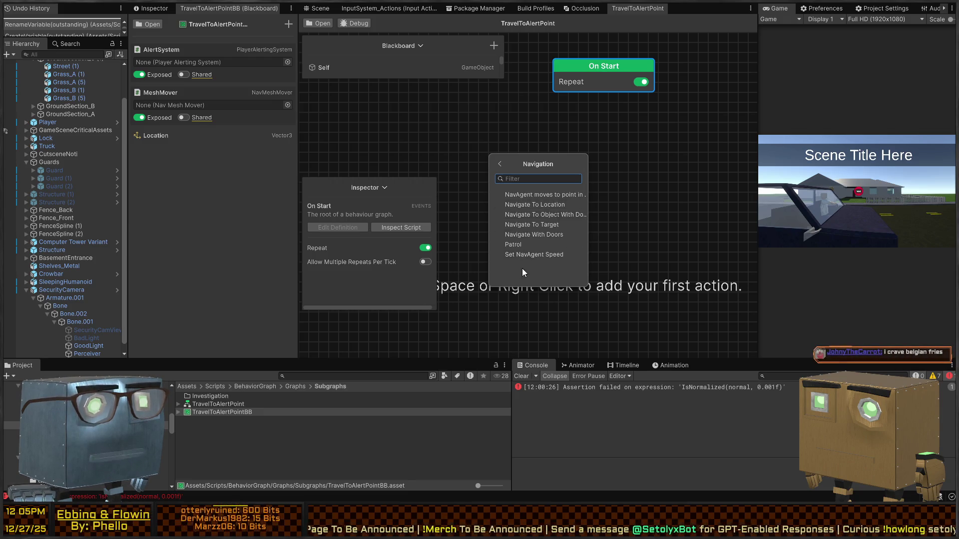
click(637, 151)
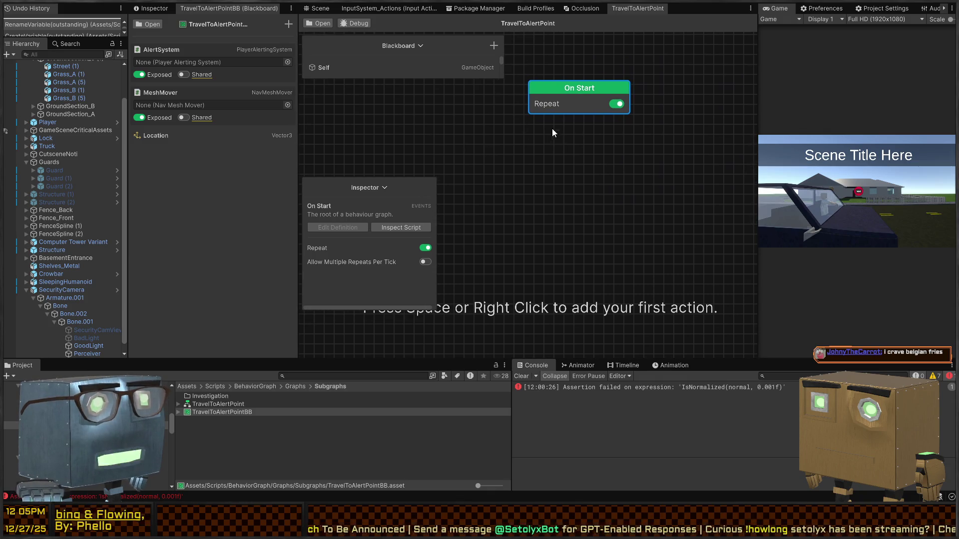
From On Start's output, begin a new custom action, entering the name 'SetDestination'.
mouse_move(582, 117)
mouse_down()
mouse_move(490, 157)
mouse_move(487, 168)
mouse_up()
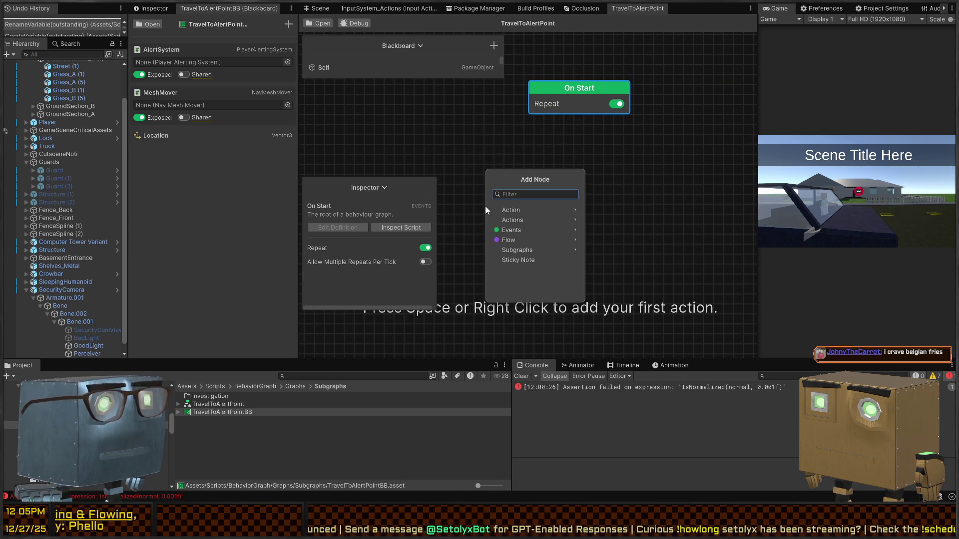
click(544, 210)
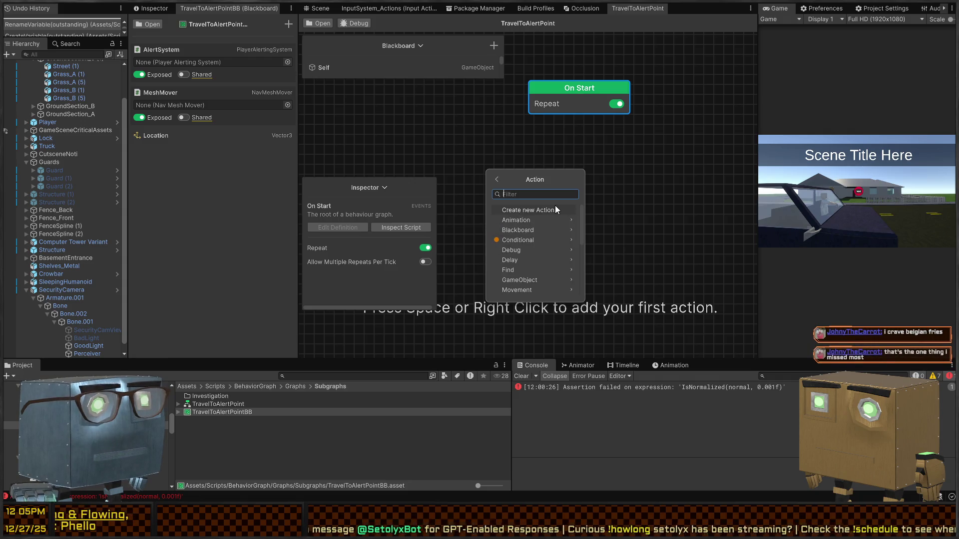
click(555, 206)
text(SetDestination)
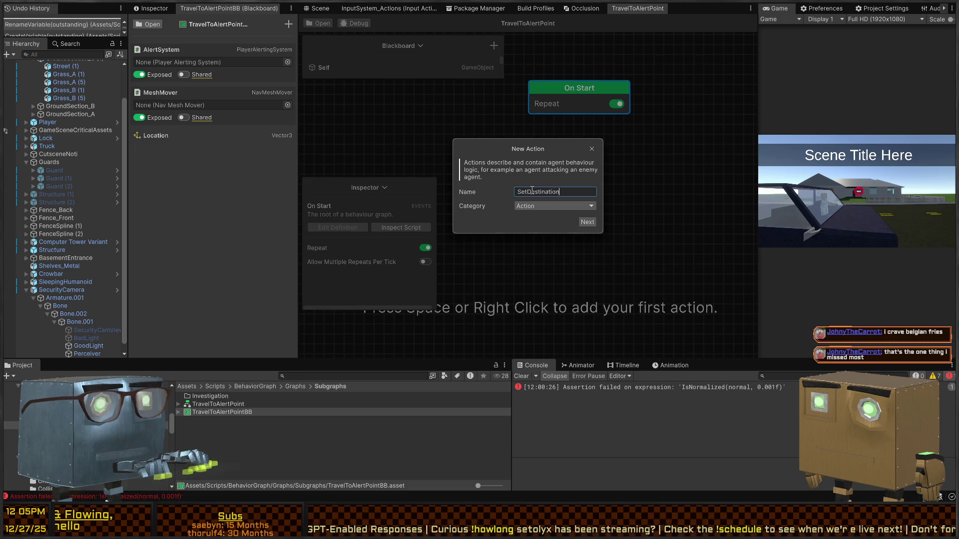
Rename the new action to Pull Destination From Alert.
double_click(532, 190)
text(Destination From A)
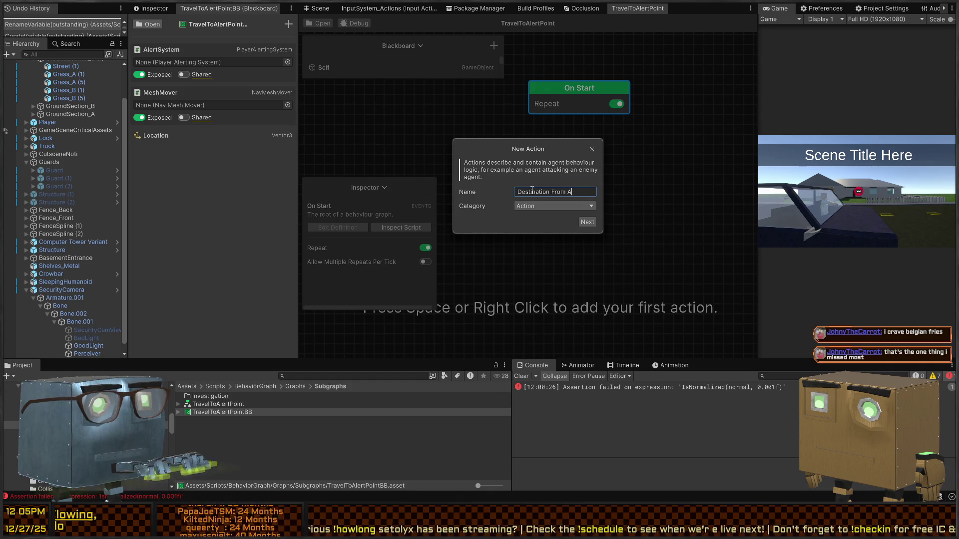
text(Pull)
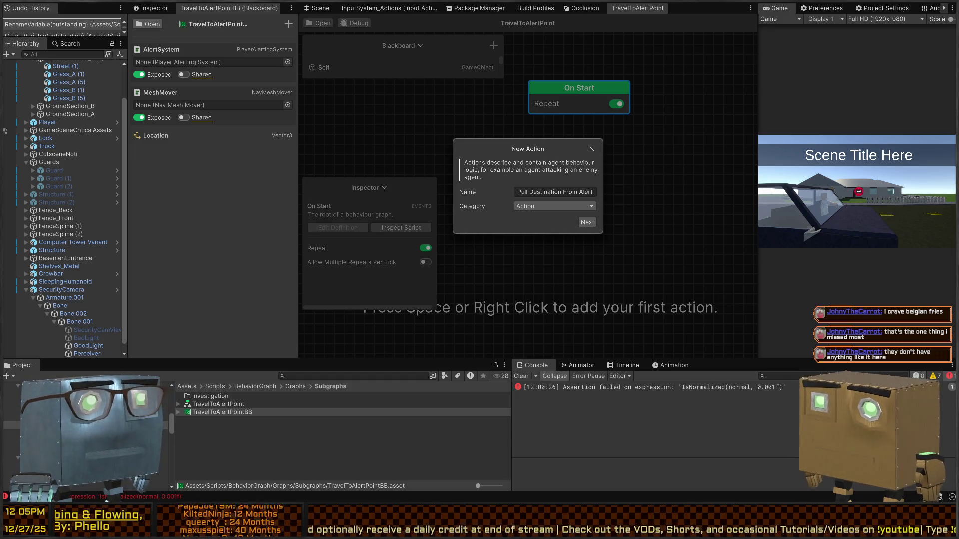
double_click(522, 192)
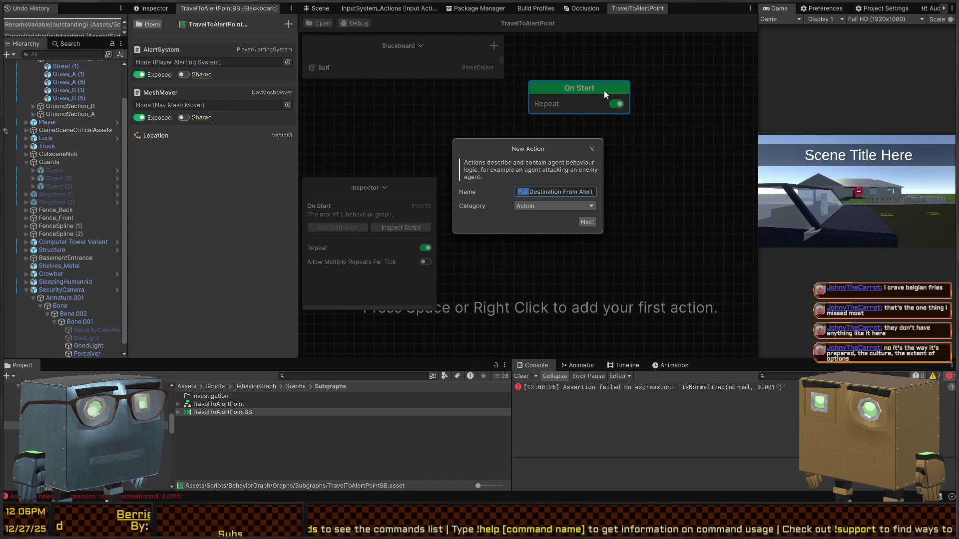
click(545, 194)
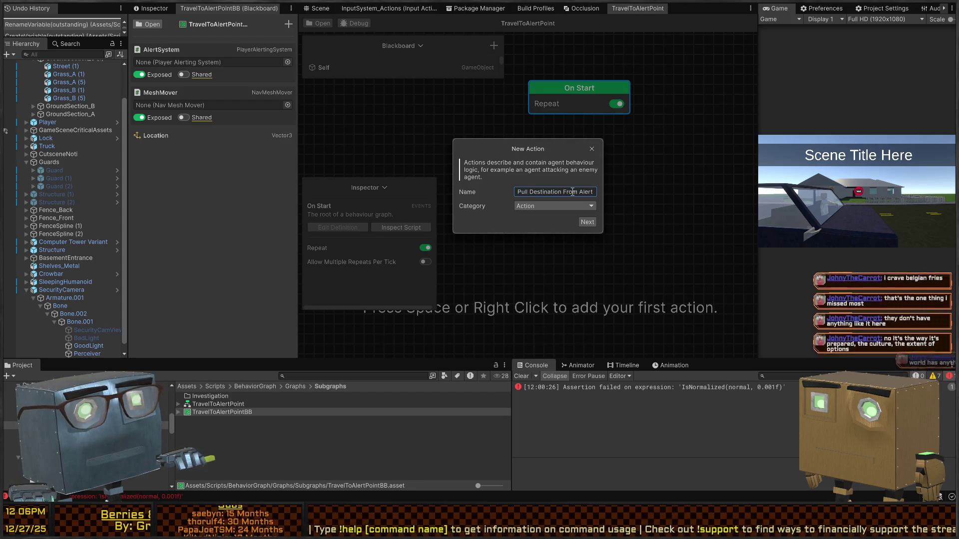
File the action under the Action/Navigation category and continue to the description step.
click(555, 207)
scroll(589, 257, down, 2)
scroll(576, 264, down, 2)
scroll(569, 257, up, 2)
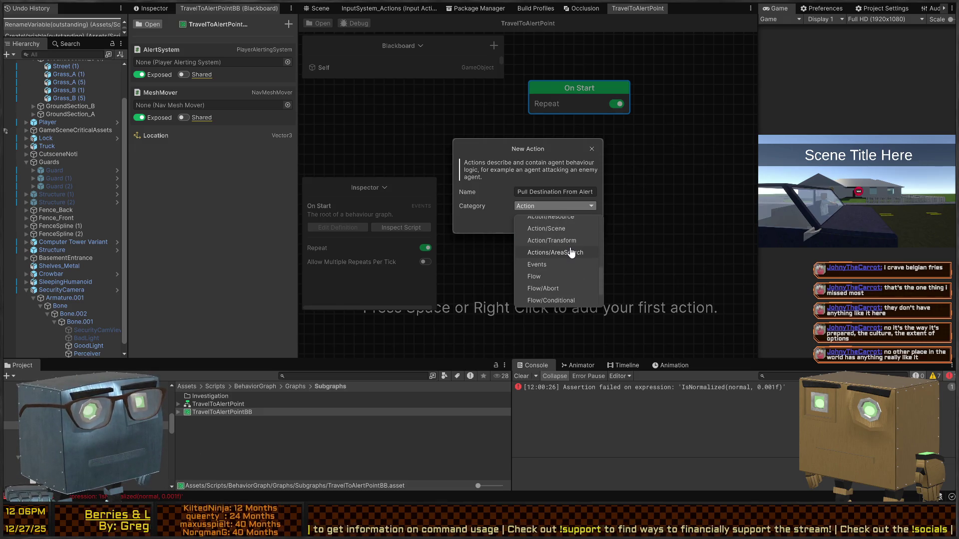
scroll(559, 256, up, 2)
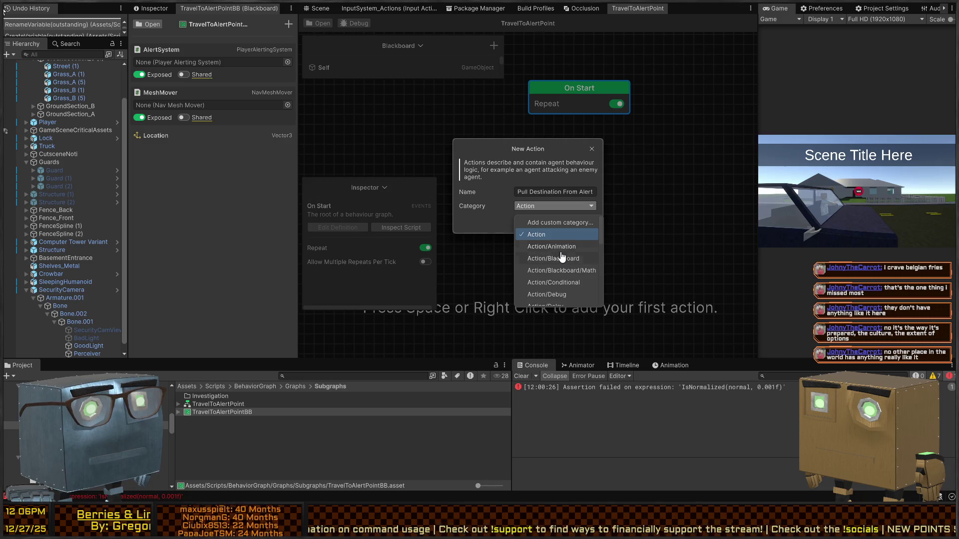
scroll(580, 256, down, 2)
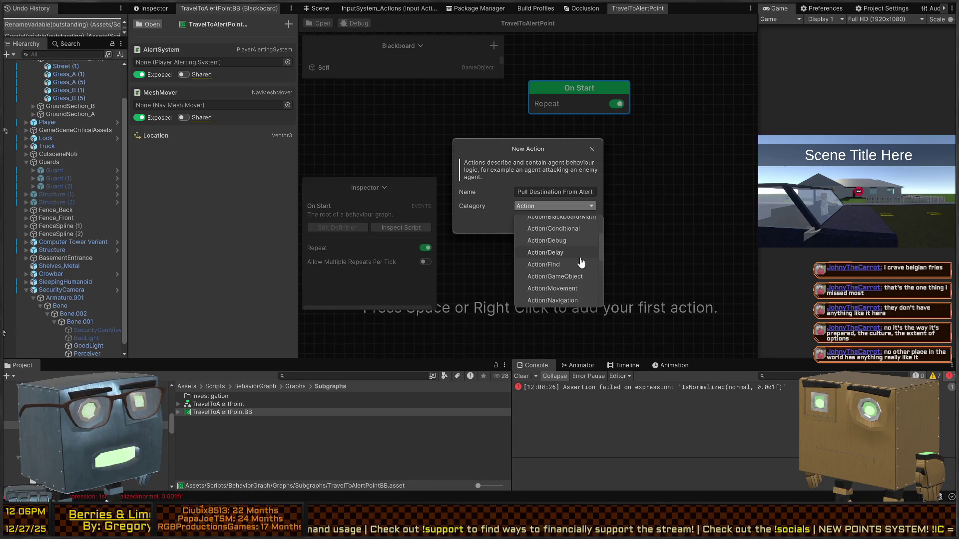
scroll(580, 257, down, 1)
scroll(580, 262, down, 1)
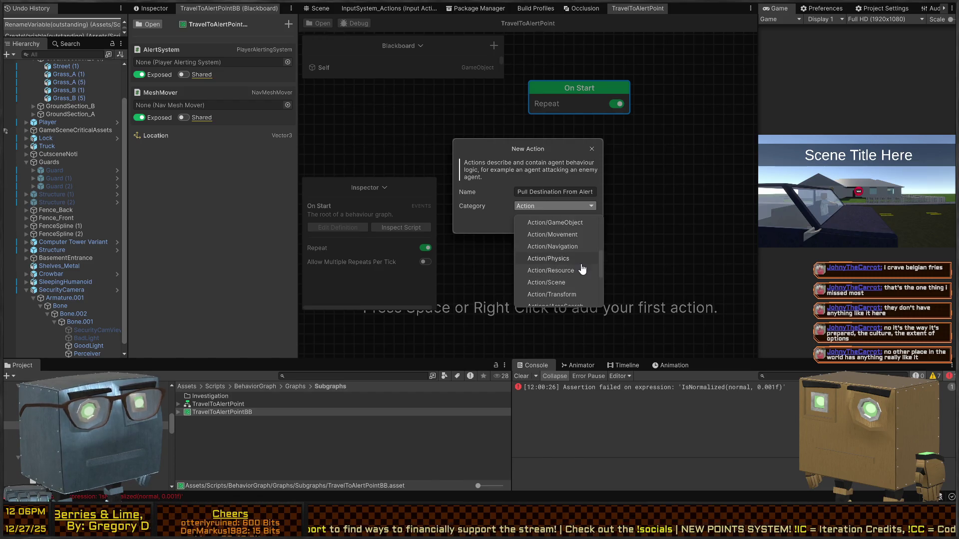
click(577, 273)
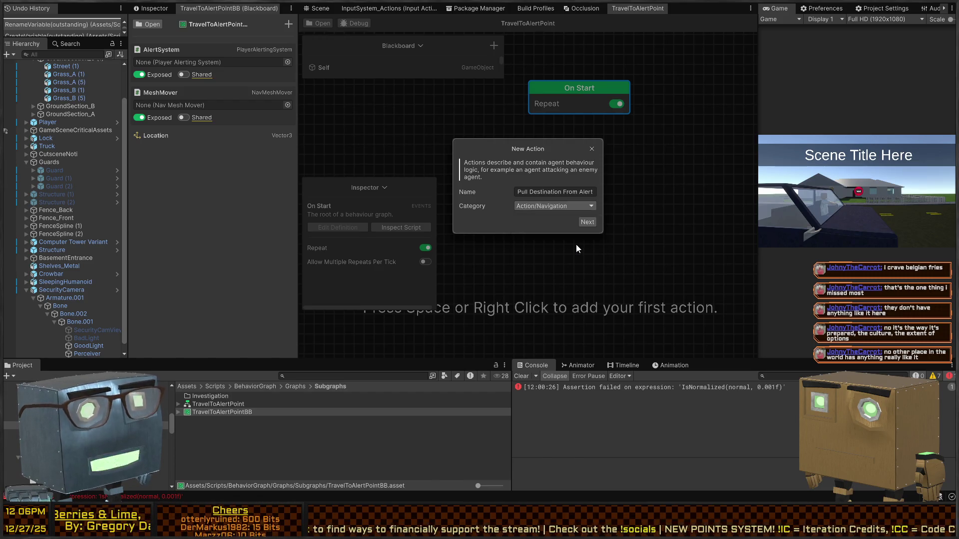
click(588, 221)
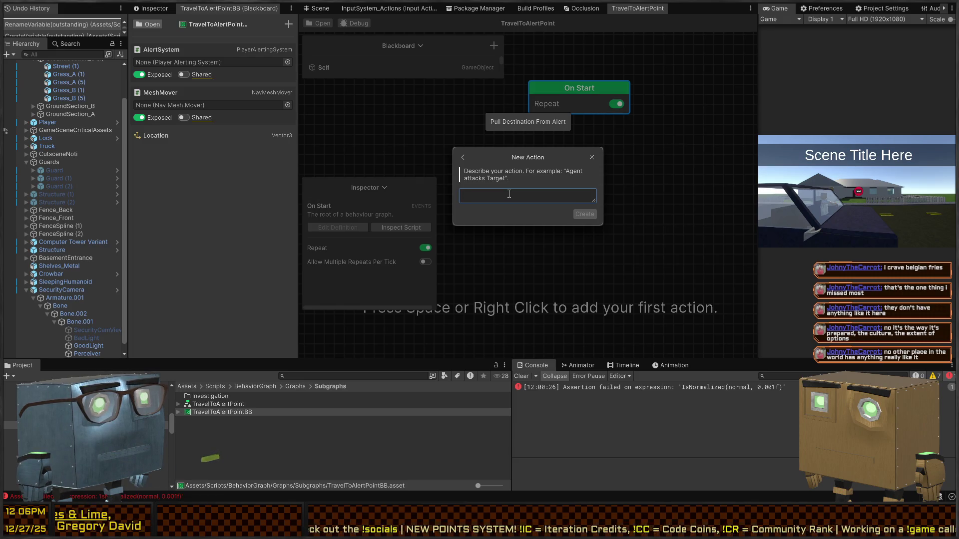
Enter the story 'AlertSystem sets Location' and make AlertSystem a Player Alerting System.
text(Alert)
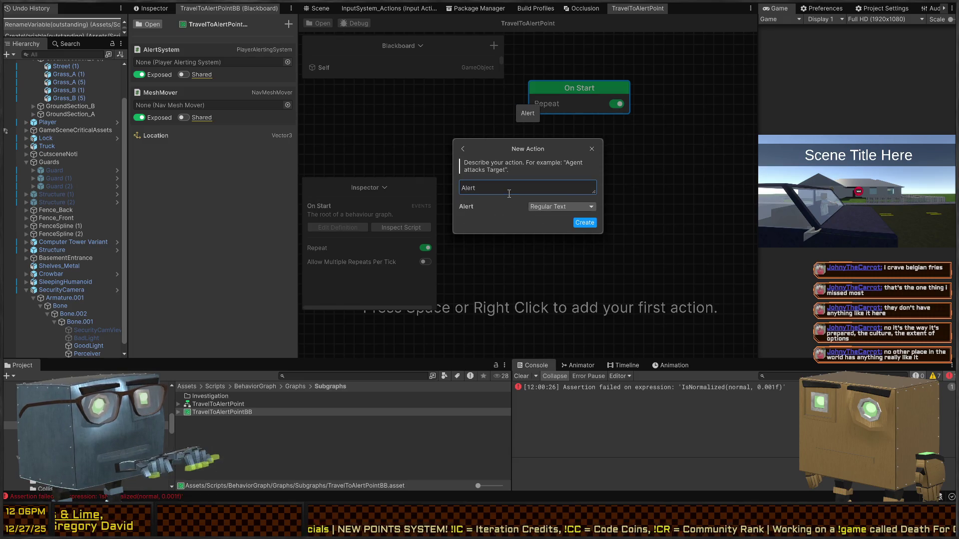
text(System sets Location)
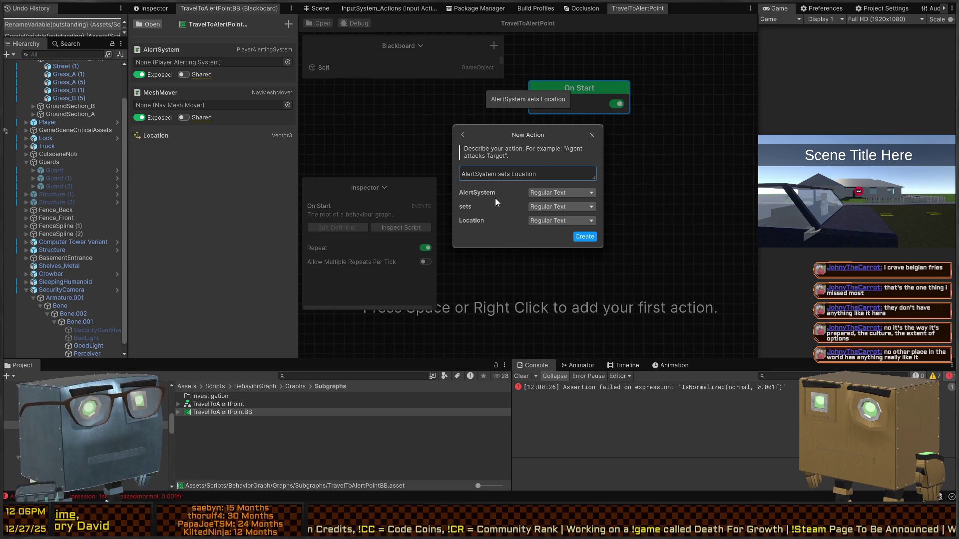
click(558, 195)
text(AlertSystem)
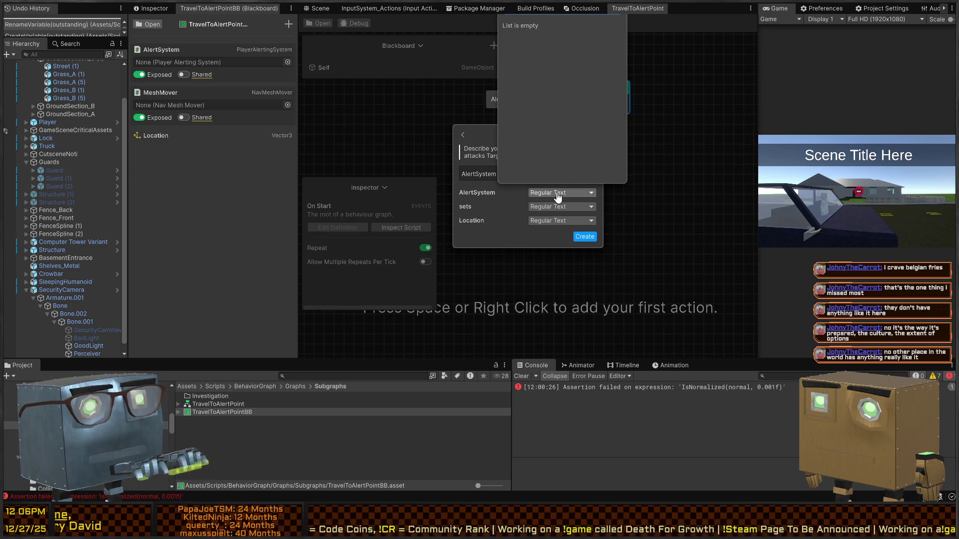
key(ctrl+BackSpace)
text(Player)
key(Return)
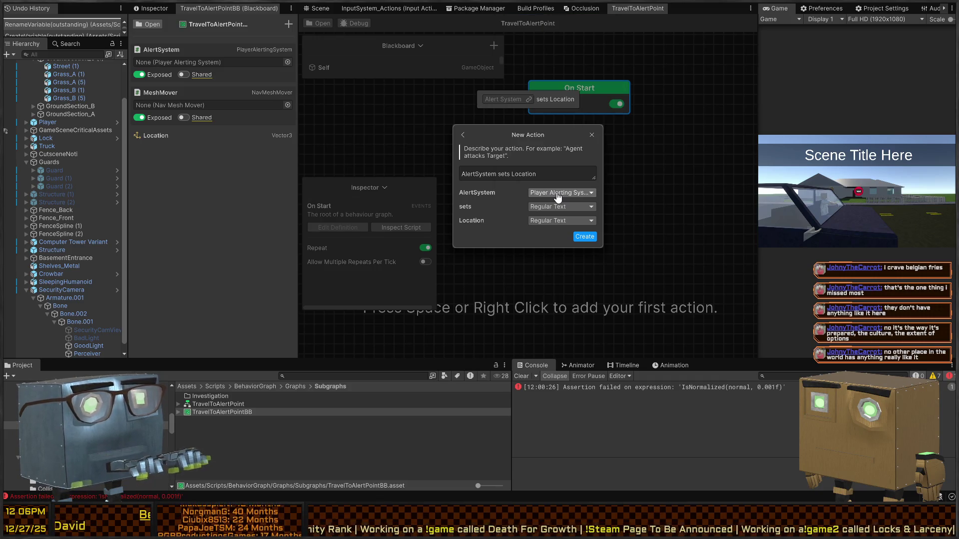
Set the Location parameter's type to Vector3.
click(561, 223)
text(vecto)
key(ctrl+BackSpace)
text(Location)
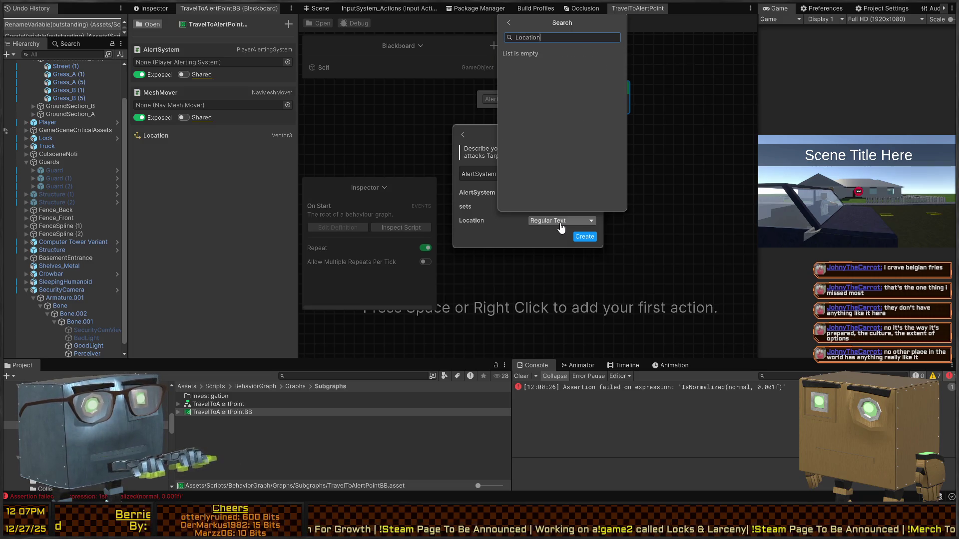
key(ctrl+a)
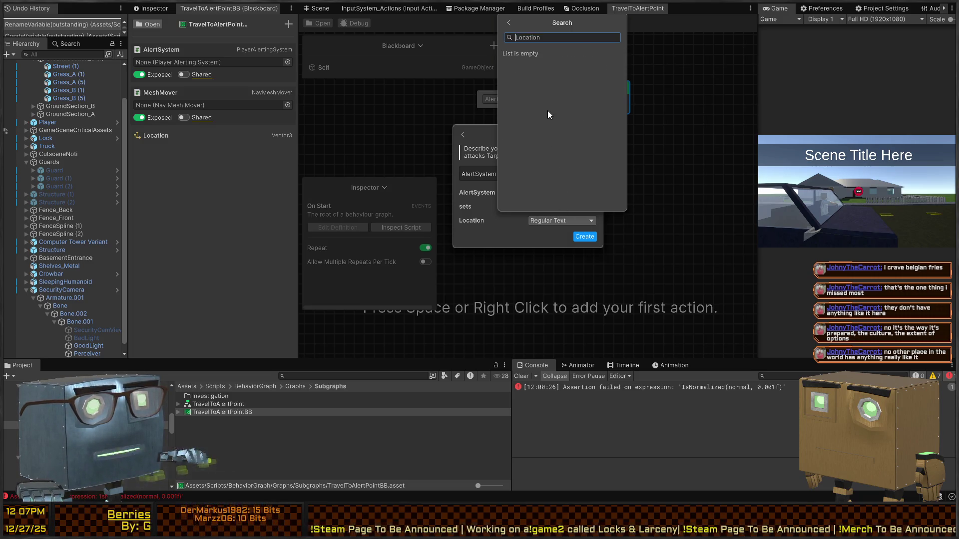
text(Vector3)
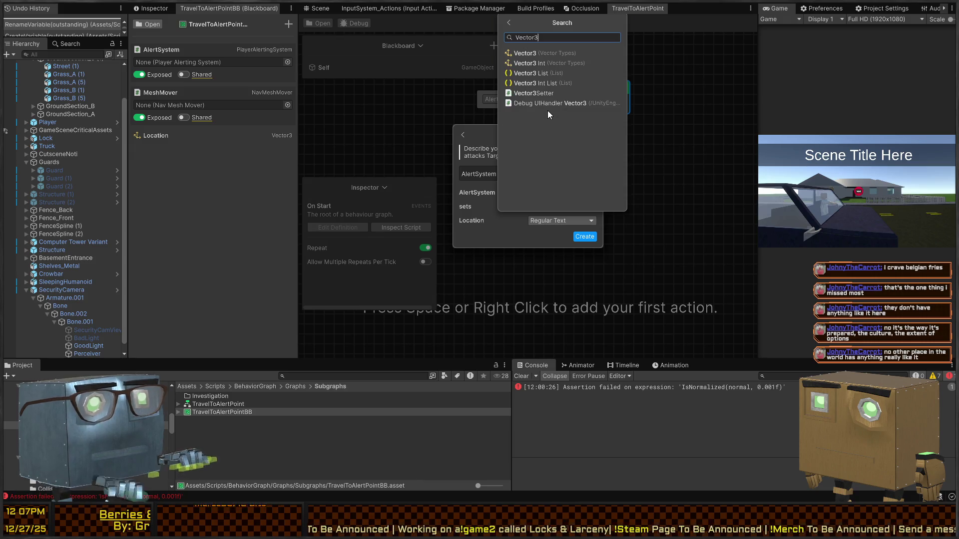
click(538, 53)
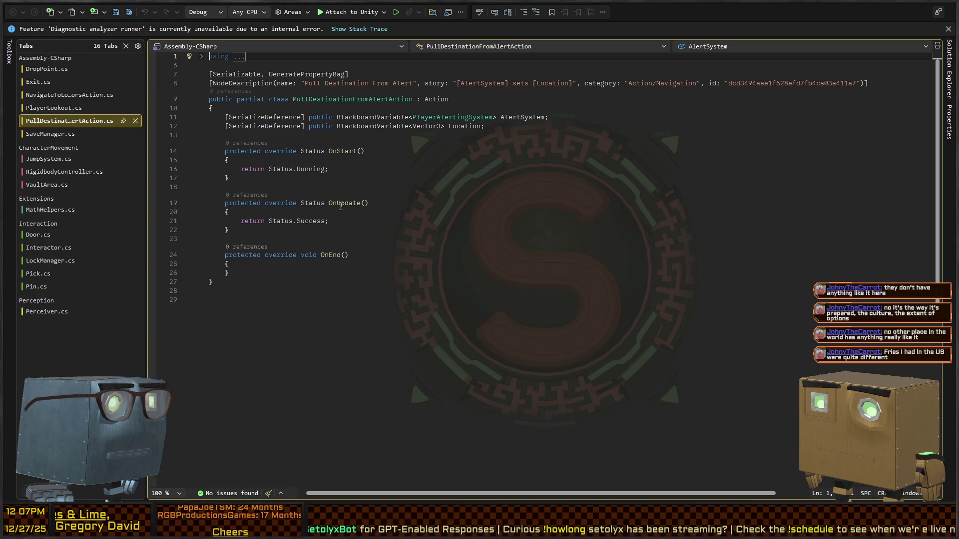
Remove the extra empty line after OnStart and run Format Document (Ctrl+K, Ctrl+D).
click(387, 188)
click(416, 159)
click(412, 189)
key(BackSpace)
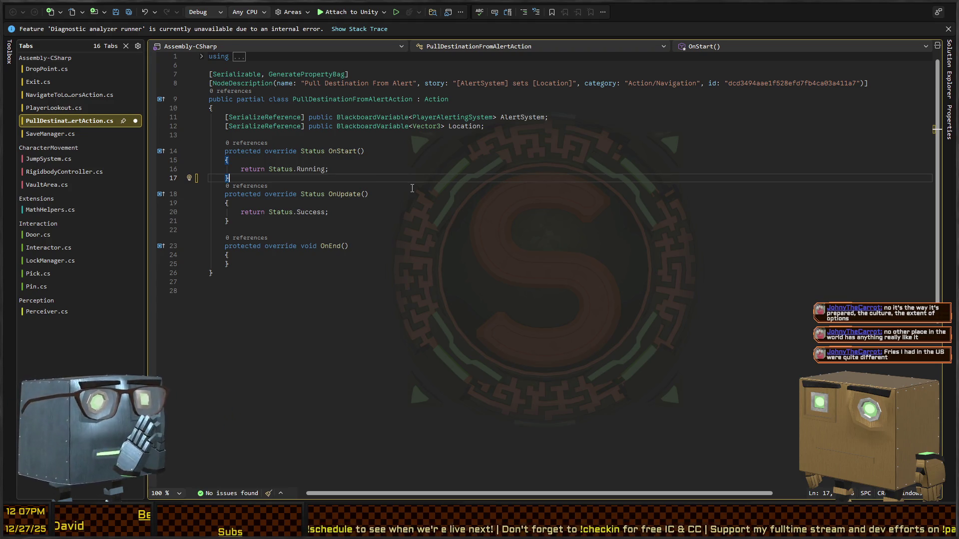
click(425, 194)
click(425, 176)
key(ctrl+k)
key(ctrl+d)
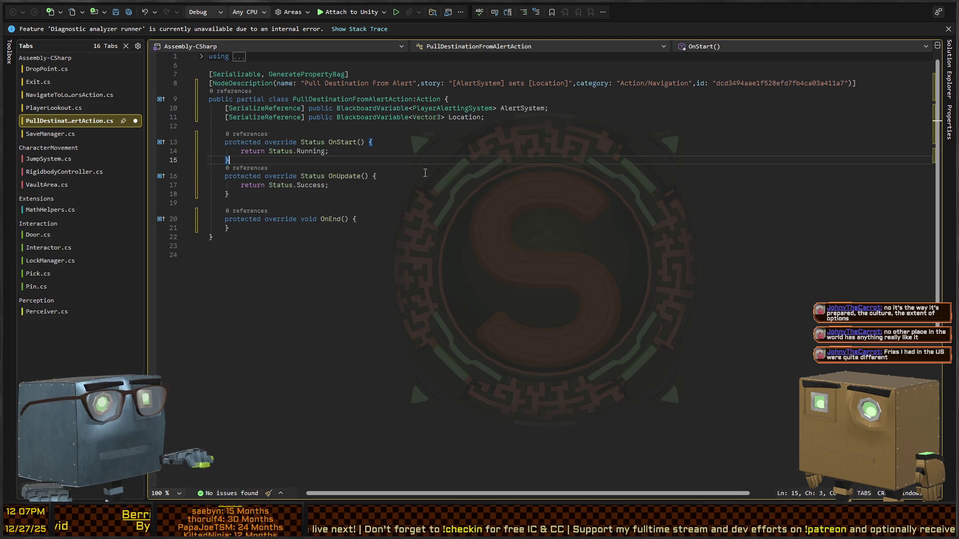
Open blank lines inside OnStart above return Status.Running and inside OnUpdate.
click(439, 153)
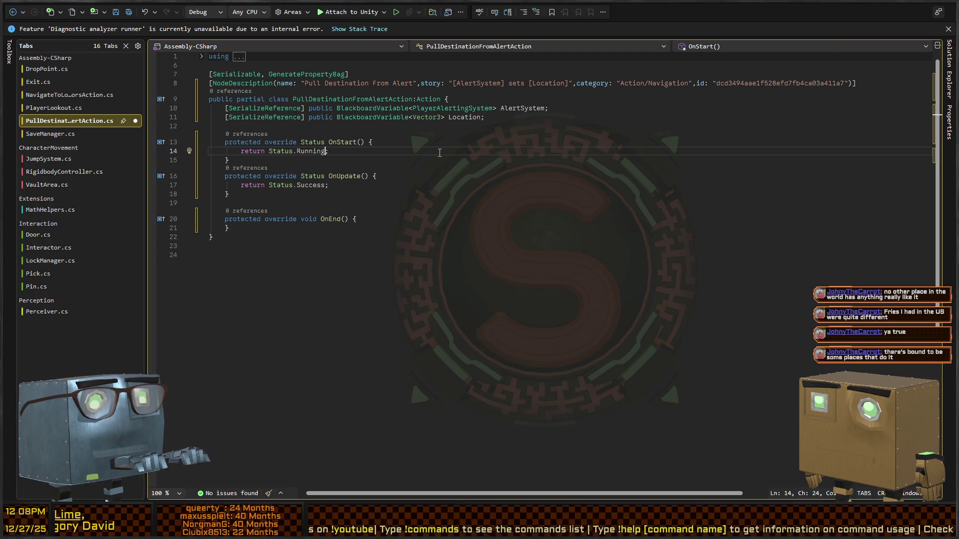
key(ctrl+Return)
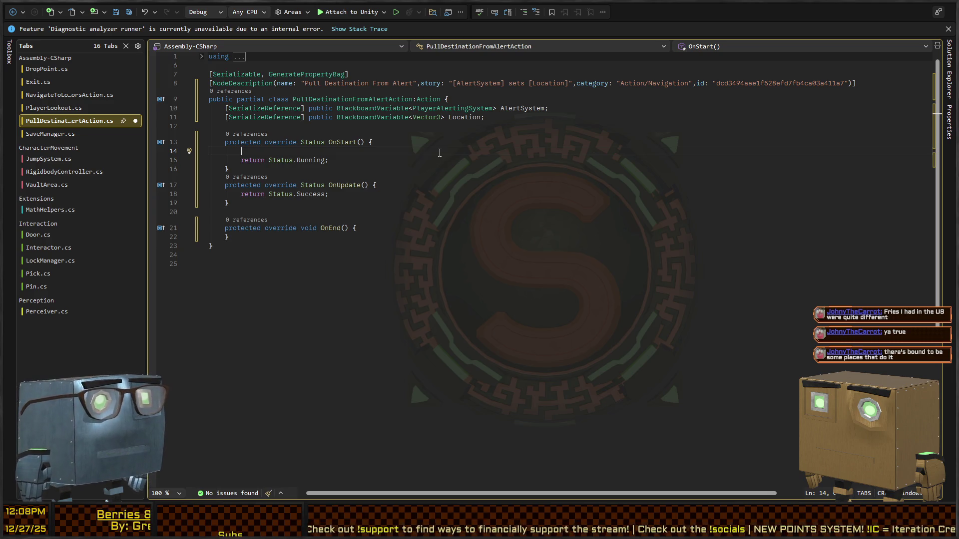
click(406, 186)
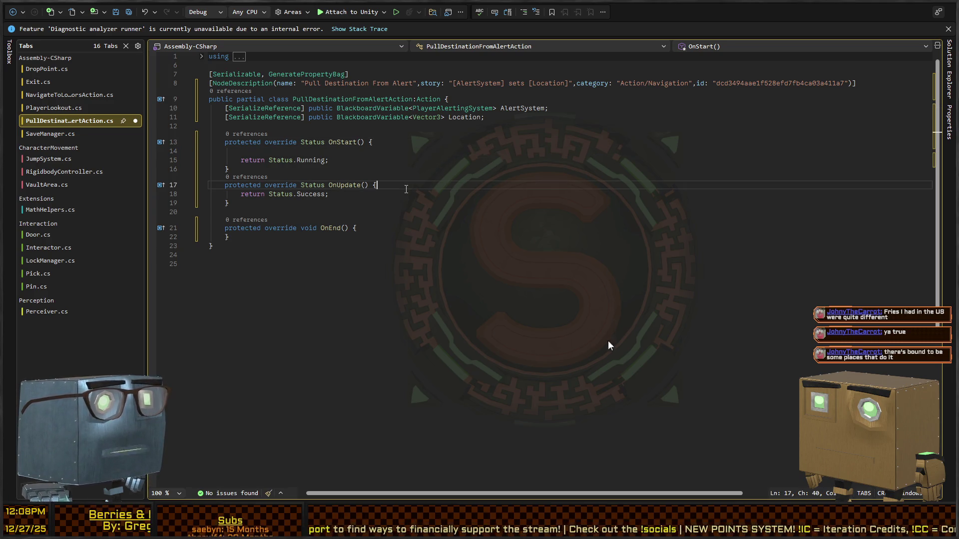
key(Return)
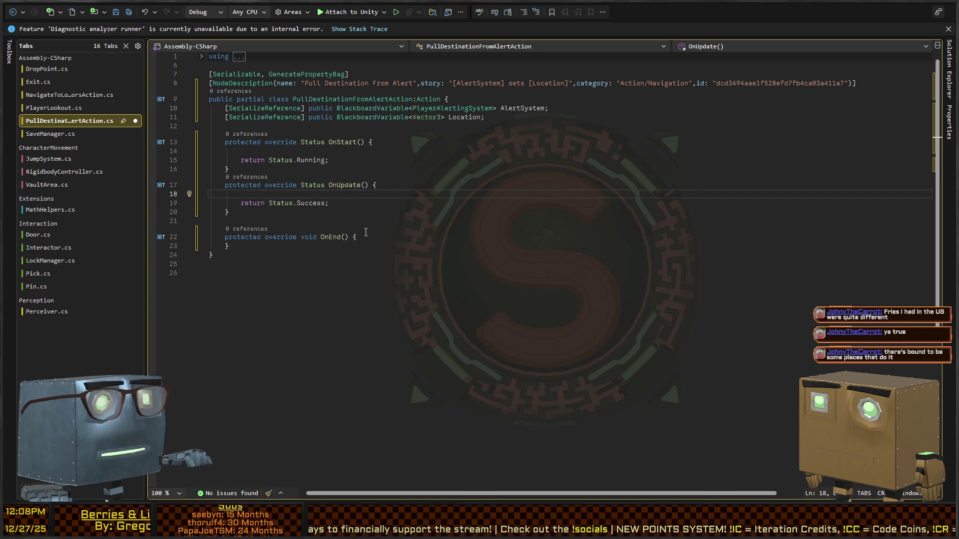
key(Down)
key(Down)
key(Down)
key(End)
click(385, 155)
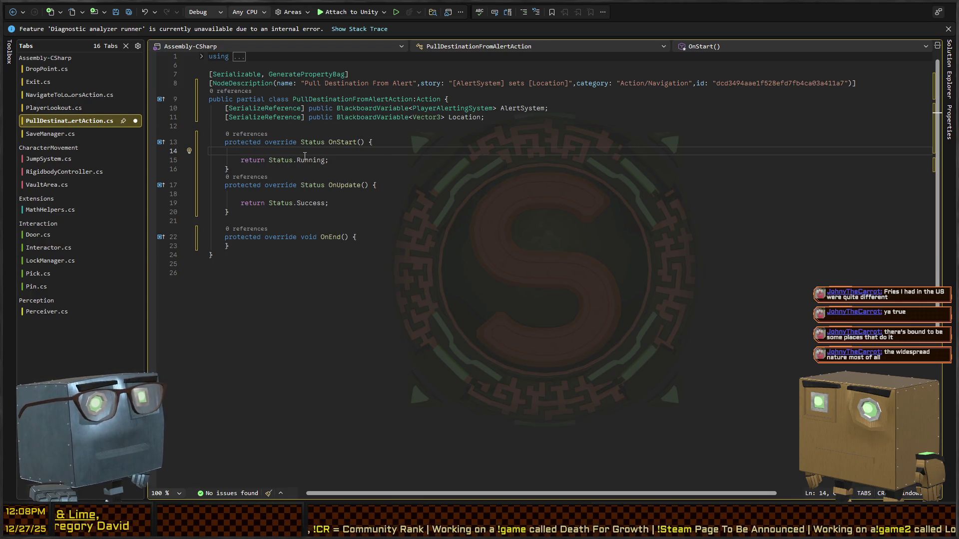
Start writing 'Location = AlertSystem.Value.' in the OnStart method.
text(Location)
text(= AlertSyste)
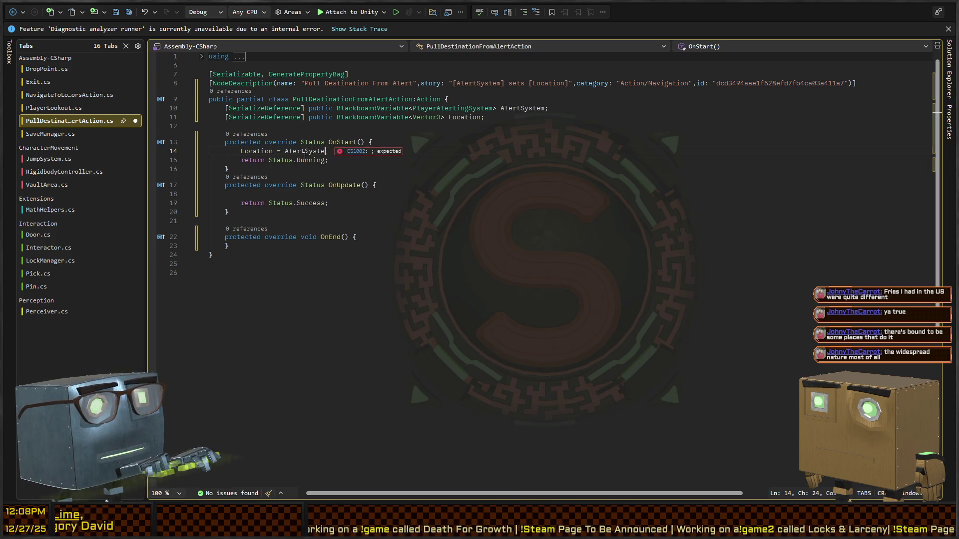
text(L)
key(BackSpace)
text(Value.locati)
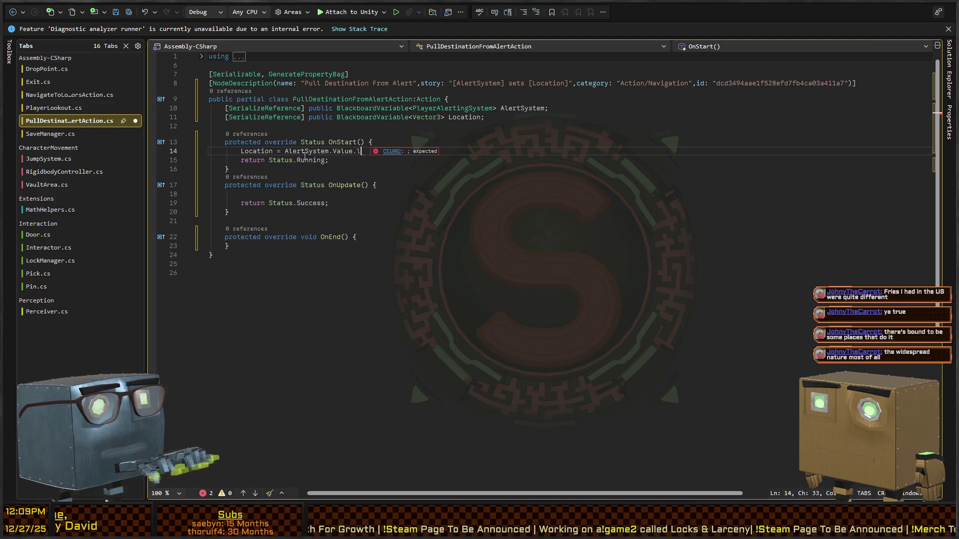
key(BackSpace)
key(BackSpace)
key(BackSpace)
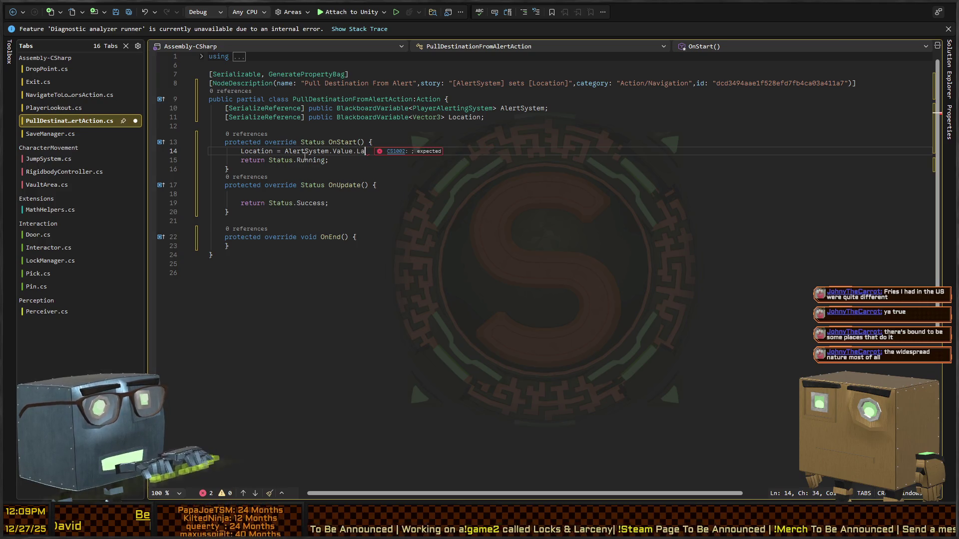
Check the Action alias definition, return to OnStart, and go to the PlayerAlertingSystem class.
ctrl+click(423, 98)
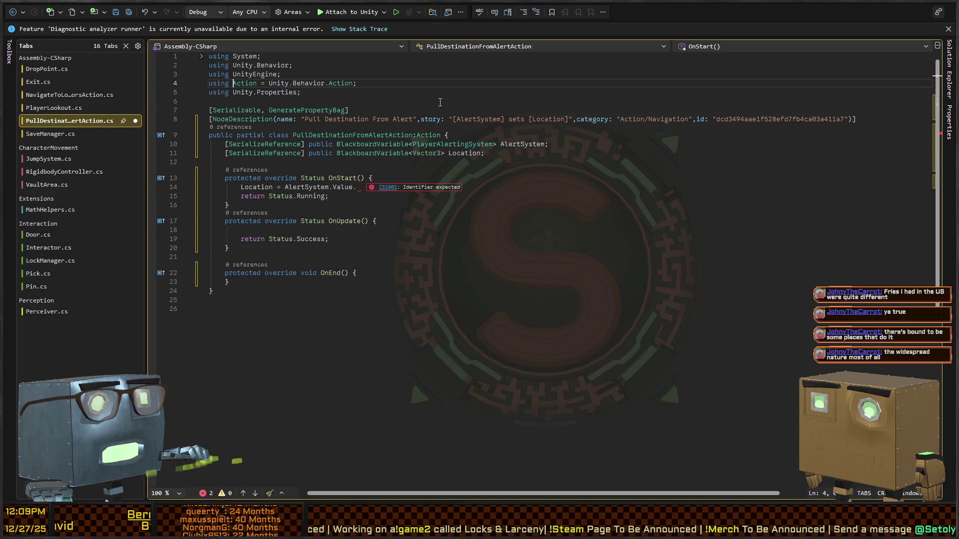
click(13, 12)
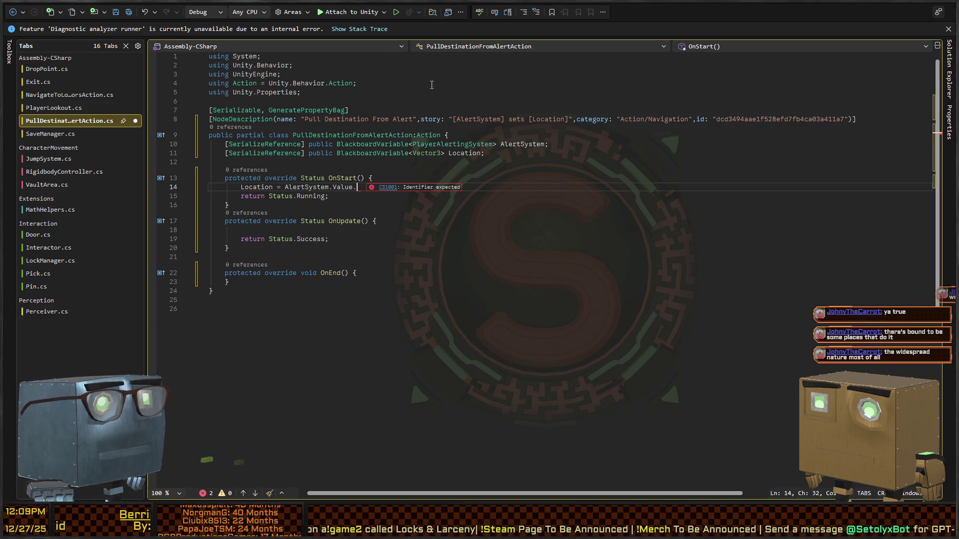
ctrl+click(369, 144)
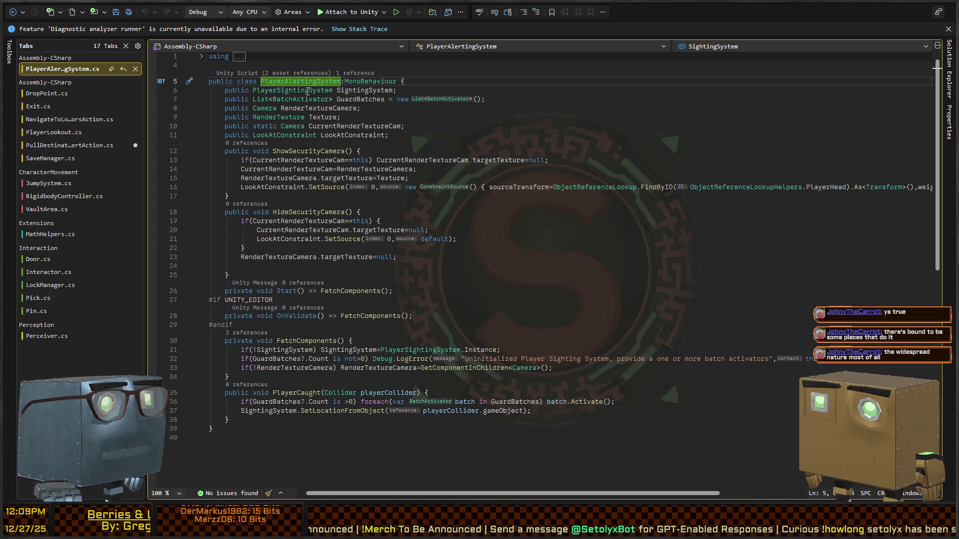
Check PlayerSightingSystem, then change the field type from PlayerAlertingSystem to PlayerSightingSystem.
ctrl+click(307, 91)
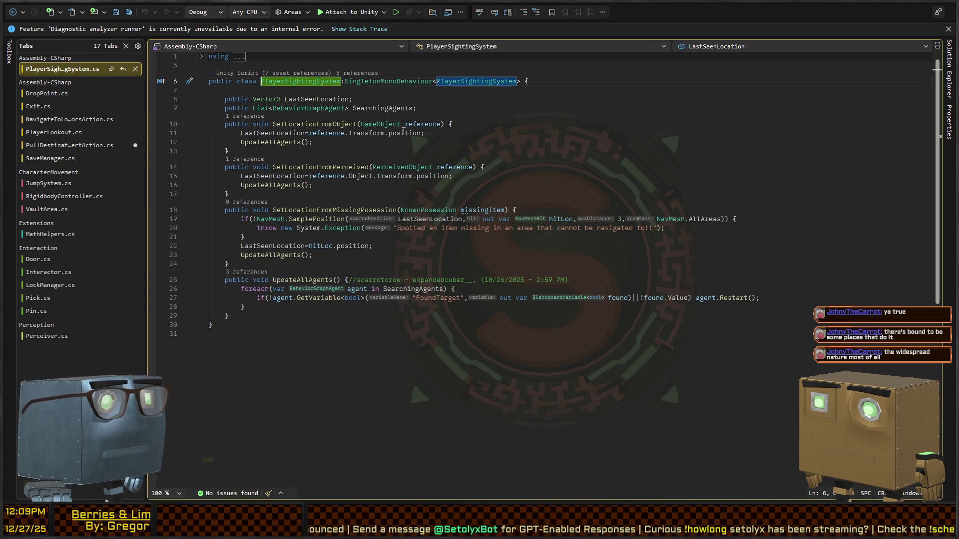
key(ctrl+minus)
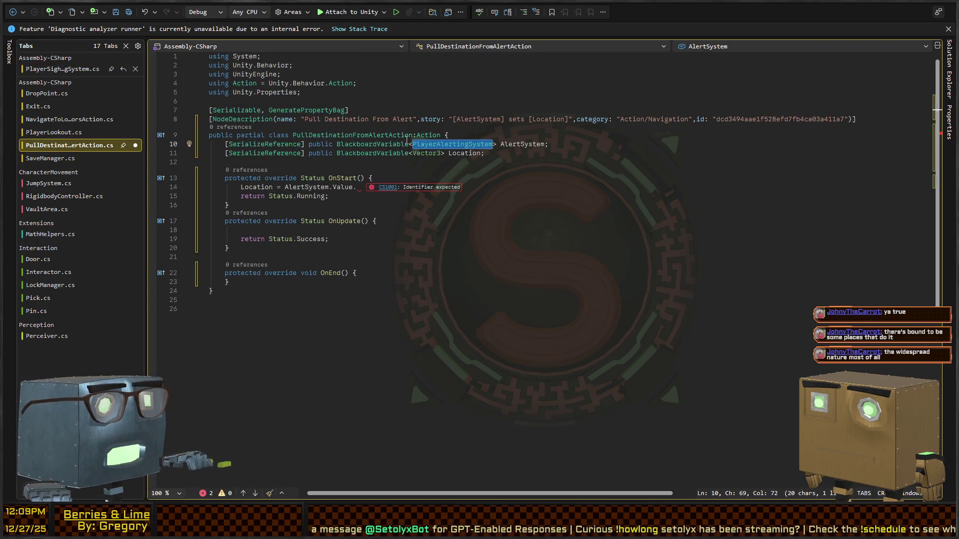
key(alt+Tab)
key(alt+Tab)
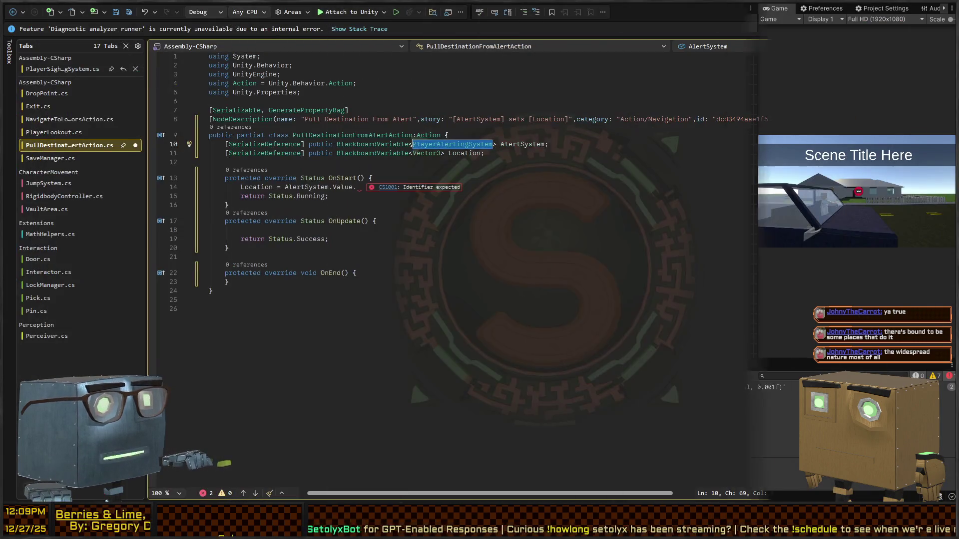
click(453, 143)
key(Right)
key(Right)
key(Right)
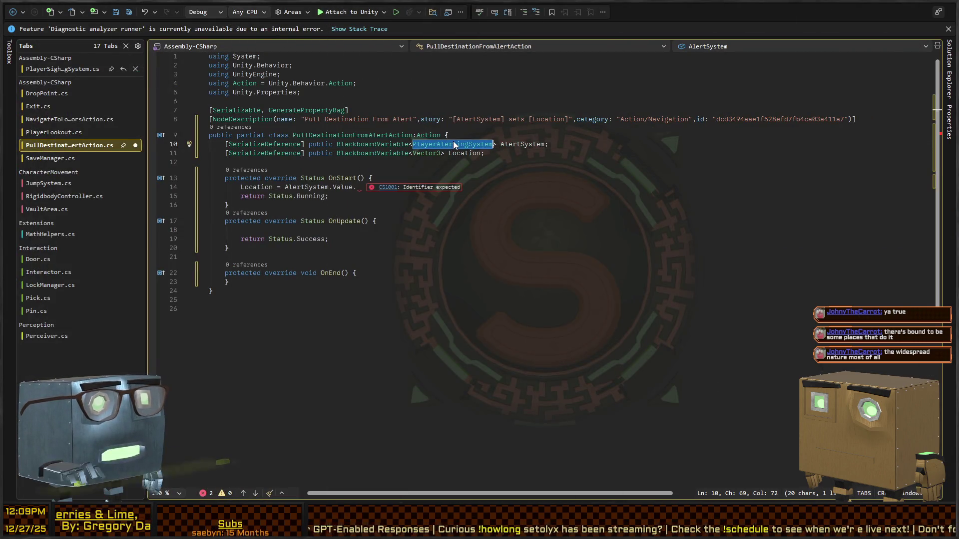
key(shift+Left)
key(shift+Left)
key(shift+Left)
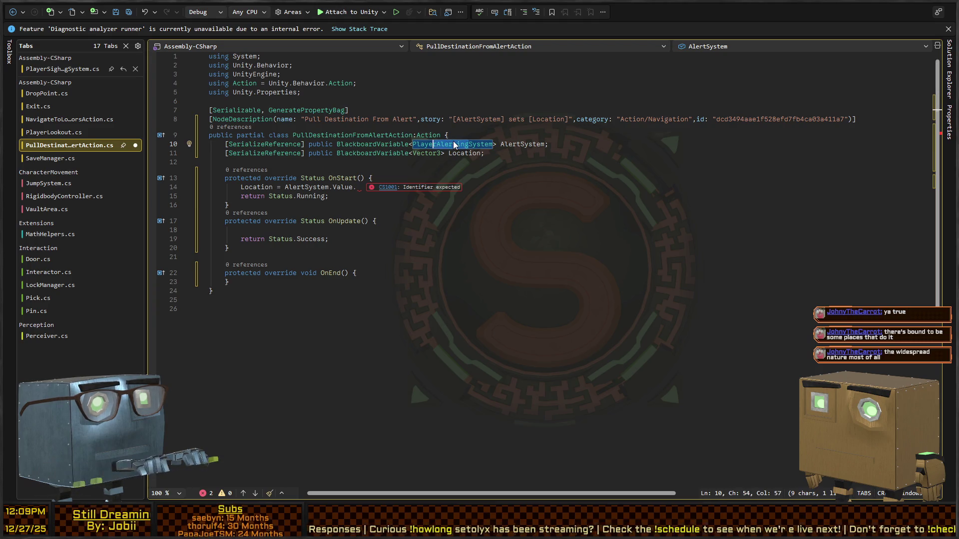
text(Sighting)
Rename AlertSystem to SightingSystem in the description, field declaration and OnStart usage.
key(Up)
key(Up)
key(Up)
key(Down)
key(ctrl+Right)
key(ctrl+Right)
key(ctrl+Right)
key(ctrl+shift+Right)
key(shift+alt+period)
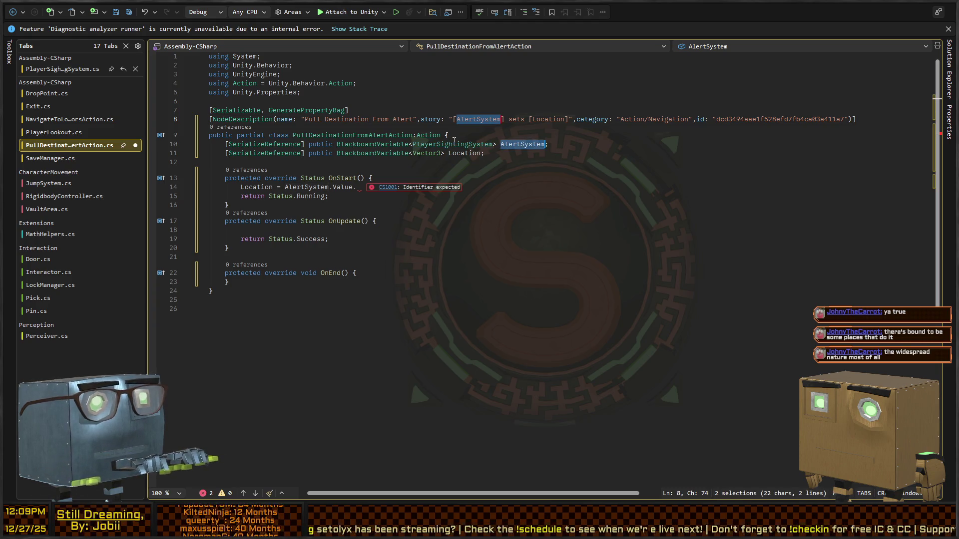
key(shift+alt+period)
text(SightingSyst)
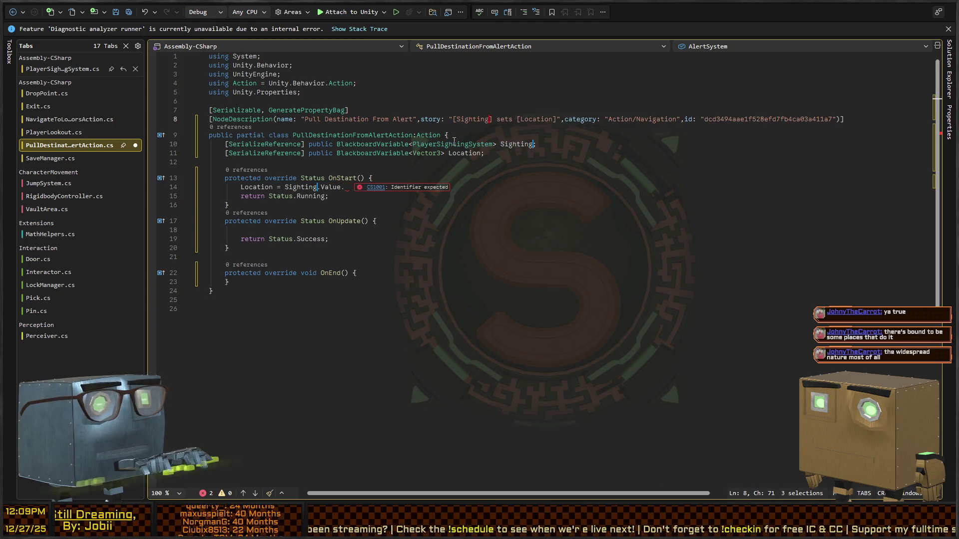
text(em)
key(Escape)
key(End)
Make OnStart assign SightingSystem's LastSeenLocation to Location.Value.
text(LastSeenLocation;)
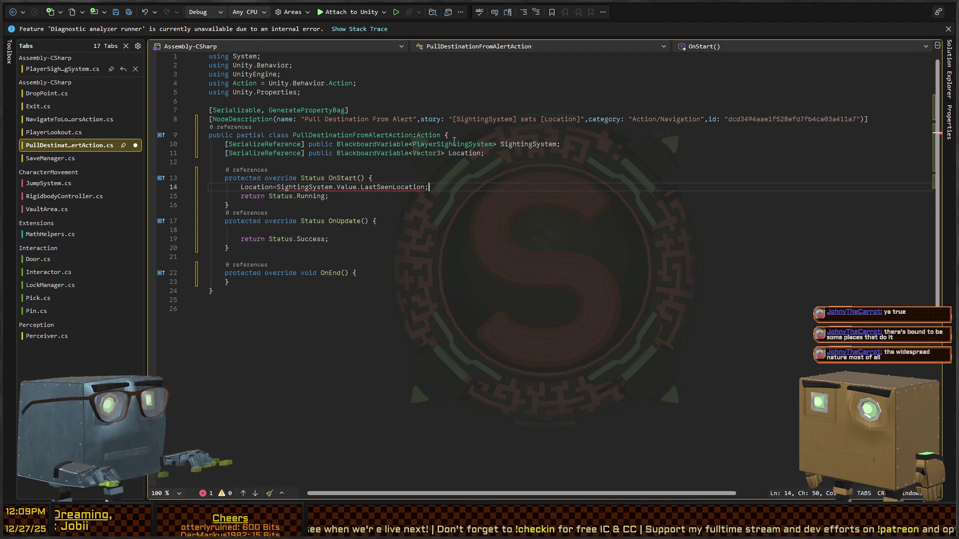
key(Left)
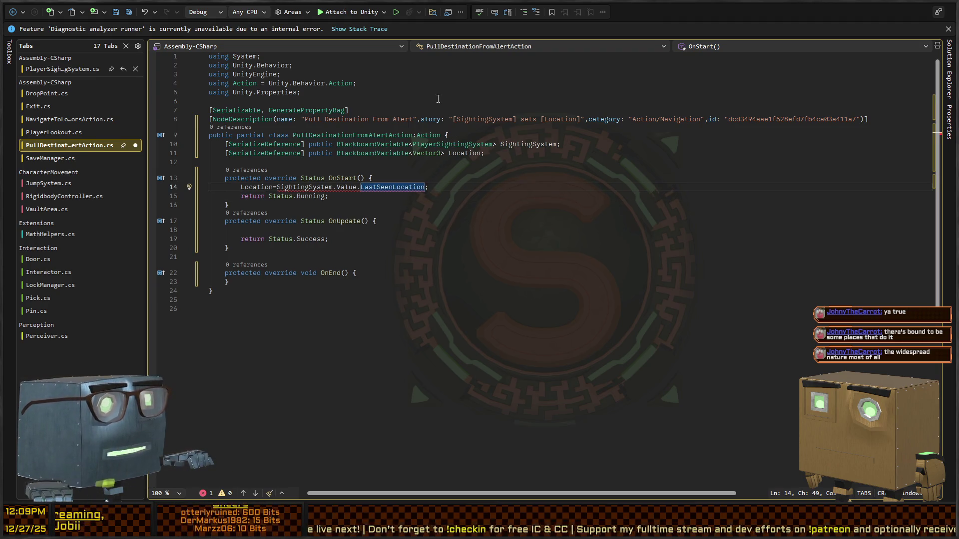
click(273, 187)
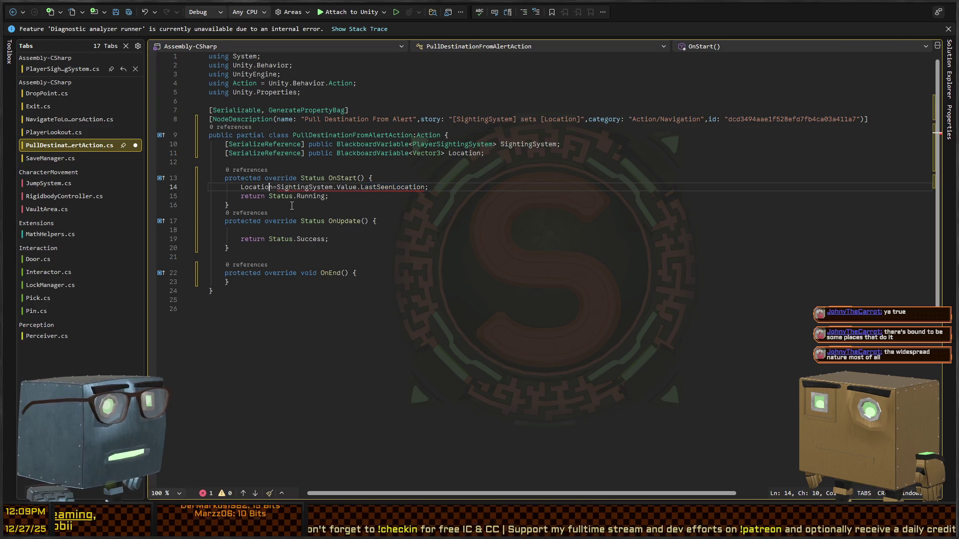
text(.value)
key(End)
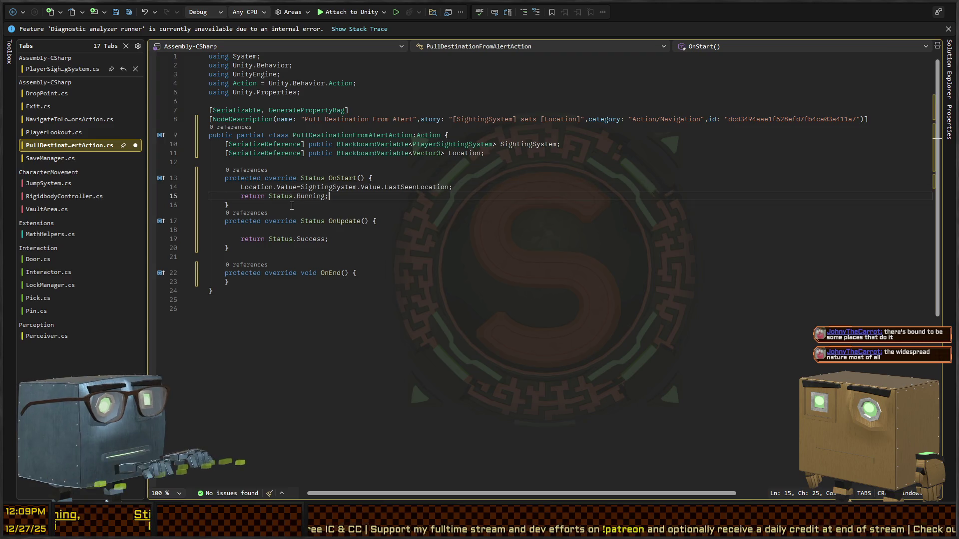
key(ctrl+Return)
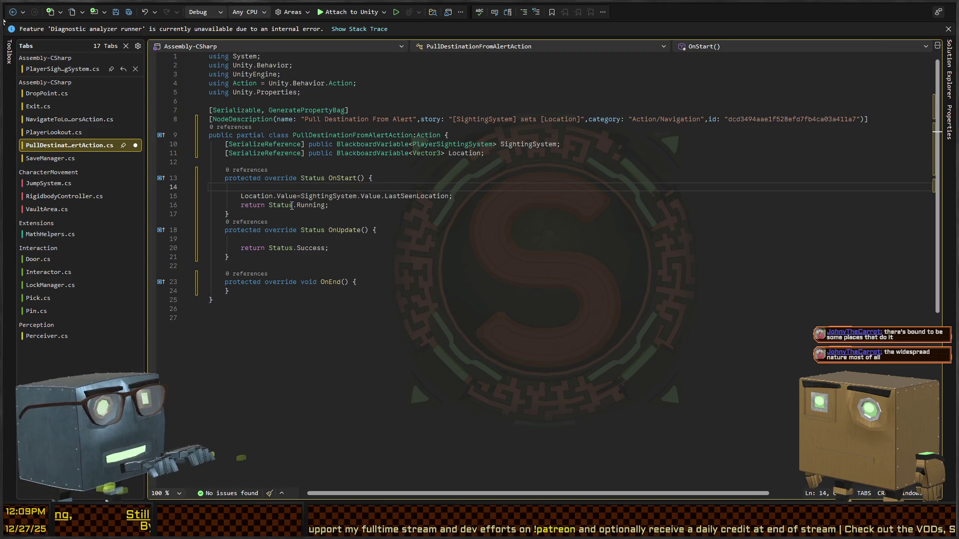
text(Location.Set)
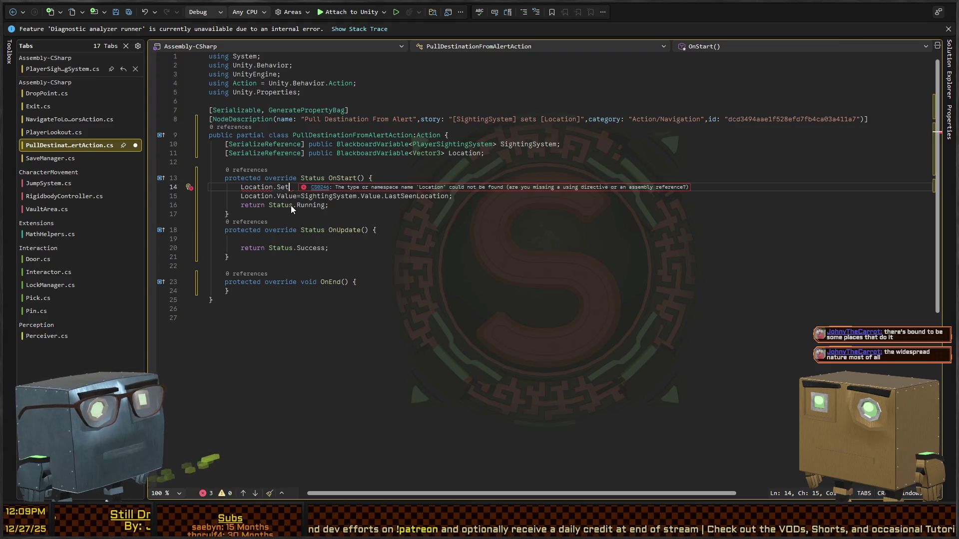
key(BackSpace)
key(BackSpace)
key(BackSpace)
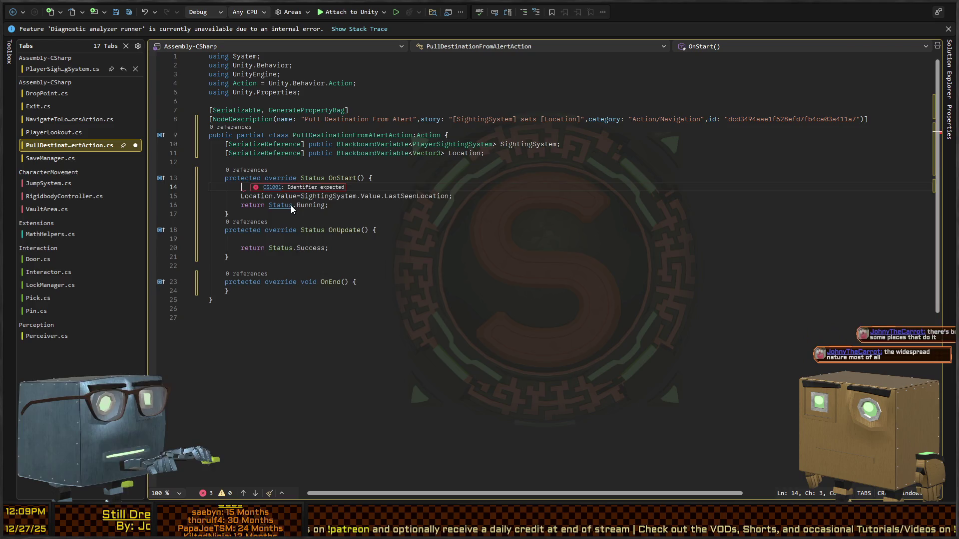
Change OnStart's return value from Status.Running to Status.Success.
key(Up)
key(Up)
key(Up)
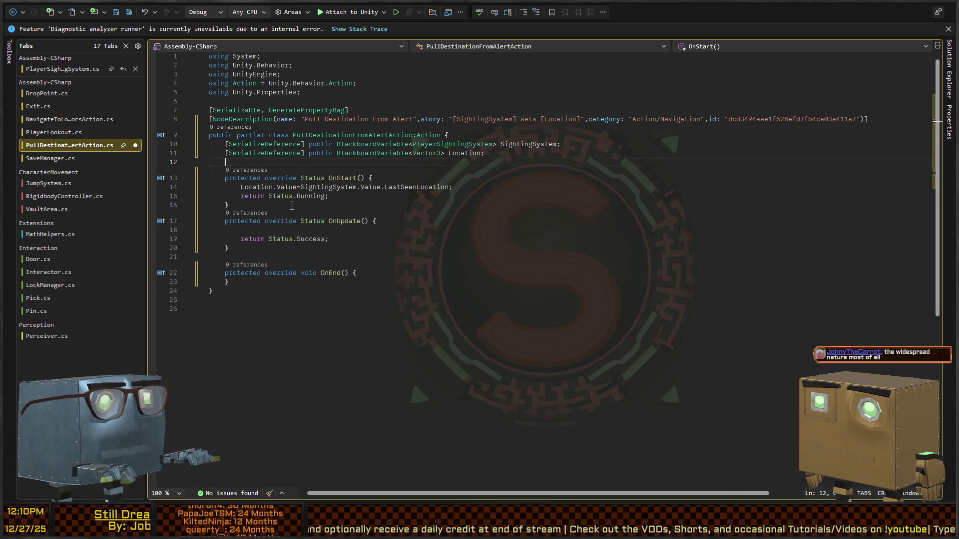
key(Down)
key(Down)
key(Down)
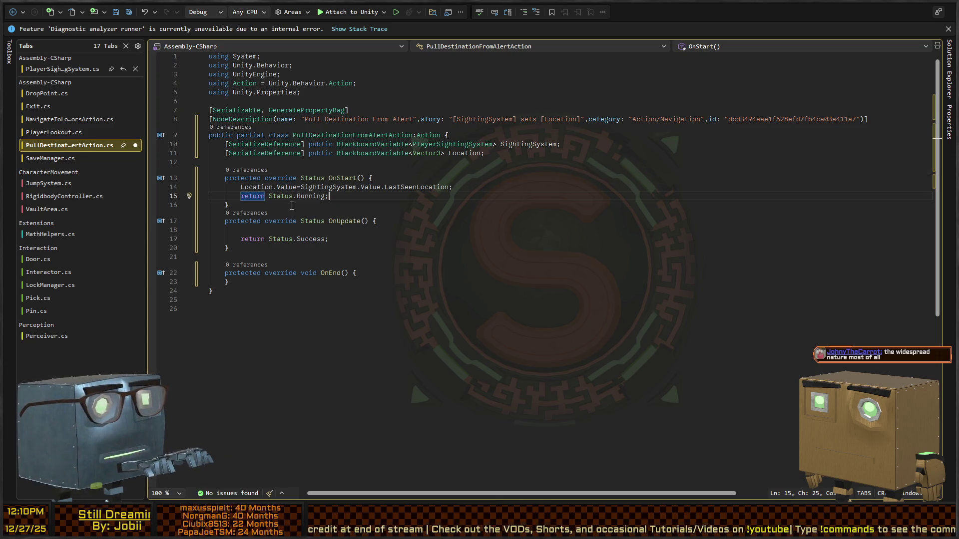
key(Left)
key(Left)
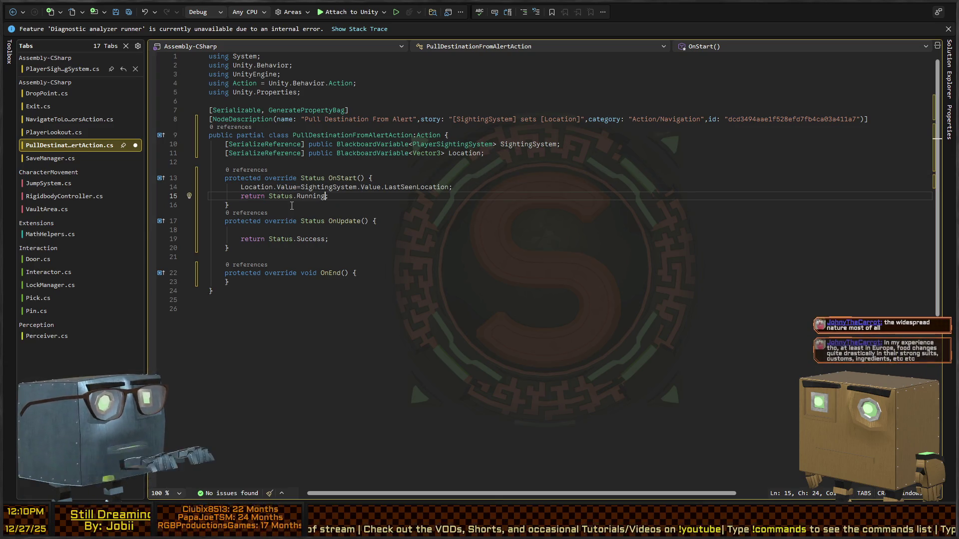
key(ctrl+Right)
key(ctrl+shift+Left)
text(Status)
key(Down)
key(Down)
Delete the OnUpdate and OnEnd methods and collapse OnStart onto a single line.
key(Home)
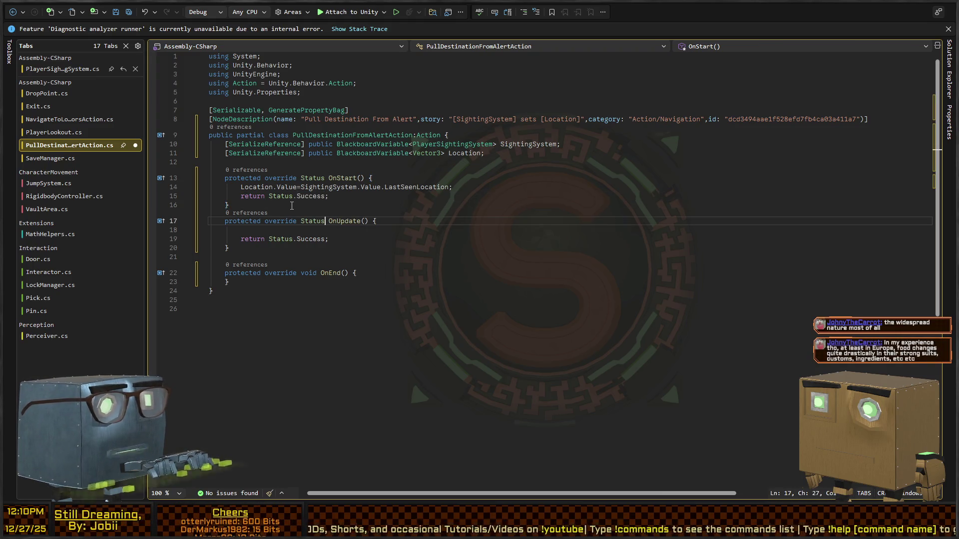
key(shift+Down)
key(shift+Down)
key(shift+Down)
key(shift+Down)
key(shift+Down)
key(Delete)
key(Up)
key(Up)
click(291, 206)
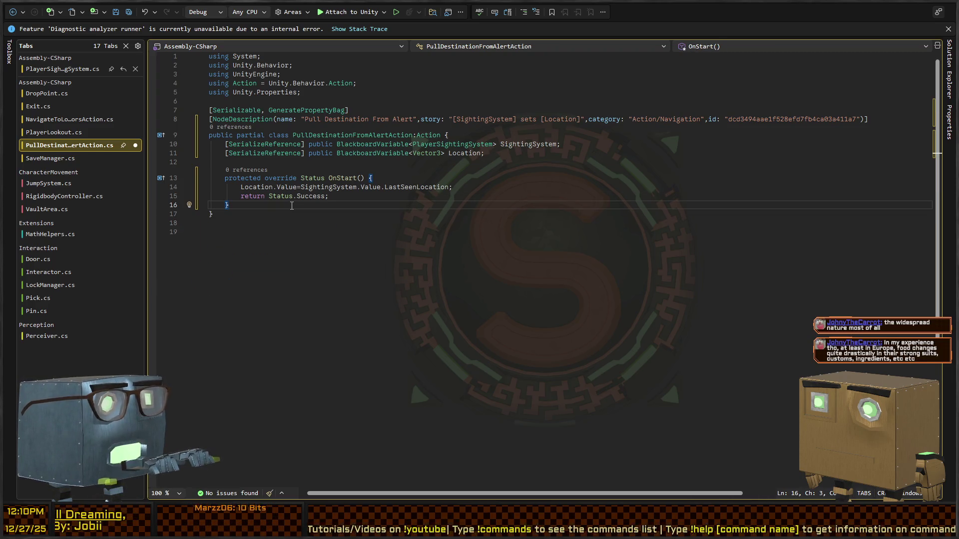
key(BackSpace)
key(Home)
key(BackSpace)
key(BackSpace)
key(BackSpace)
key(Up)
key(Home)
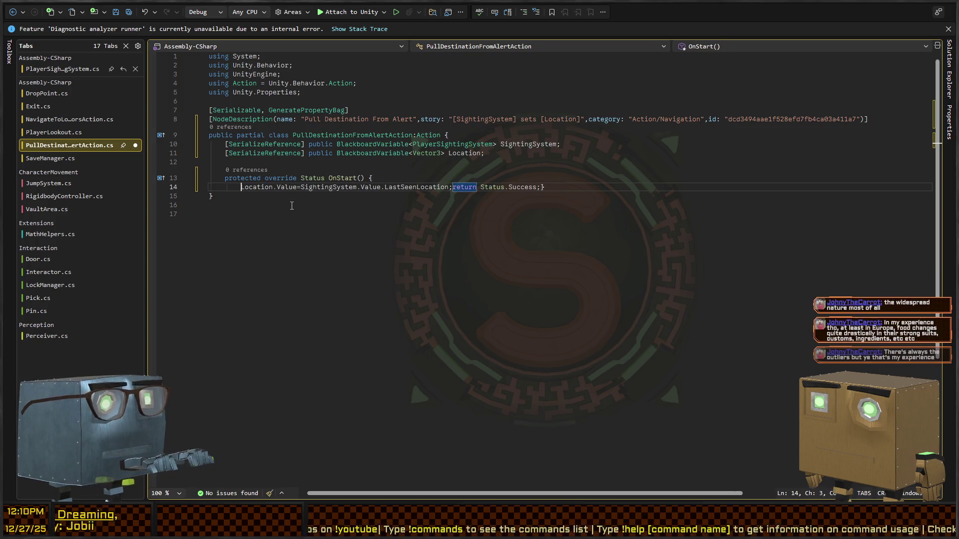
key(BackSpace)
key(BackSpace)
key(BackSpace)
Save the PullDestinationFromAlertAction script and return to Unity.
key(ctrl+s)
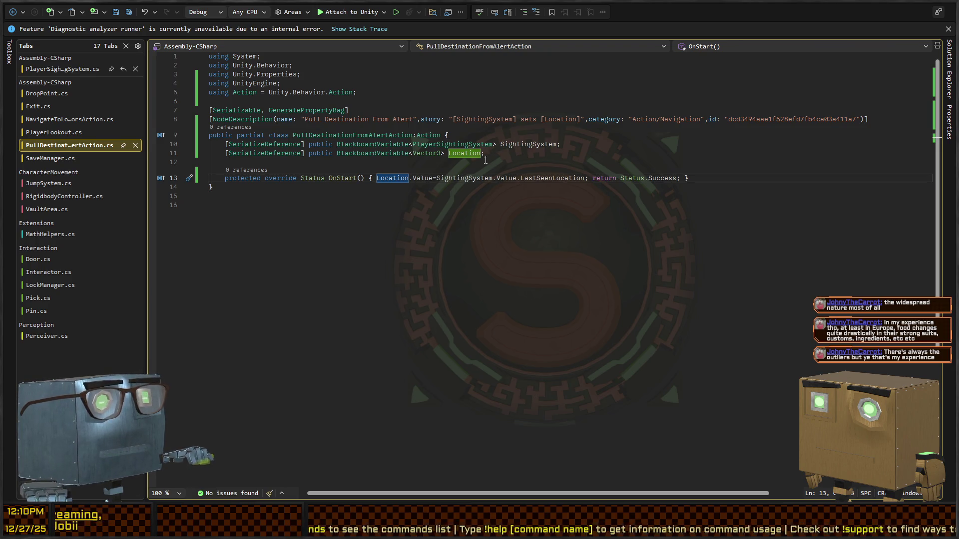
double_click(403, 119)
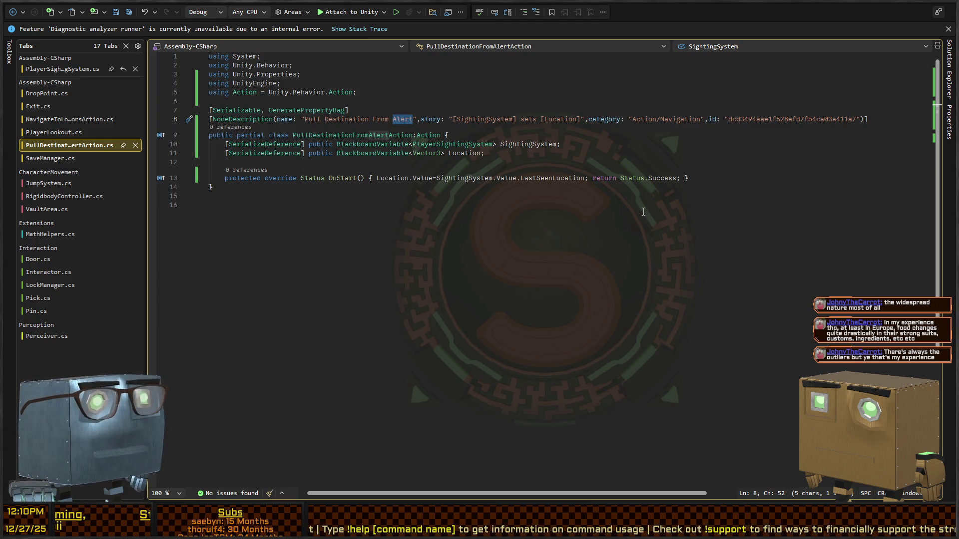
key(alt+Tab)
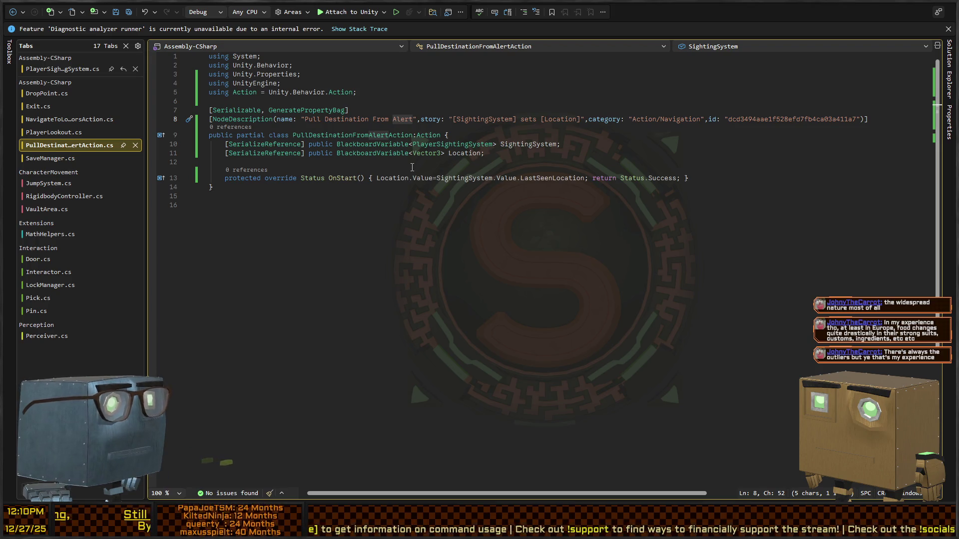
key(alt+Tab)
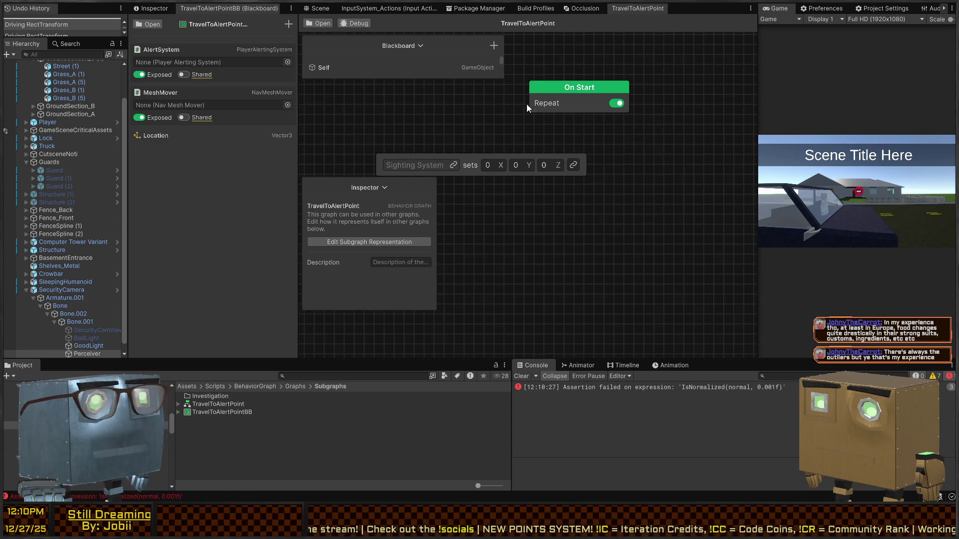
Move the action node aside and remove the existing TravelToAlertPointBB blackboard from the graph.
drag(501, 163, 591, 158)
click(519, 204)
mouse_move(402, 80)
mouse_down()
mouse_move(376, 154)
mouse_move(382, 145)
mouse_move(384, 183)
mouse_up()
mouse_move(319, 133)
mouse_down()
mouse_move(591, 180)
mouse_move(620, 160)
mouse_up()
click(547, 151)
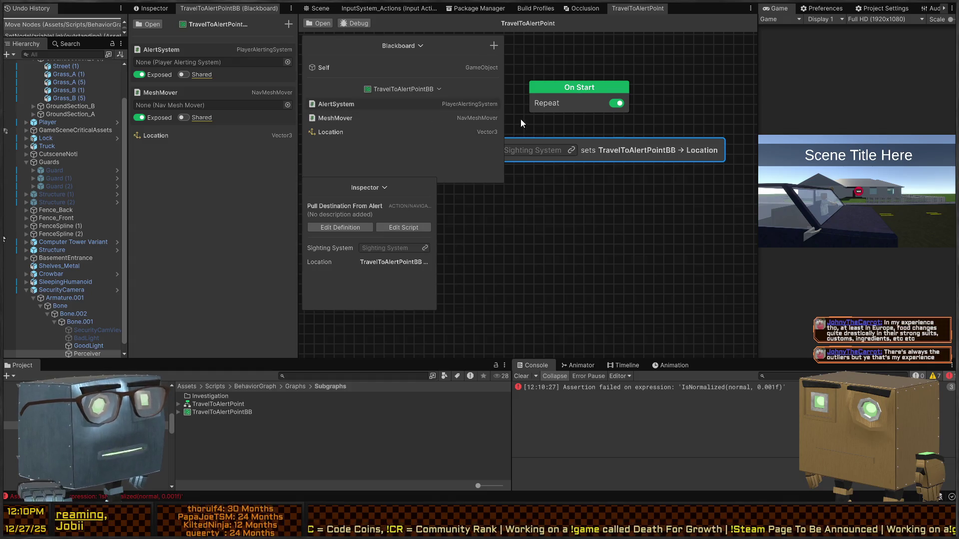
key(Delete)
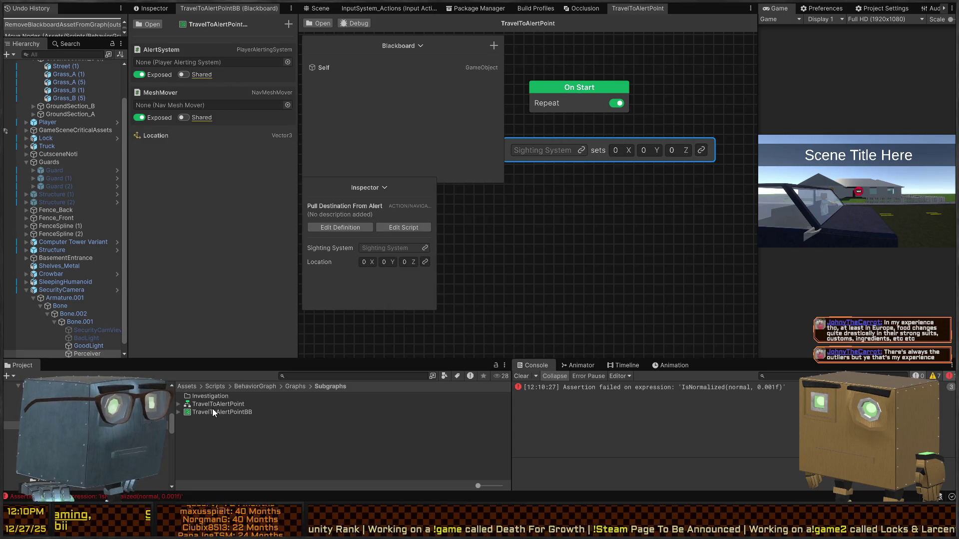
Add the TravelToAlertPointBB blackboard and link its Location to the node's Location field.
click(493, 46)
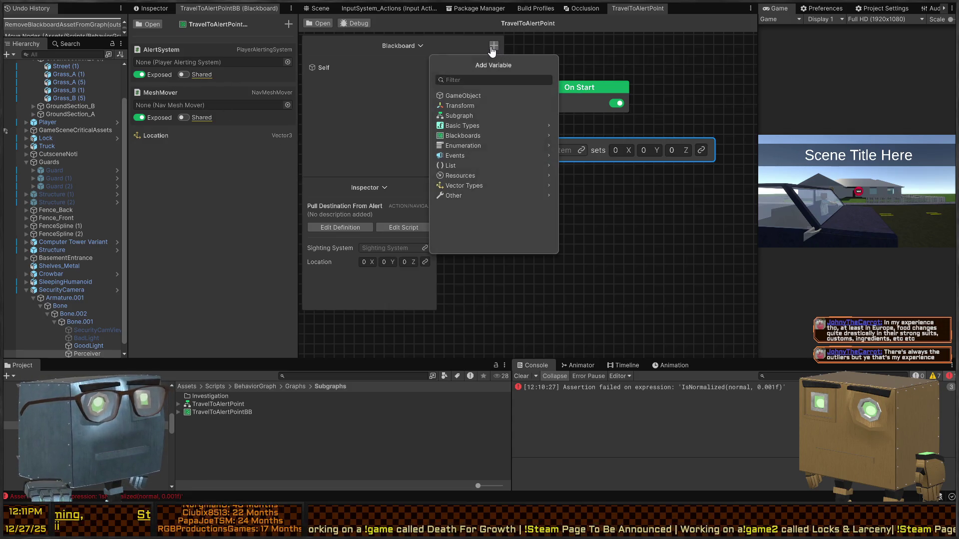
click(481, 136)
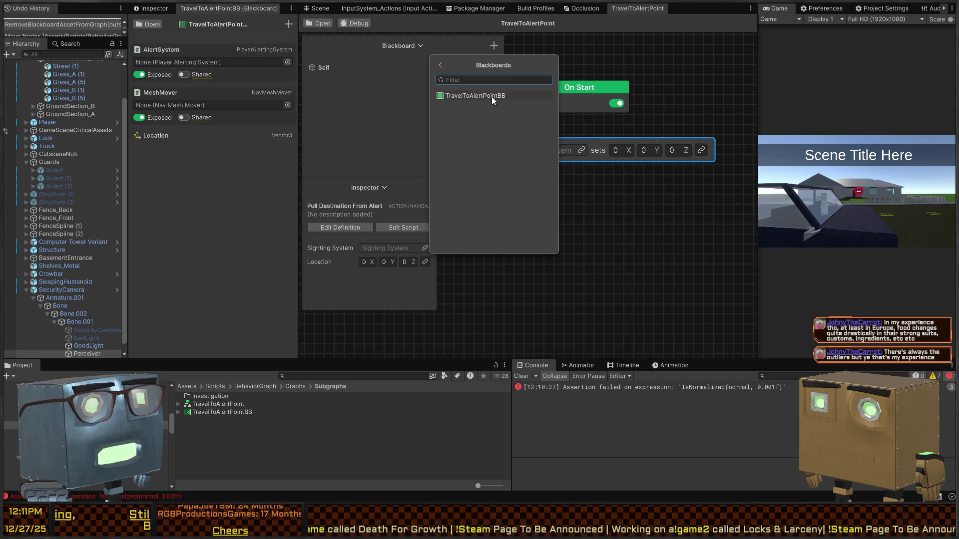
click(492, 97)
drag(331, 132, 657, 155)
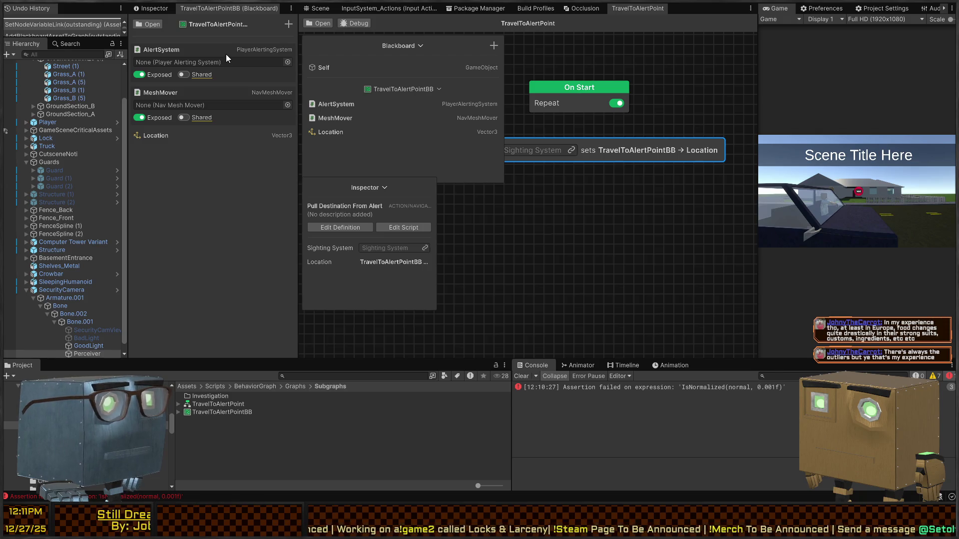
Replace AlertSystem with a Player Sighting System variable named SightingSystem, listed first.
key(Delete)
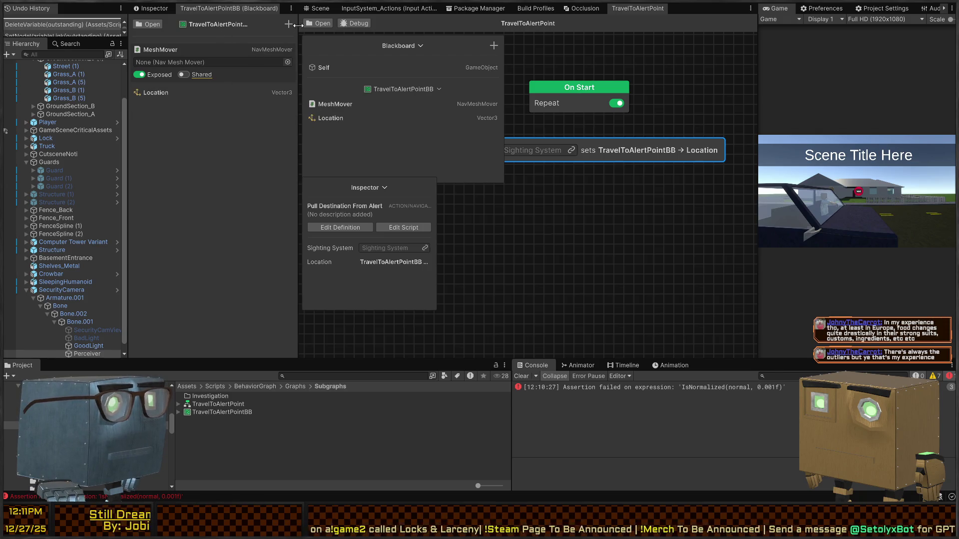
click(288, 25)
text(sighting)
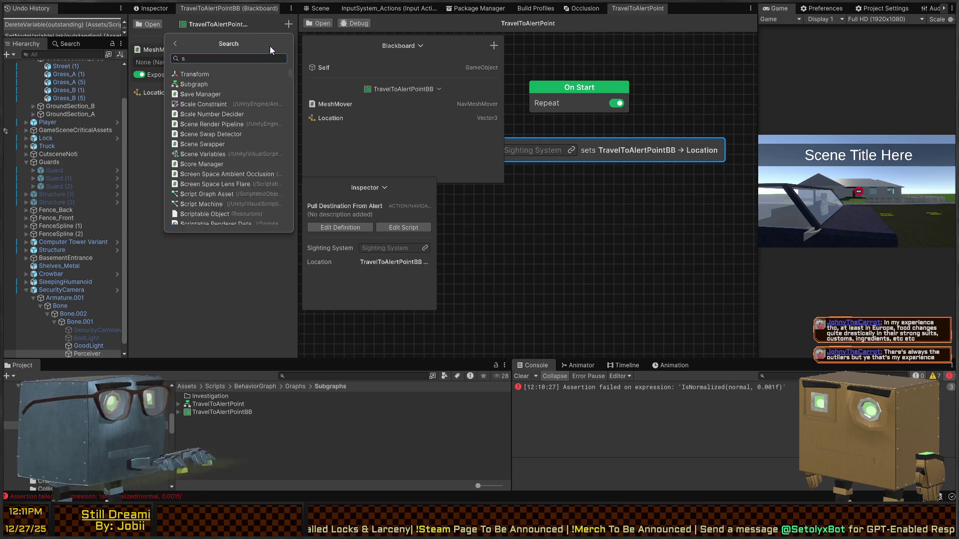
key(Return)
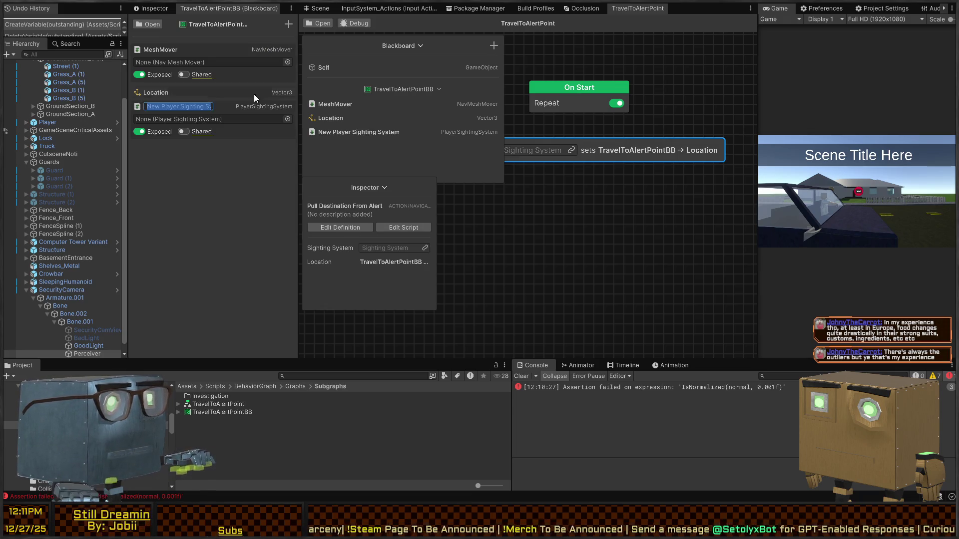
text(SightingSystem)
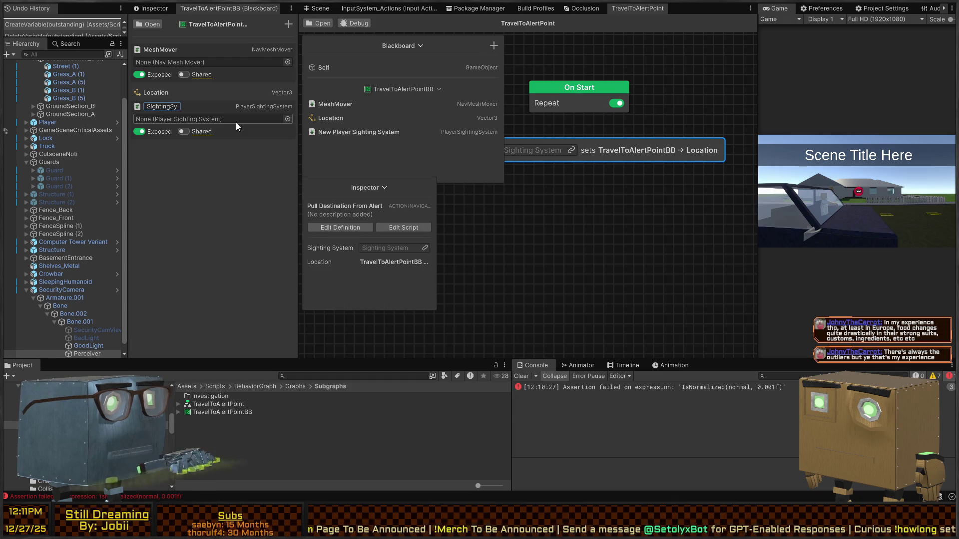
key(Return)
mouse_move(228, 100)
mouse_down()
mouse_move(228, 50)
mouse_move(210, 51)
mouse_up()
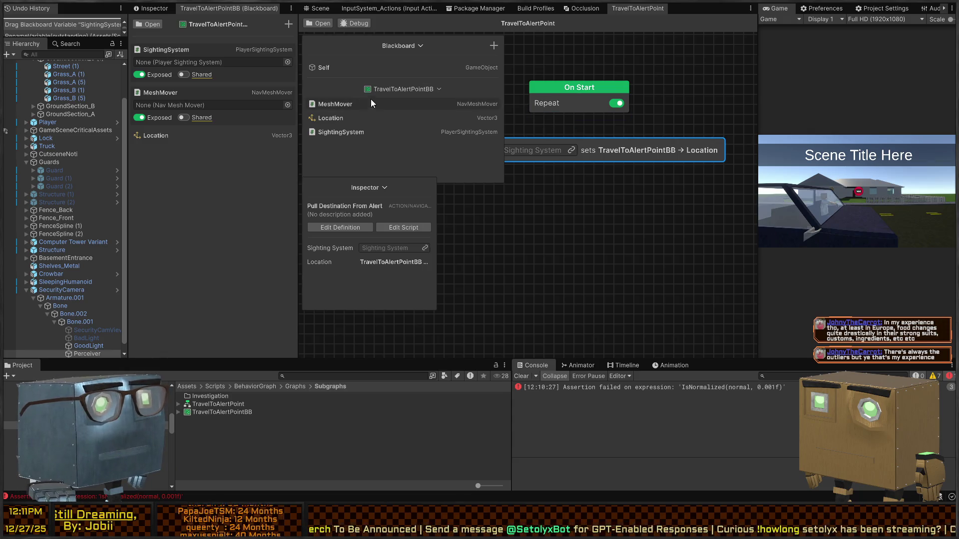
Bind SightingSystem to the node, turn off On Start's Repeat, and connect On Start to it.
drag(354, 131, 556, 153)
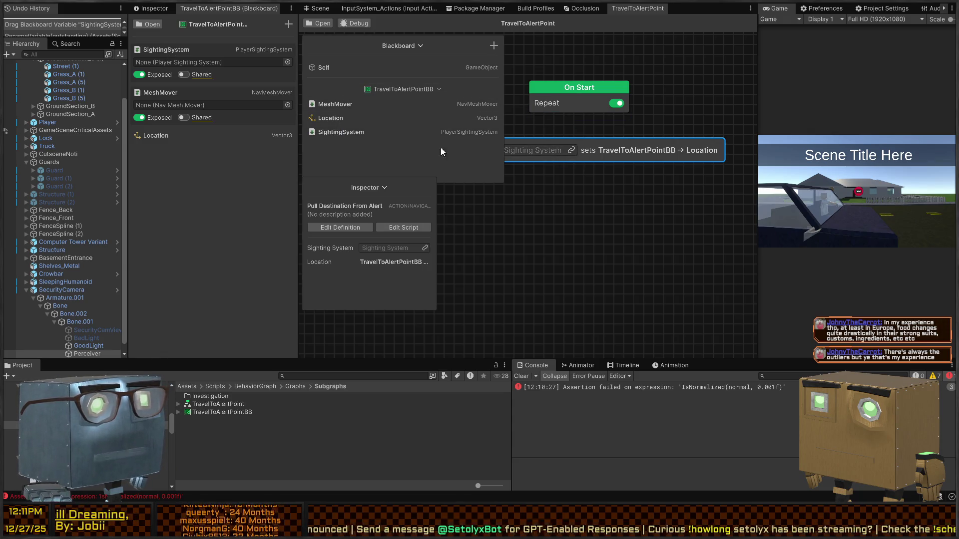
drag(493, 148, 530, 150)
drag(627, 154, 583, 151)
click(617, 103)
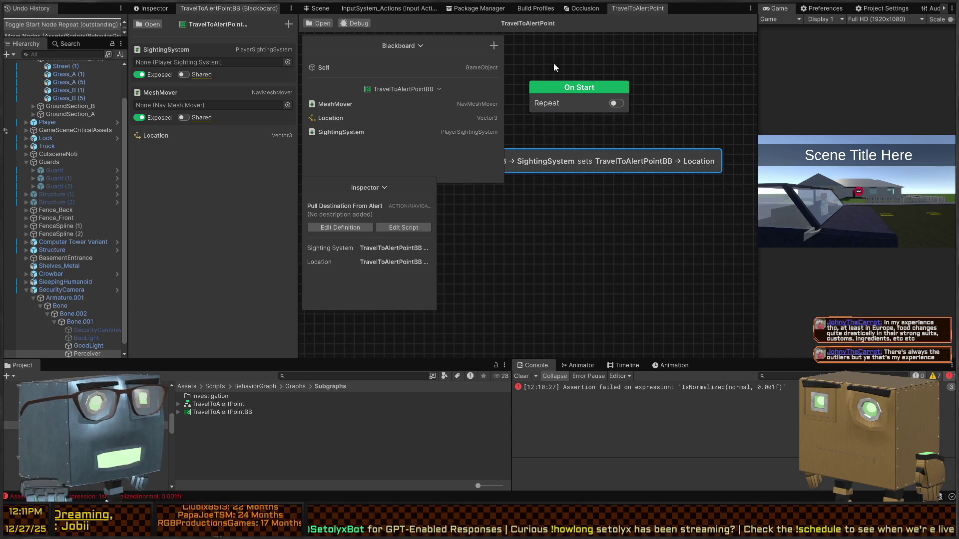
click(420, 45)
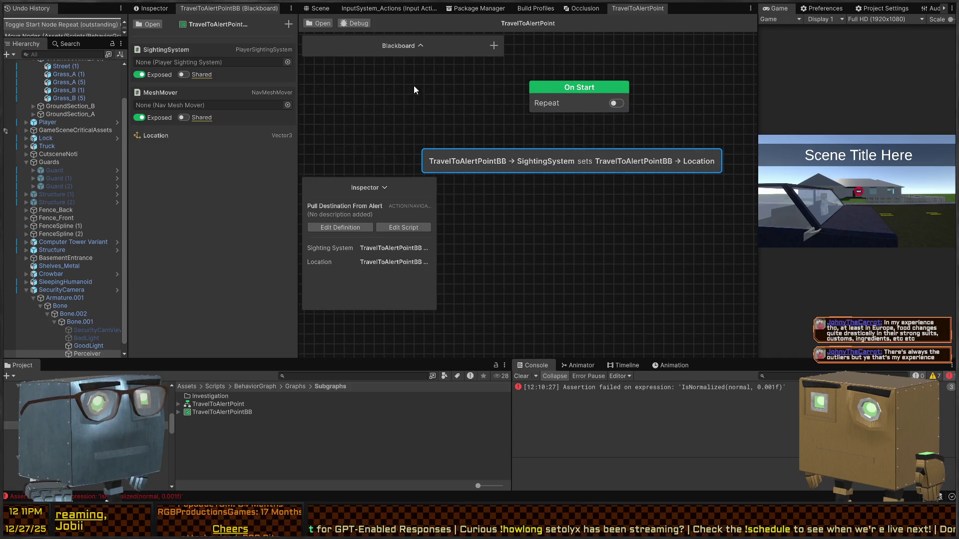
click(383, 188)
drag(583, 116, 578, 159)
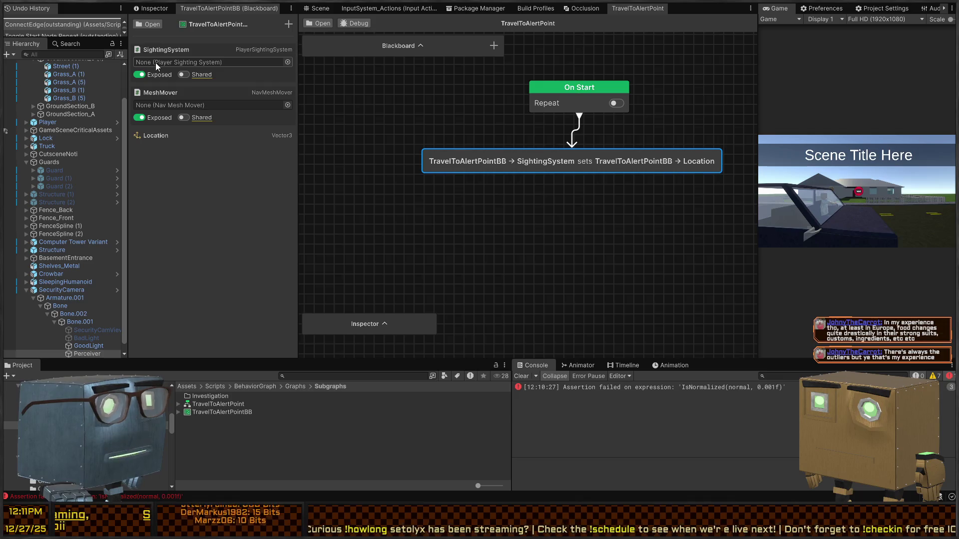
mouse_move(586, 161)
mouse_down()
mouse_move(610, 164)
mouse_move(593, 156)
mouse_up()
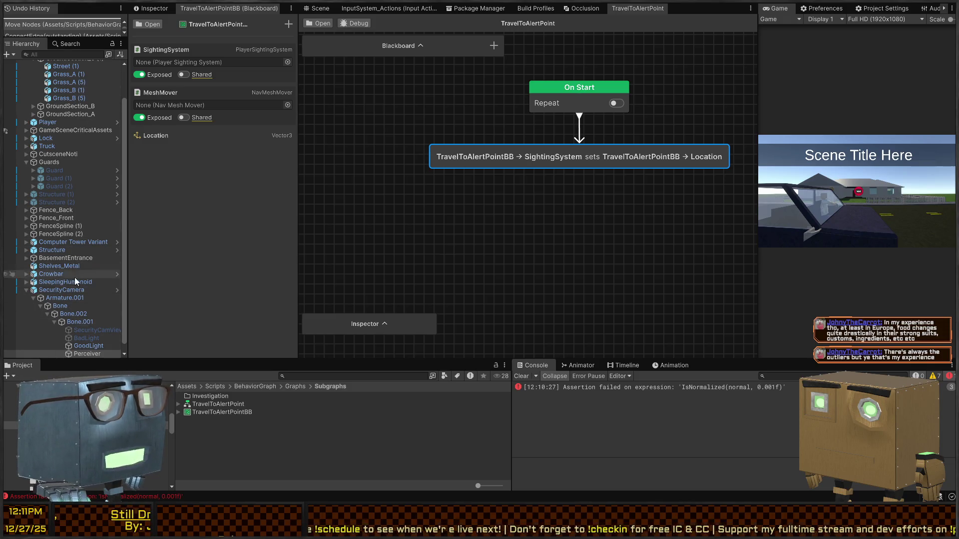
scroll(74, 287, up, 3)
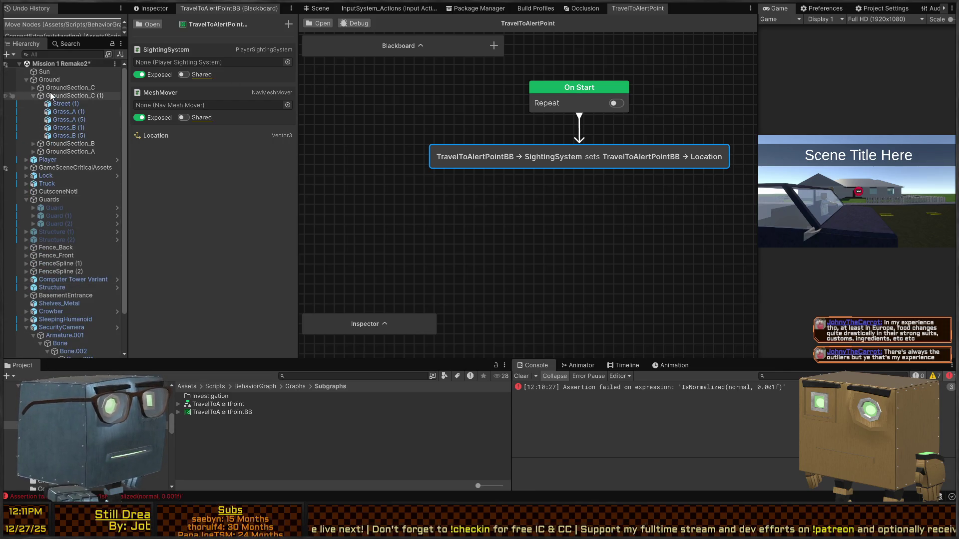
Select ObjectReferenceLookup under GameSceneCriticalAssets and expand its 12 Entries, including SecurityCamImage.
click(65, 168)
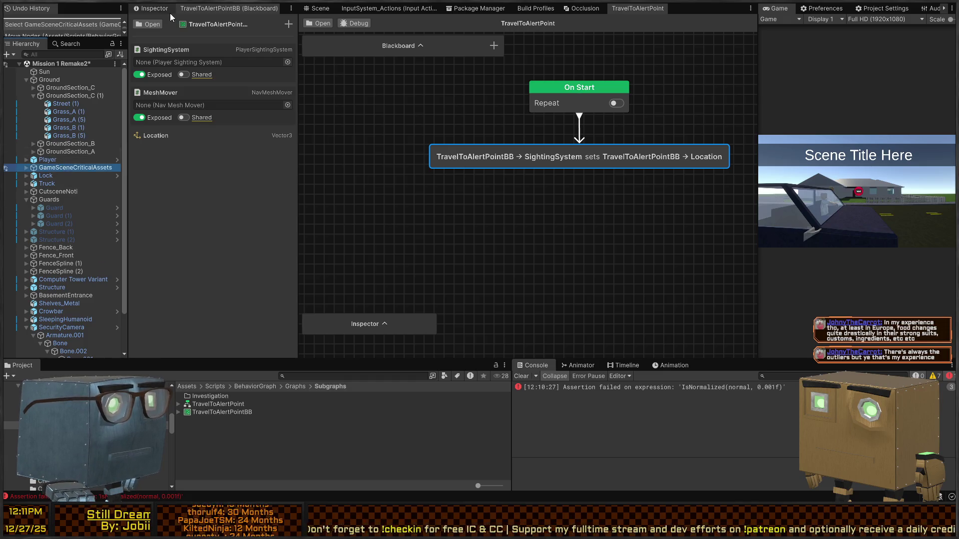
click(152, 9)
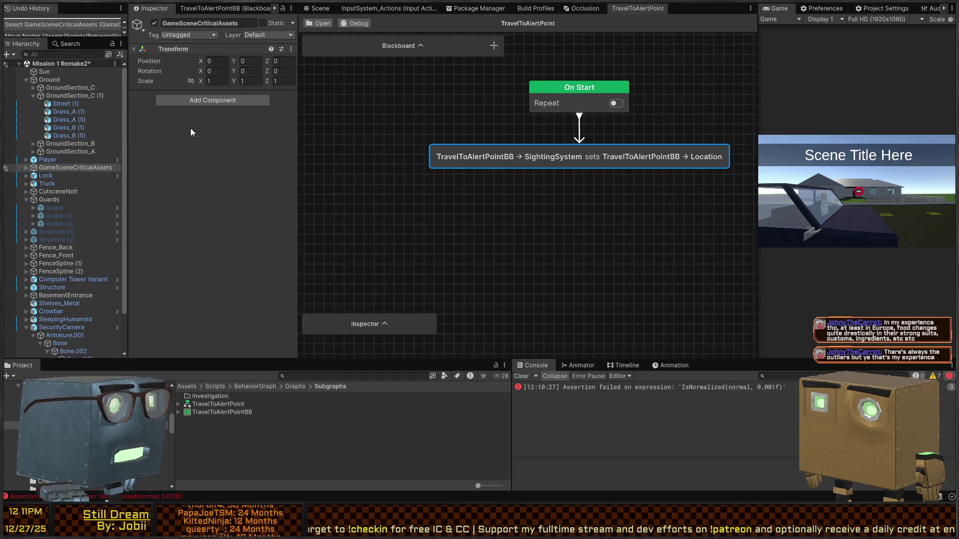
click(26, 168)
click(60, 176)
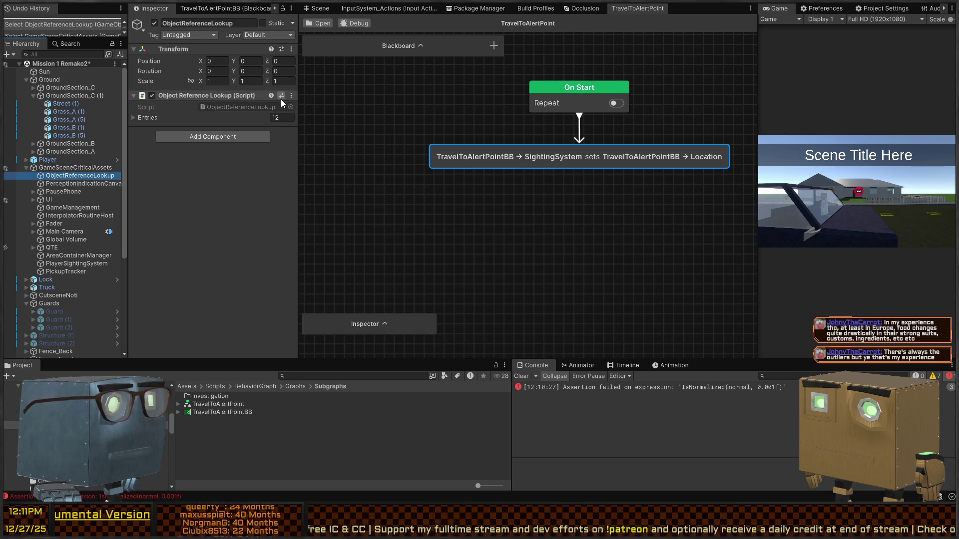
click(152, 118)
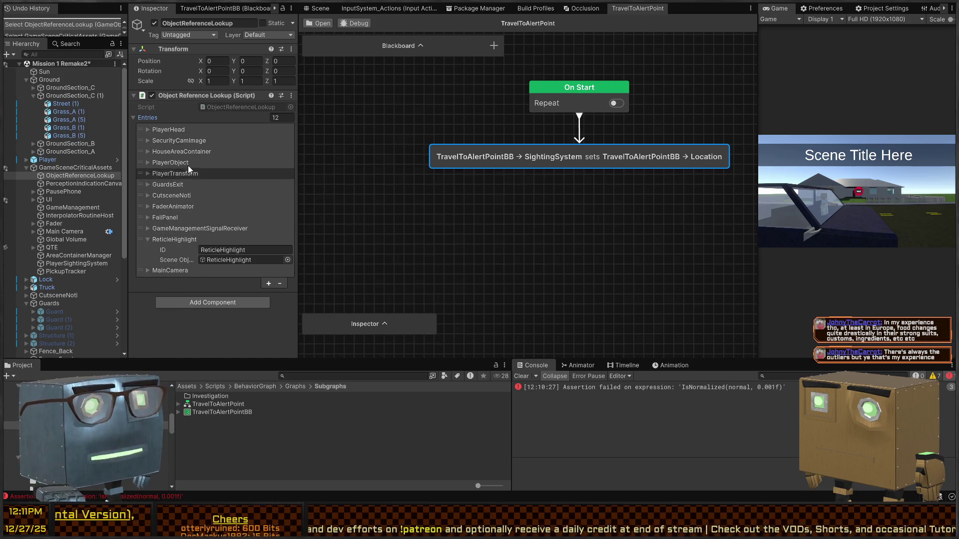
click(166, 143)
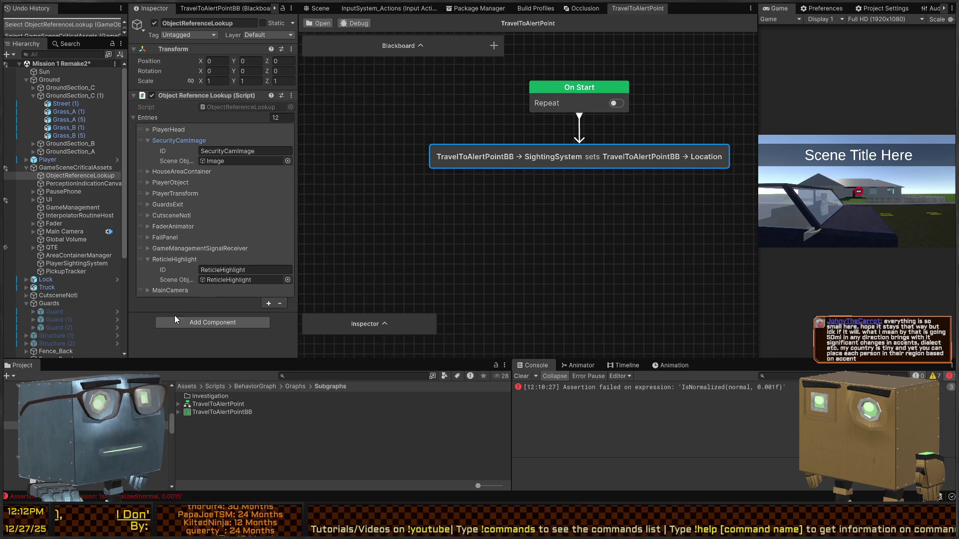
click(173, 258)
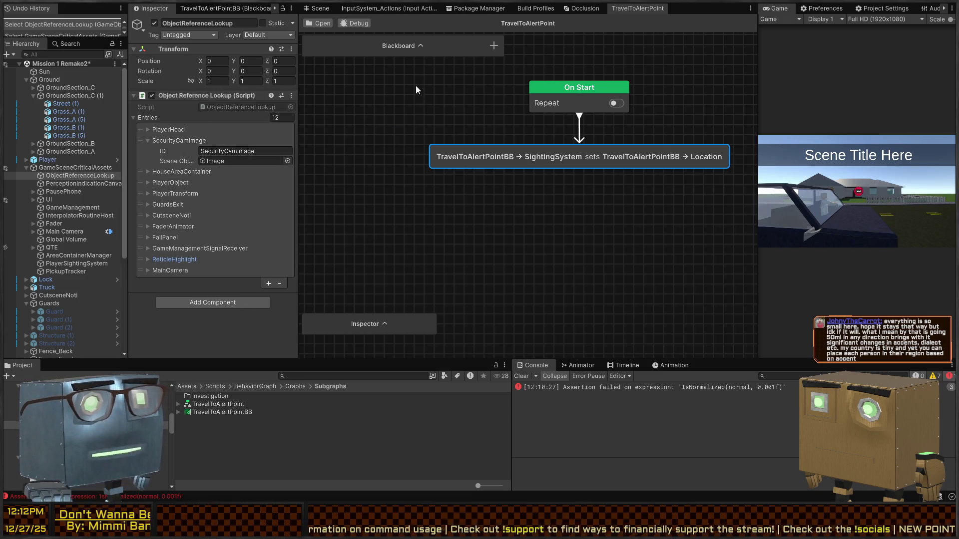
key(f)
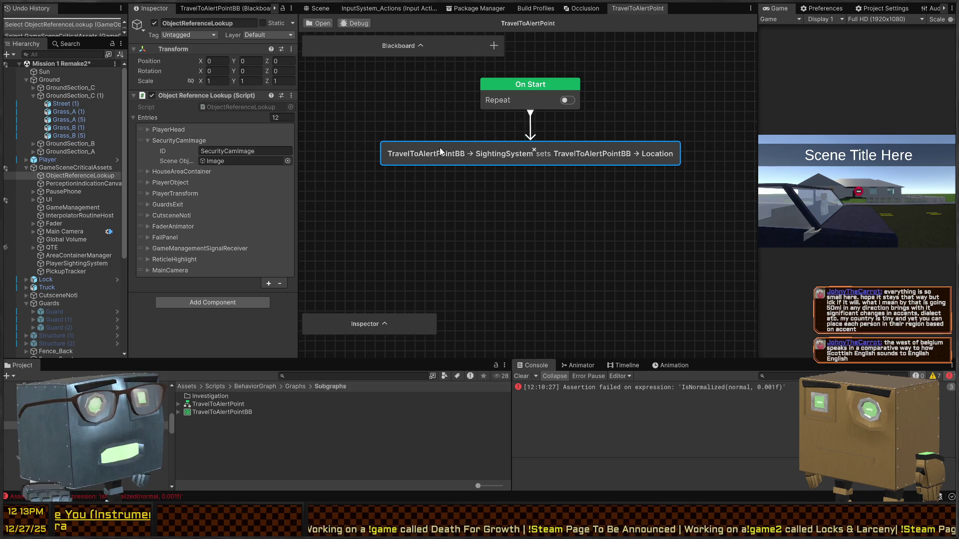
Collapse the SecurityCamImage entry and recentre the graph with the Sighting node nudged up.
scroll(474, 140, up, 2)
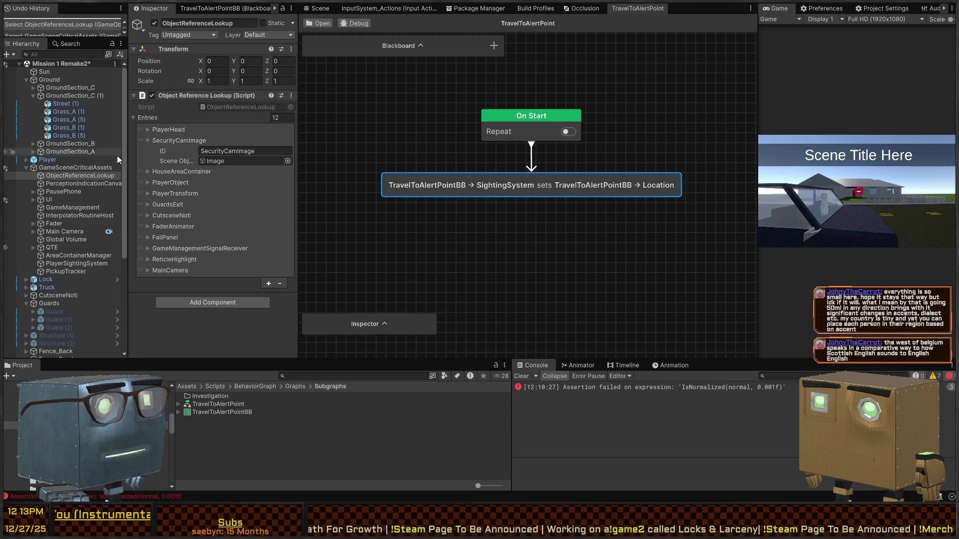
click(148, 140)
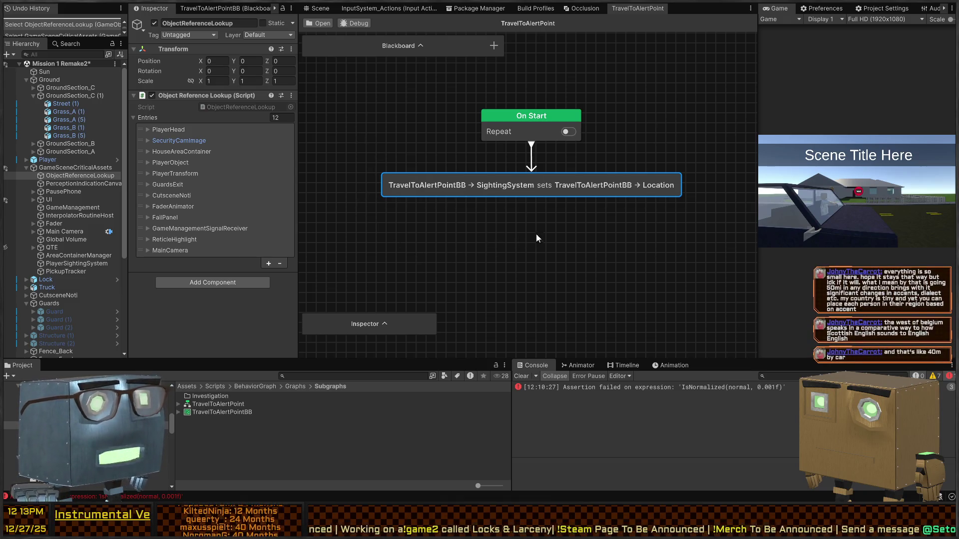
drag(516, 225, 527, 192)
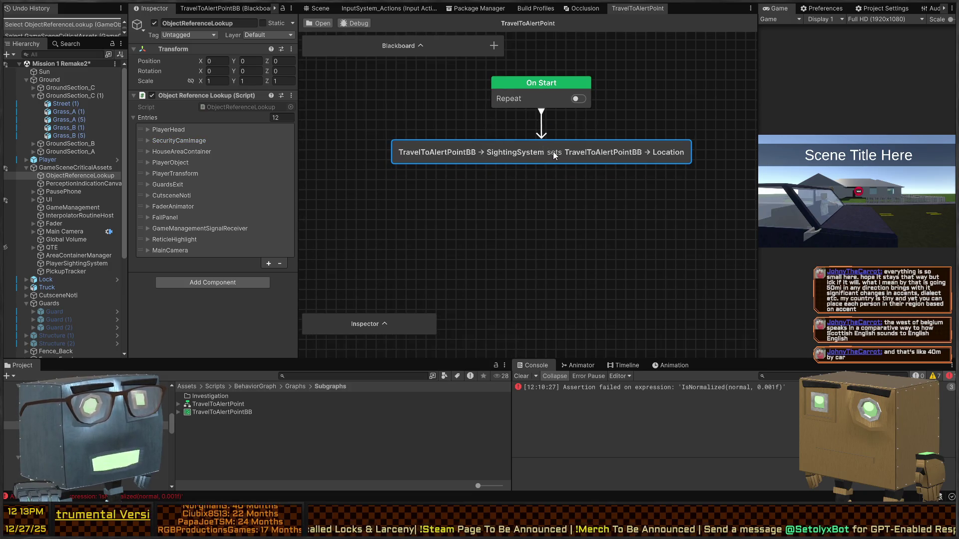
drag(553, 153, 551, 140)
click(543, 85)
click(511, 119)
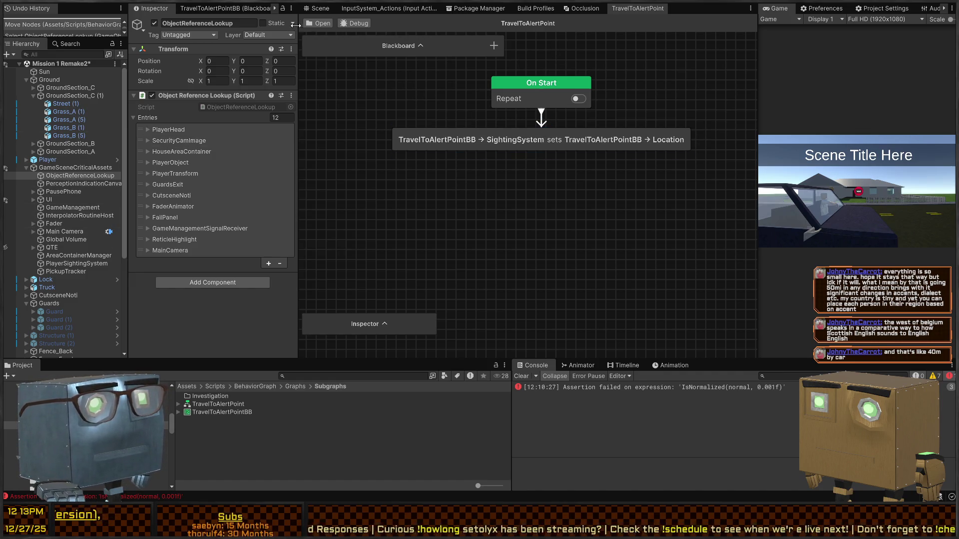
Drag out from the Sighting node's output to bring up the Add Node list.
scroll(450, 120, down, 2)
scroll(507, 140, up, 2)
mouse_move(507, 141)
mouse_down()
mouse_move(526, 239)
mouse_move(530, 206)
mouse_up()
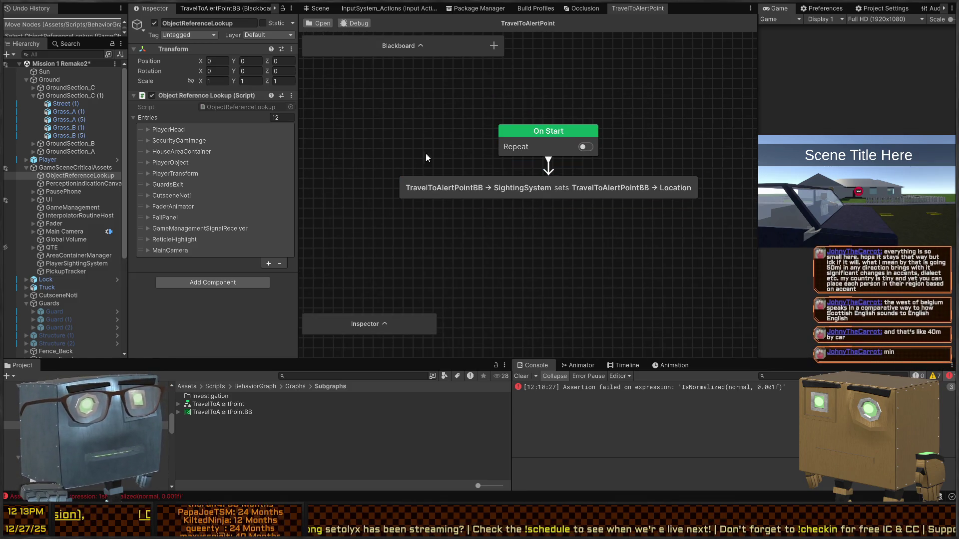
mouse_move(560, 205)
mouse_down()
mouse_move(551, 178)
mouse_move(526, 235)
mouse_up()
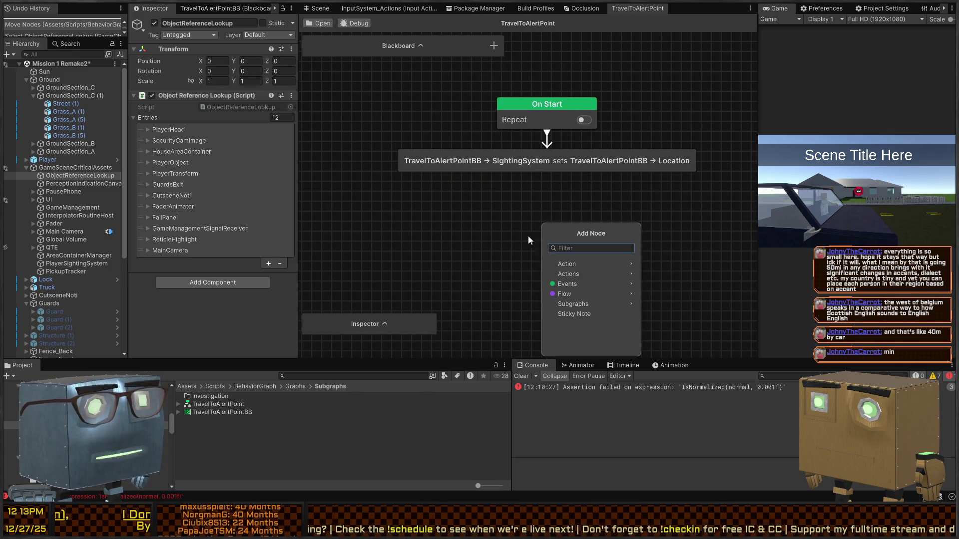
Add the NavAgent move node found with 'travelto point', then delete it.
text(trav)
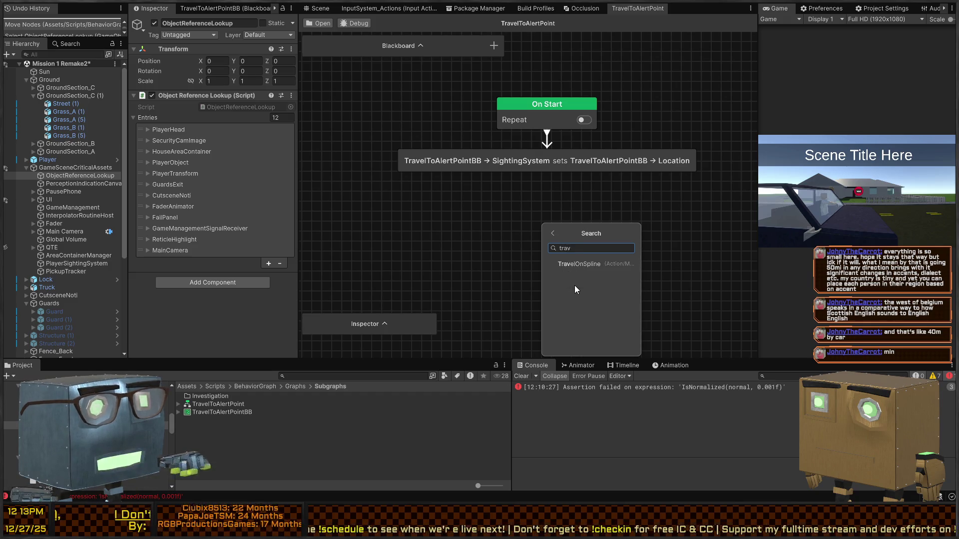
text(elto)
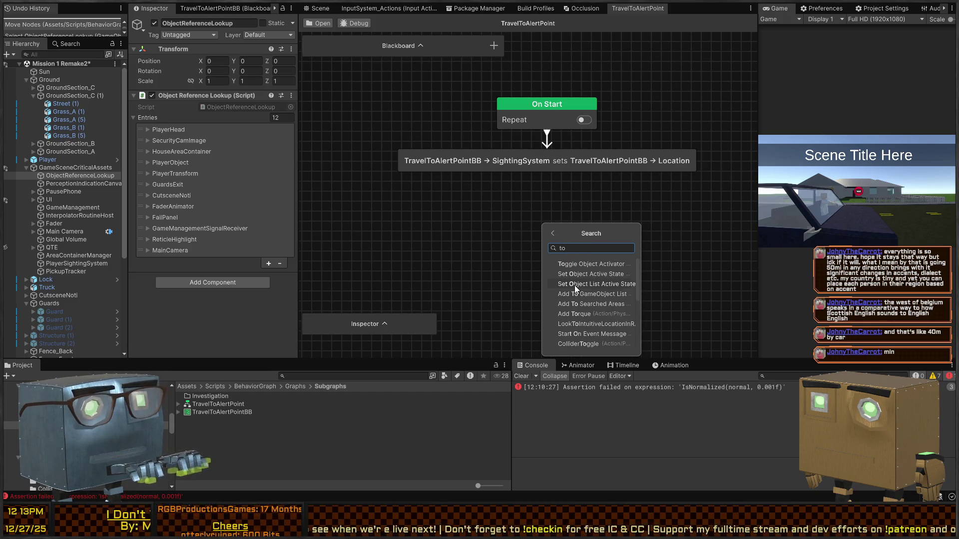
text( point)
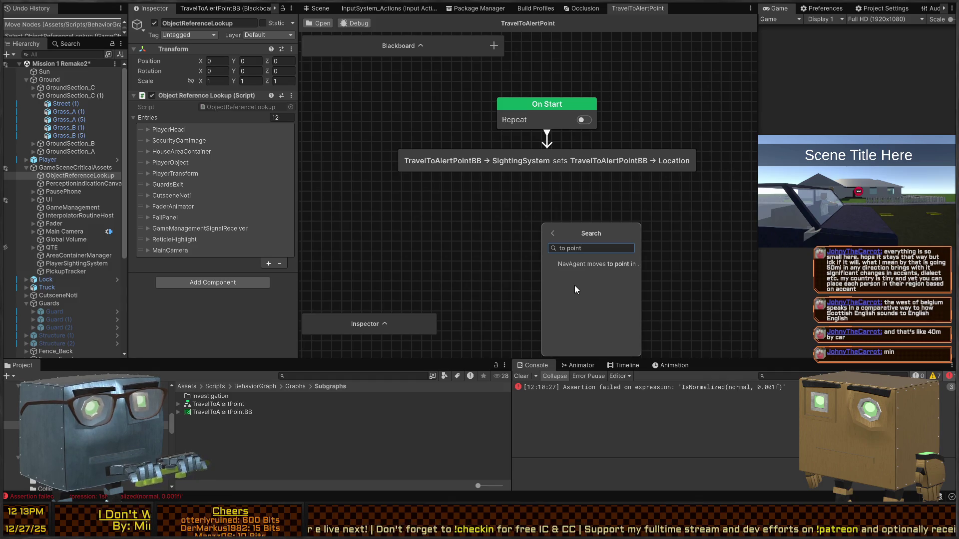
click(580, 264)
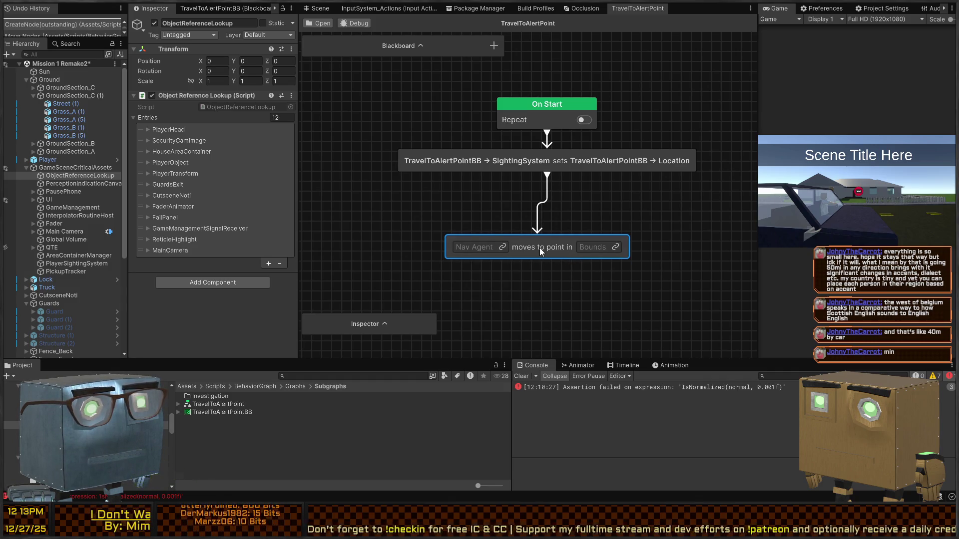
key(Delete)
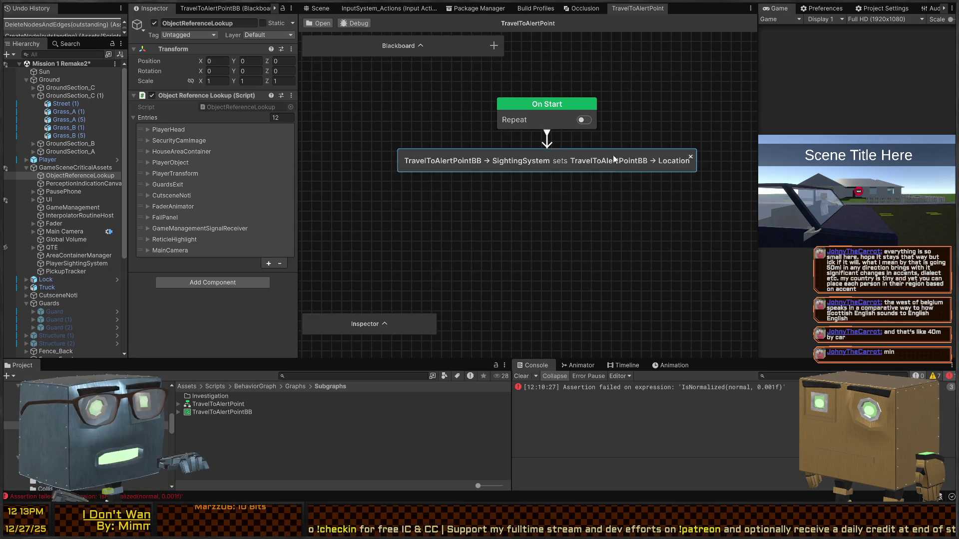
Reopen Add Node below the Sighting node and show the Action > Navigation category.
drag(550, 176, 555, 224)
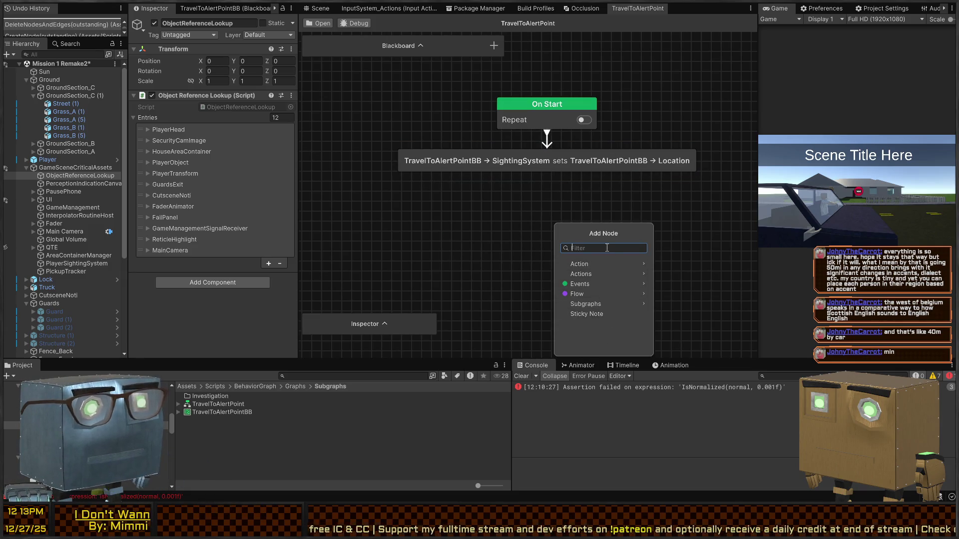
click(603, 264)
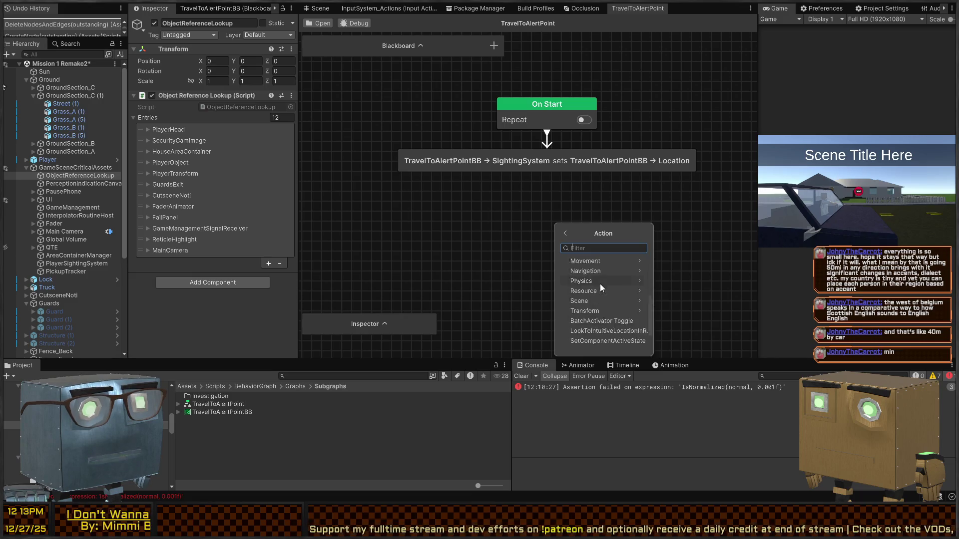
scroll(598, 295, down, 3)
click(592, 295)
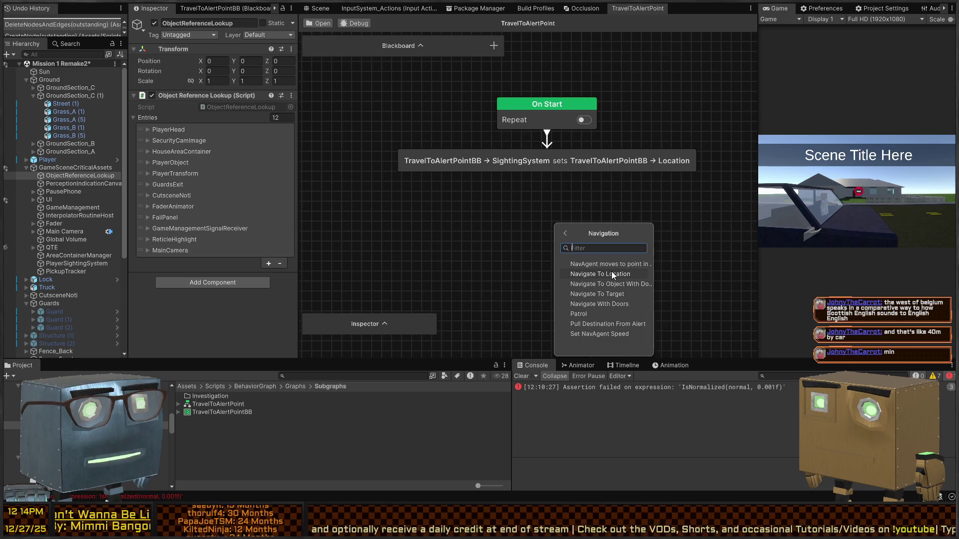
Add Navigate With Doors into the Sighting sequence, bind MeshMover to Nav Agent, and open its script.
click(610, 304)
mouse_move(494, 221)
mouse_down()
mouse_move(502, 166)
mouse_move(497, 173)
mouse_move(528, 179)
mouse_up()
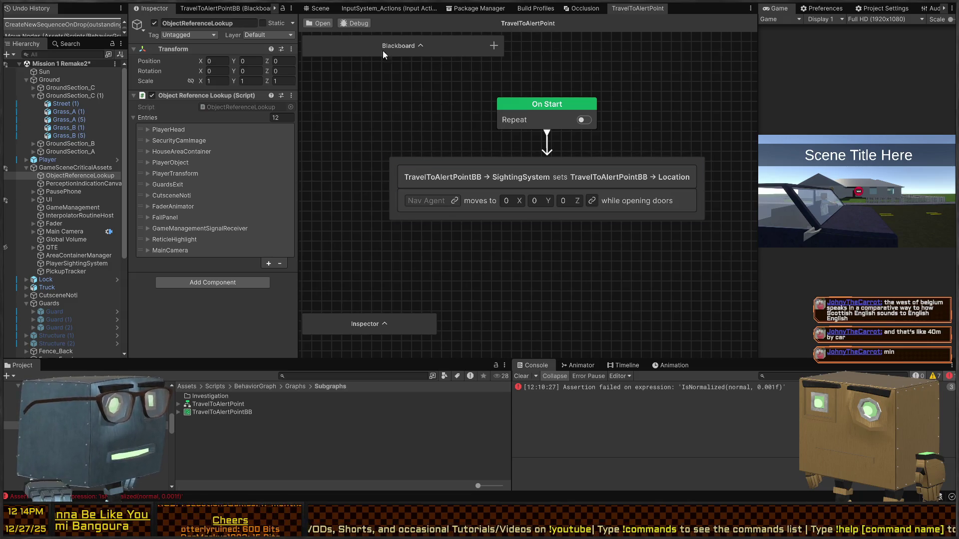
click(421, 46)
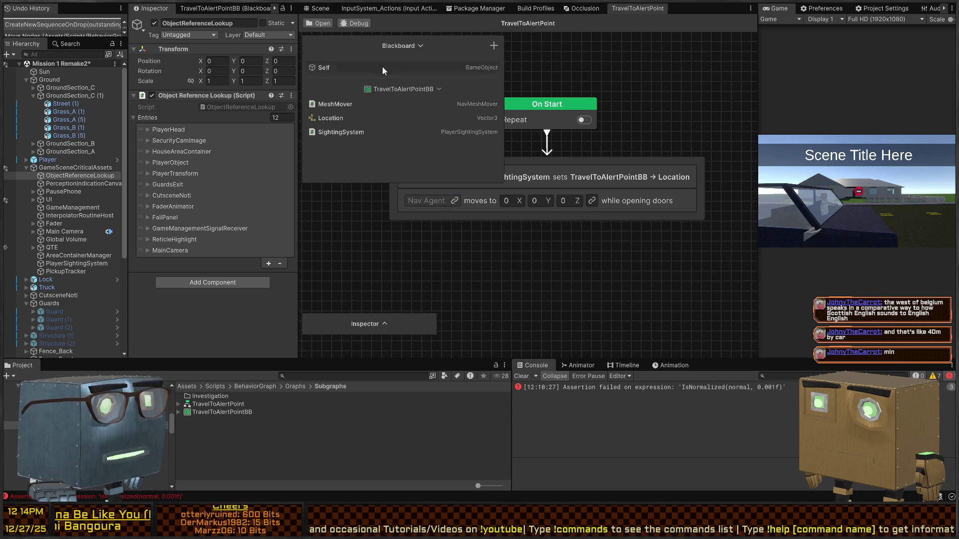
drag(350, 103, 420, 201)
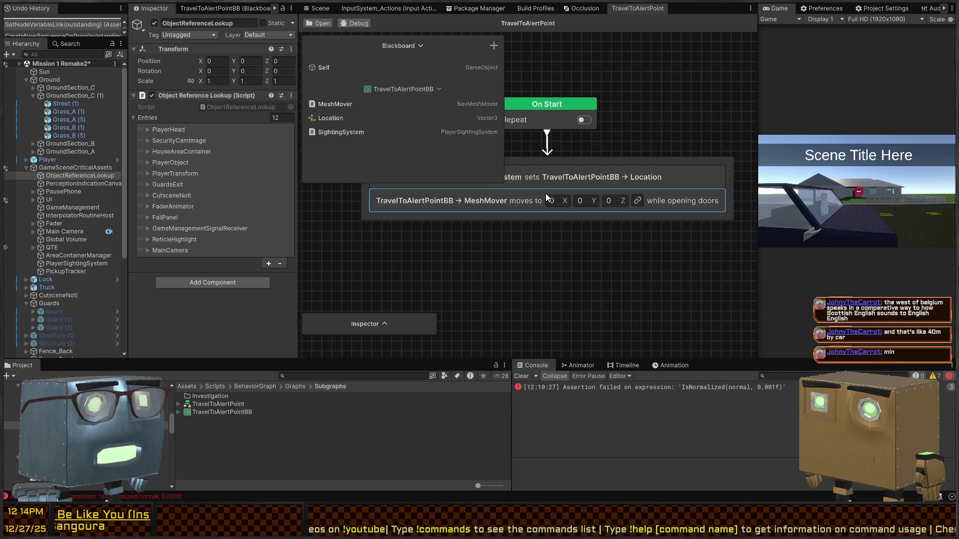
double_click(437, 200)
double_click(437, 108)
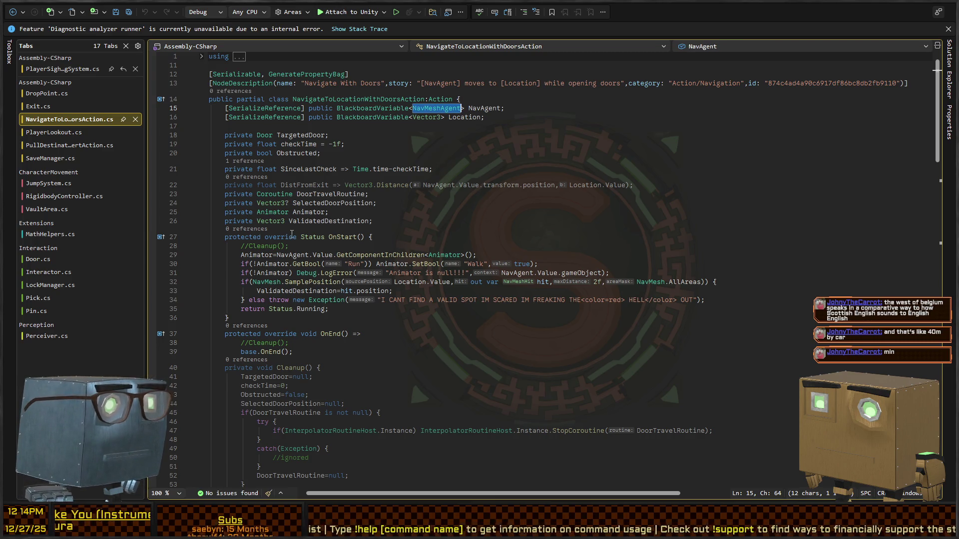
Read through NavigateToLocationWithDoorsAction.cs, highlighting the Animator usages, then return to Unity.
scroll(238, 218, down, 6)
scroll(227, 212, down, 6)
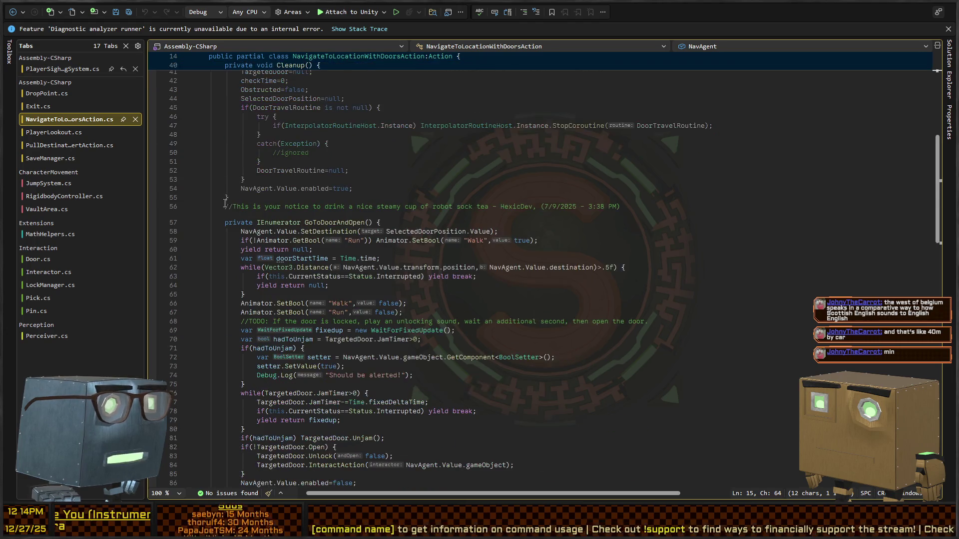
scroll(287, 202, down, 2)
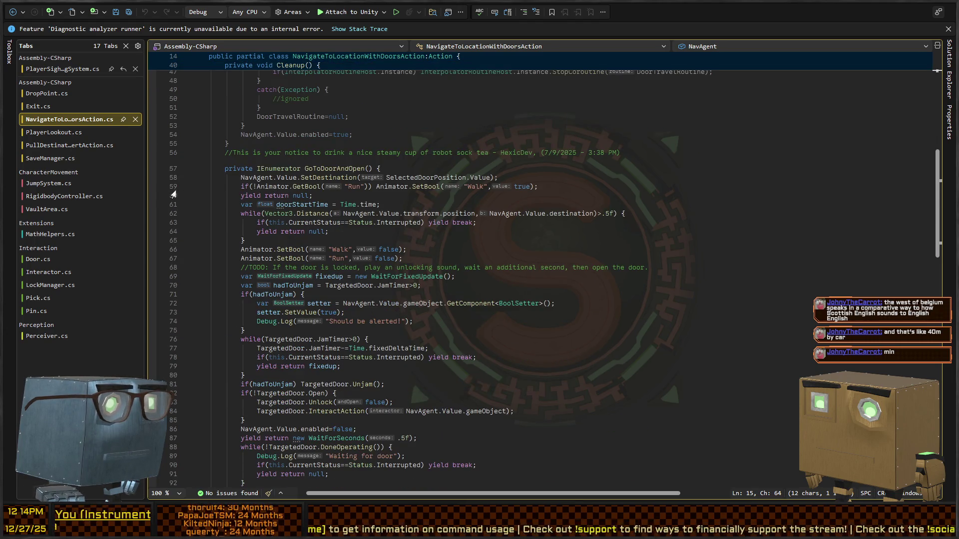
scroll(283, 202, down, 8)
scroll(323, 202, up, 8)
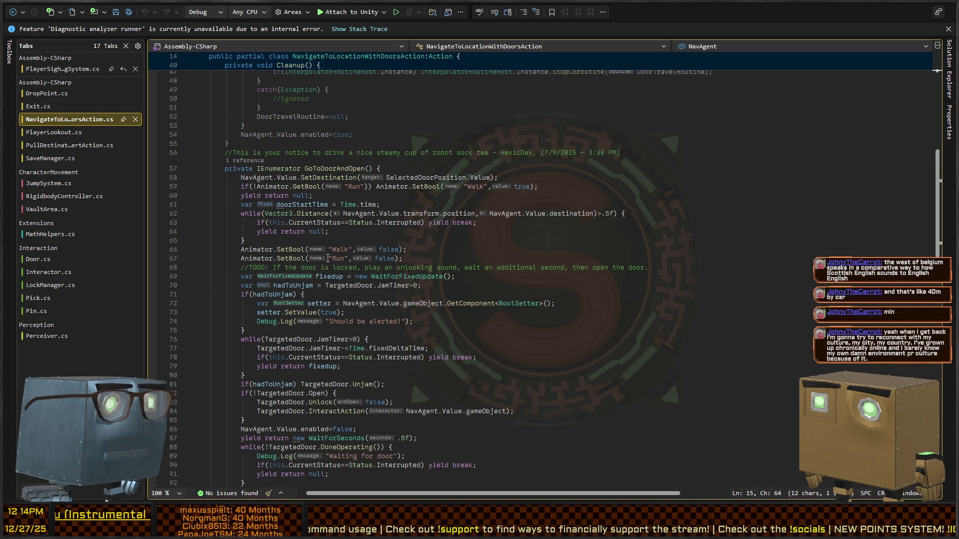
scroll(327, 259, up, 12)
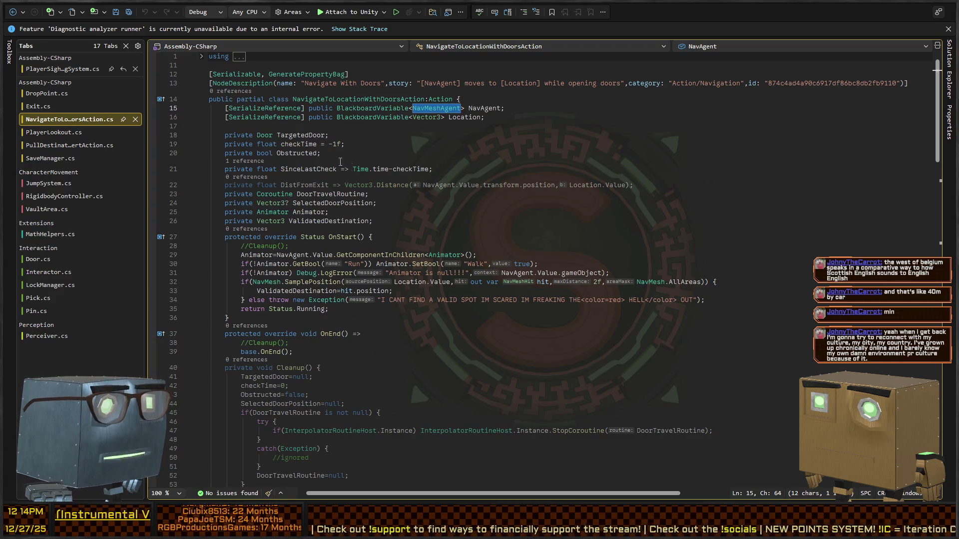
scroll(338, 215, down, 13)
click(271, 251)
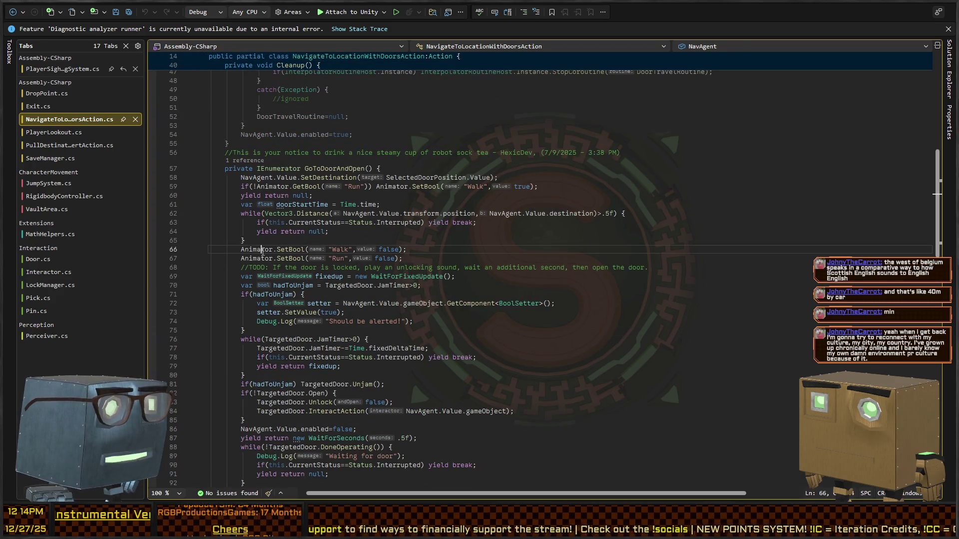
scroll(265, 252, up, 11)
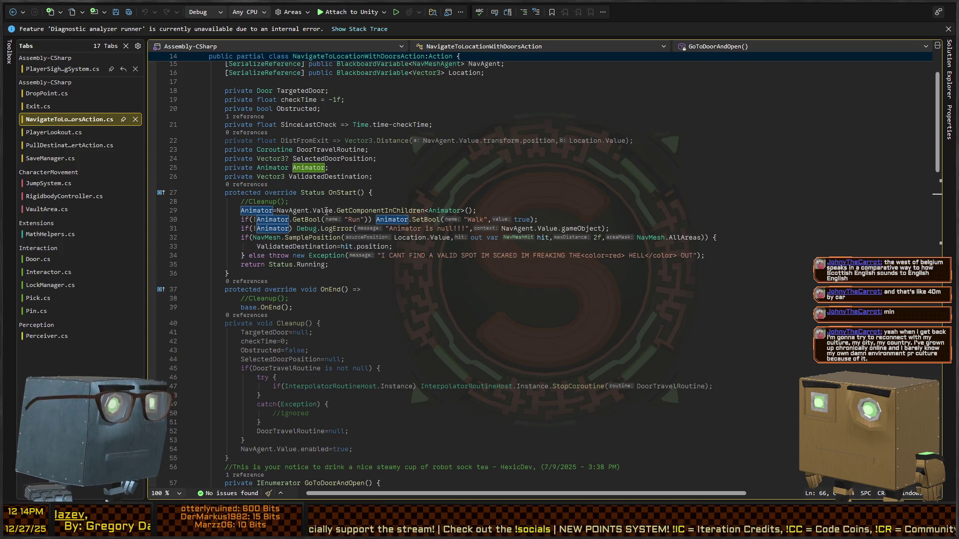
scroll(326, 210, up, 2)
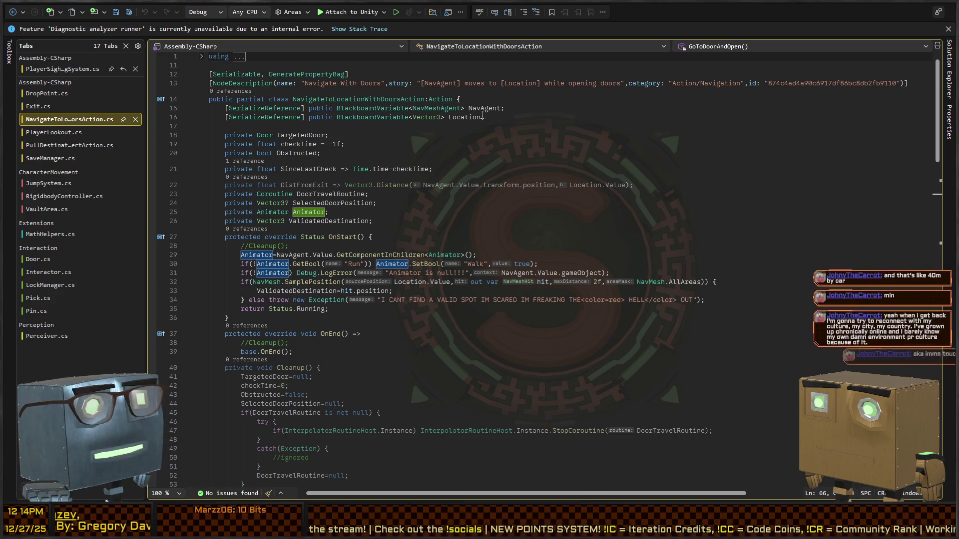
key(alt+Tab)
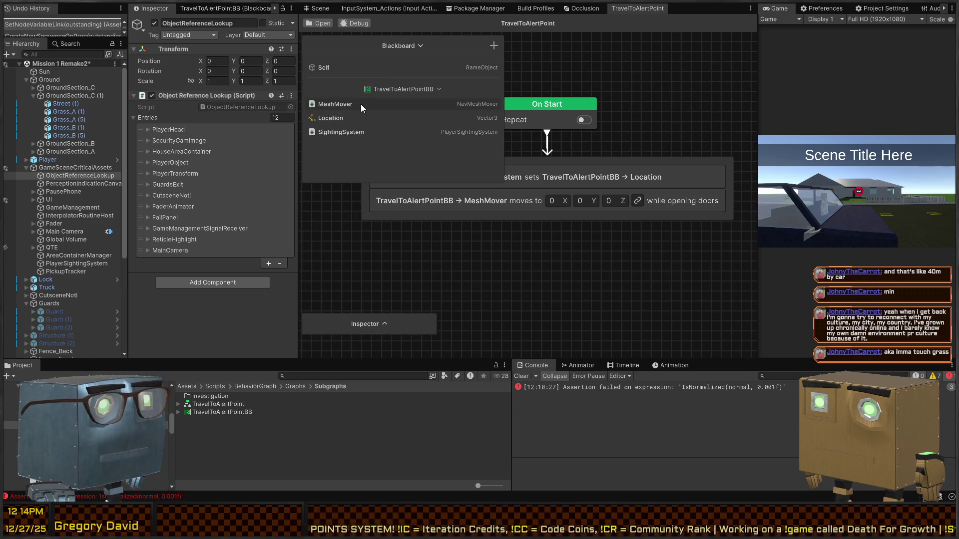
Delete MeshMover, add a Nav Mesh Agent variable named NavMeshAgent, and move it to the top.
click(199, 6)
click(204, 94)
key(Delete)
click(287, 25)
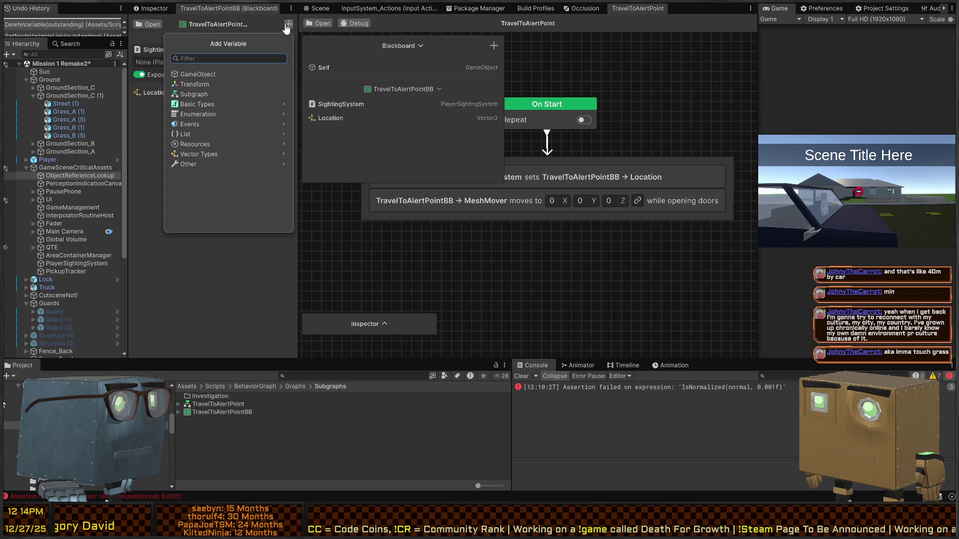
text(navmeshage)
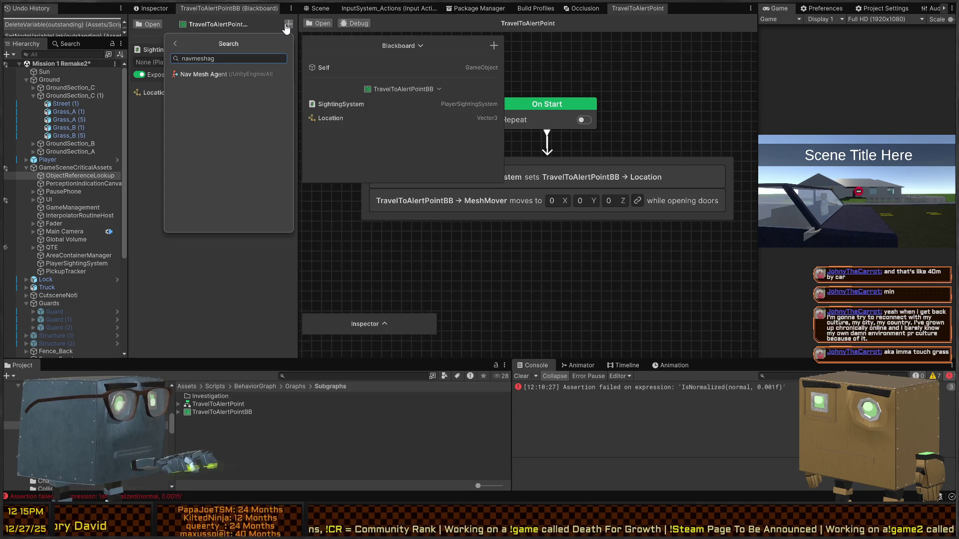
key(Return)
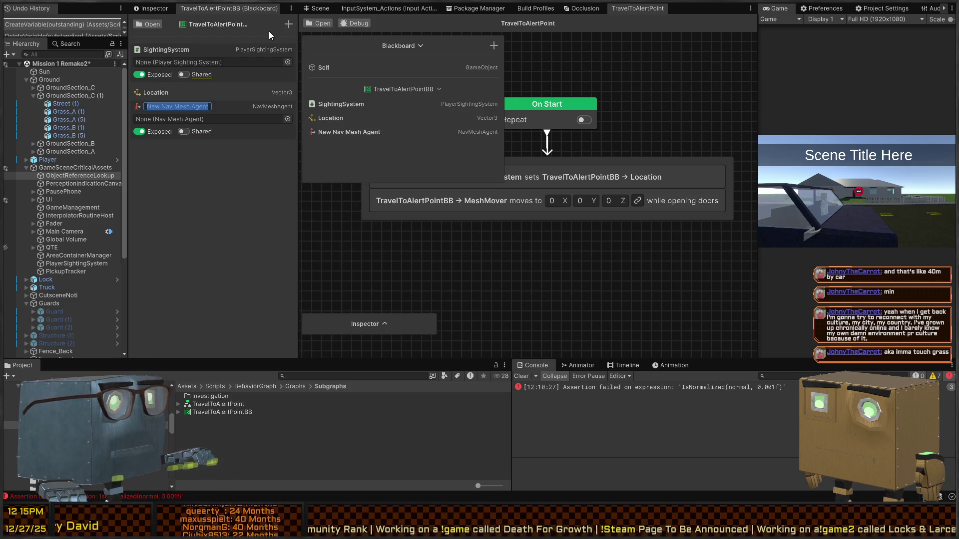
text(NavMeshAgent)
key(Return)
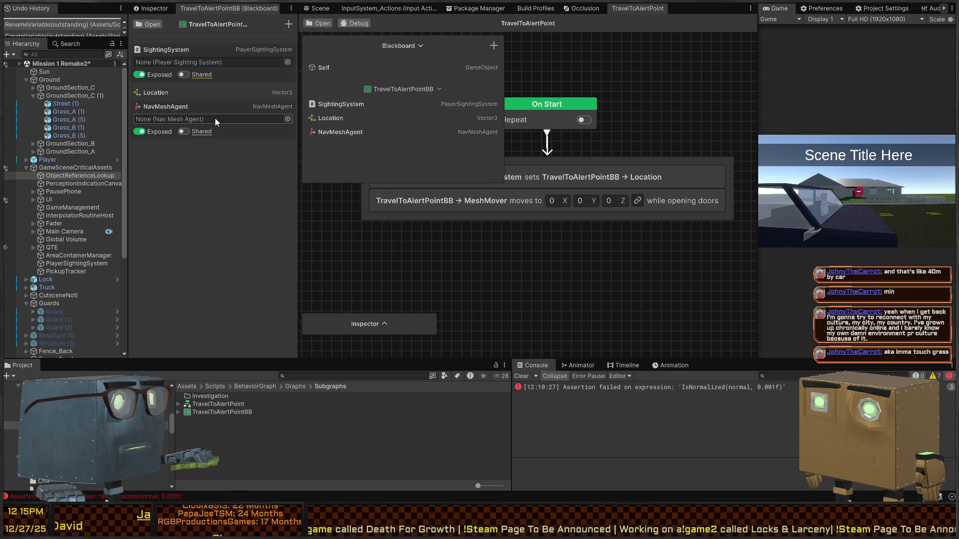
mouse_move(248, 131)
mouse_down()
mouse_move(239, 48)
mouse_move(242, 58)
mouse_move(226, 46)
mouse_up()
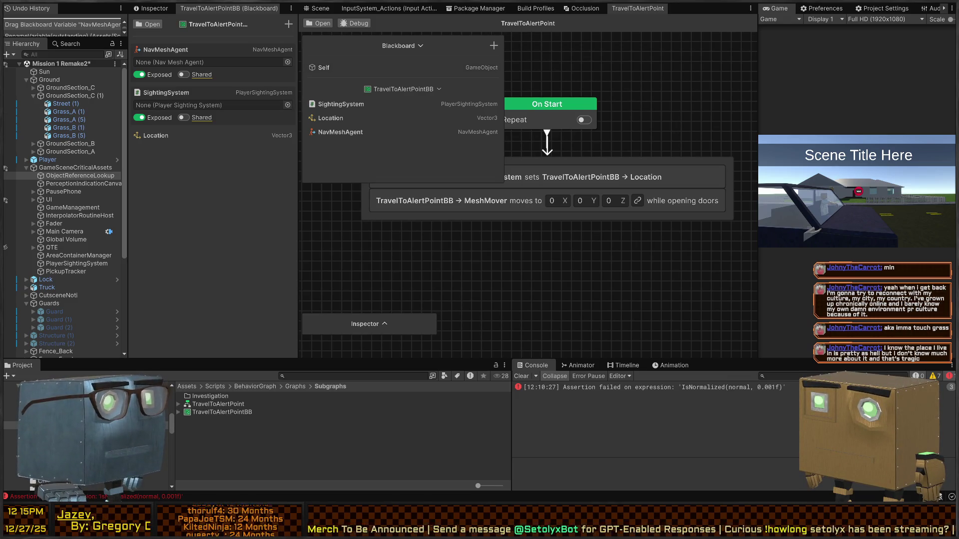
Bind the MeshMover node's target to the Location variable and its agent to NavMeshAgent.
click(225, 93)
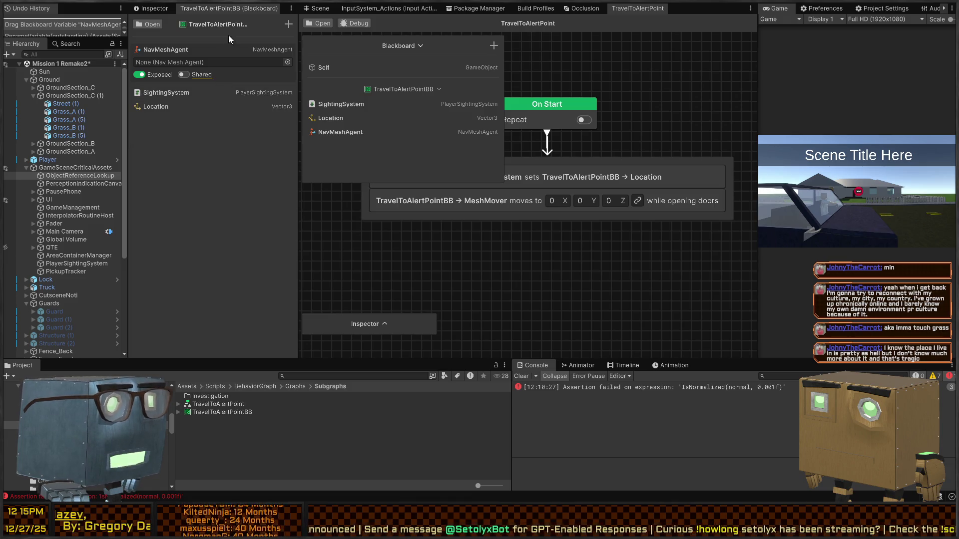
click(215, 48)
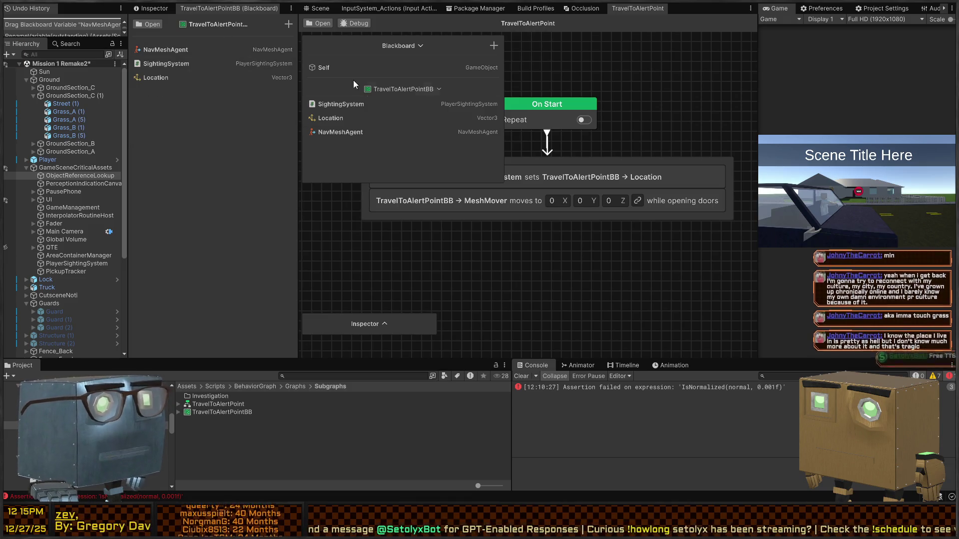
click(420, 46)
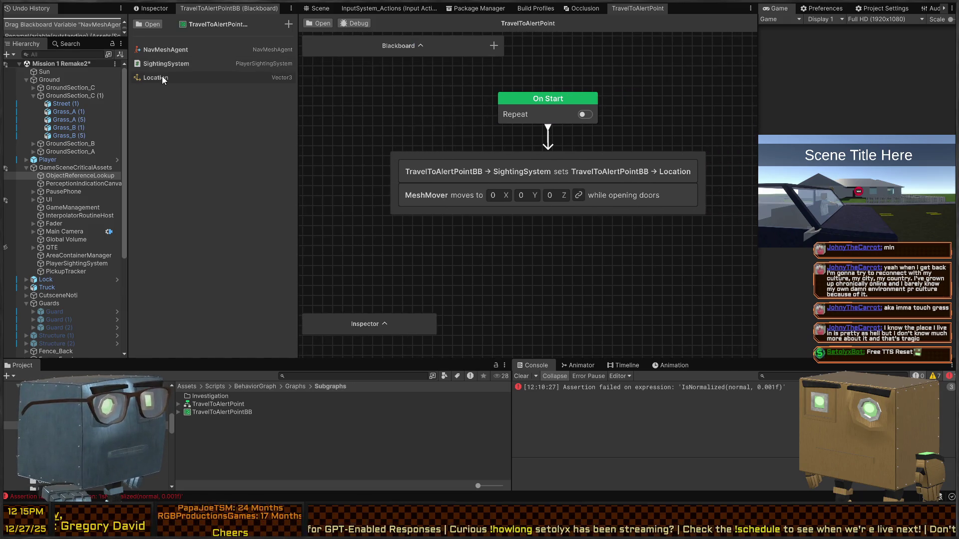
drag(162, 80, 422, 128)
drag(544, 198, 541, 193)
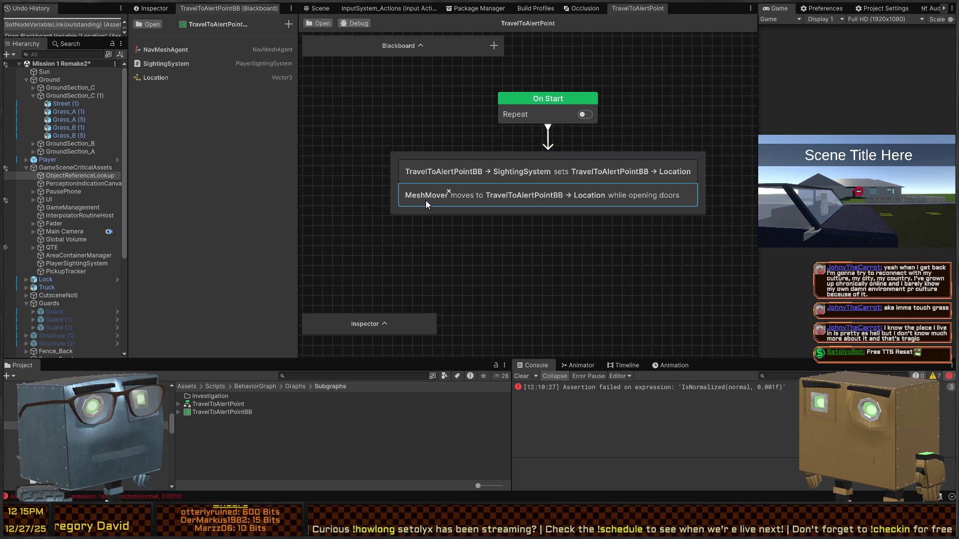
mouse_move(156, 53)
mouse_down()
mouse_move(380, 184)
mouse_move(426, 196)
mouse_up()
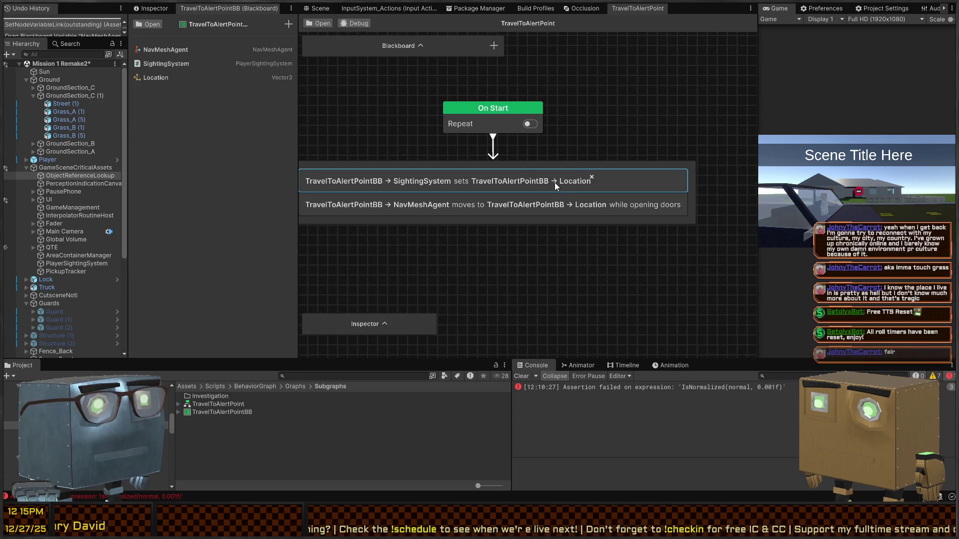
drag(465, 128, 487, 136)
scroll(464, 143, down, 5)
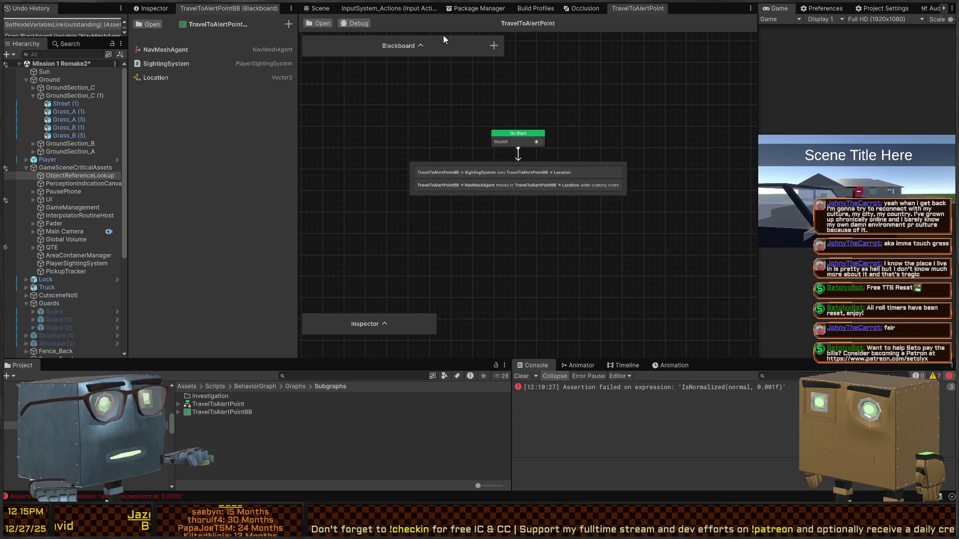
click(313, 9)
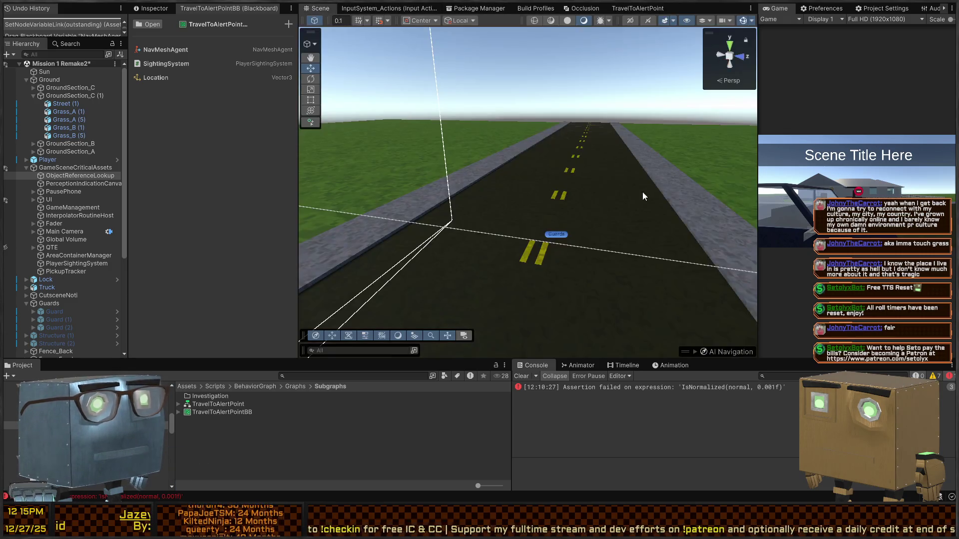
mouse_move(627, 195)
mouse_down()
mouse_move(593, 195)
mouse_move(606, 203)
mouse_move(532, 182)
mouse_up()
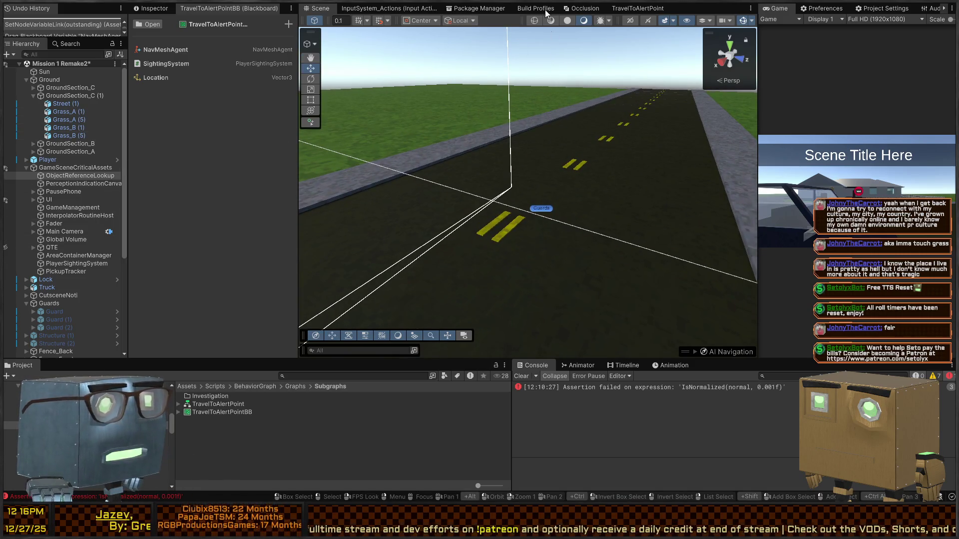
click(220, 397)
click(218, 406)
ctrl+click(215, 407)
double_click(215, 407)
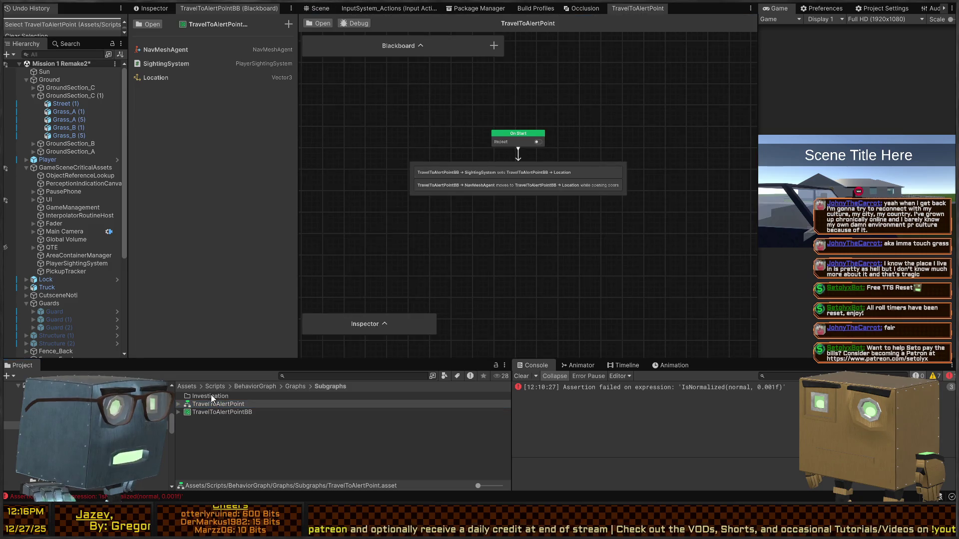
Expand and resize the graph's settings panel, then dock it beneath the Blackboard.
click(381, 324)
drag(387, 329, 382, 150)
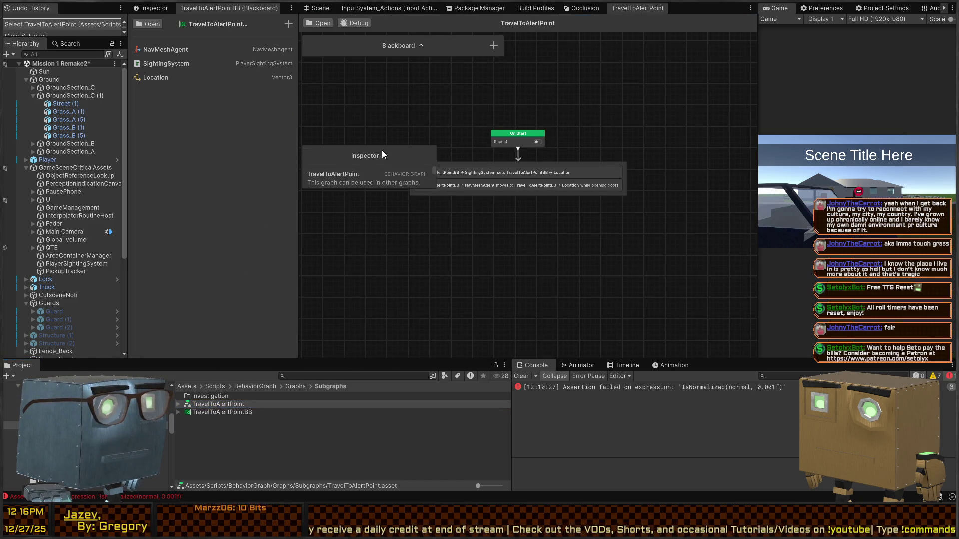
drag(378, 192, 374, 333)
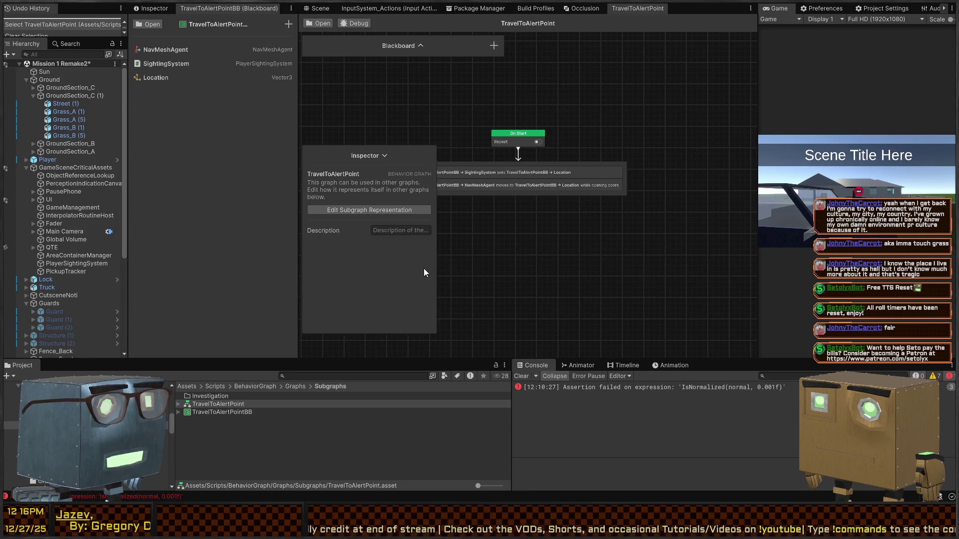
drag(438, 254, 517, 257)
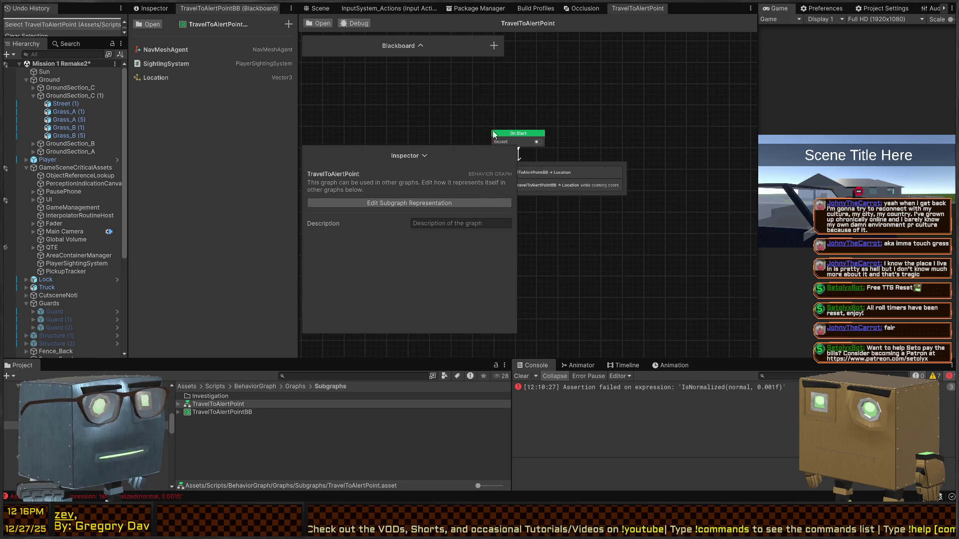
drag(517, 162, 502, 163)
drag(439, 153, 401, 62)
Move the On Start and sequence nodes up and to the right.
mouse_move(669, 107)
mouse_down()
mouse_move(579, 194)
mouse_move(537, 194)
mouse_up()
mouse_move(519, 133)
mouse_down()
mouse_move(630, 102)
mouse_move(627, 46)
mouse_up()
click(552, 312)
drag(502, 151, 504, 152)
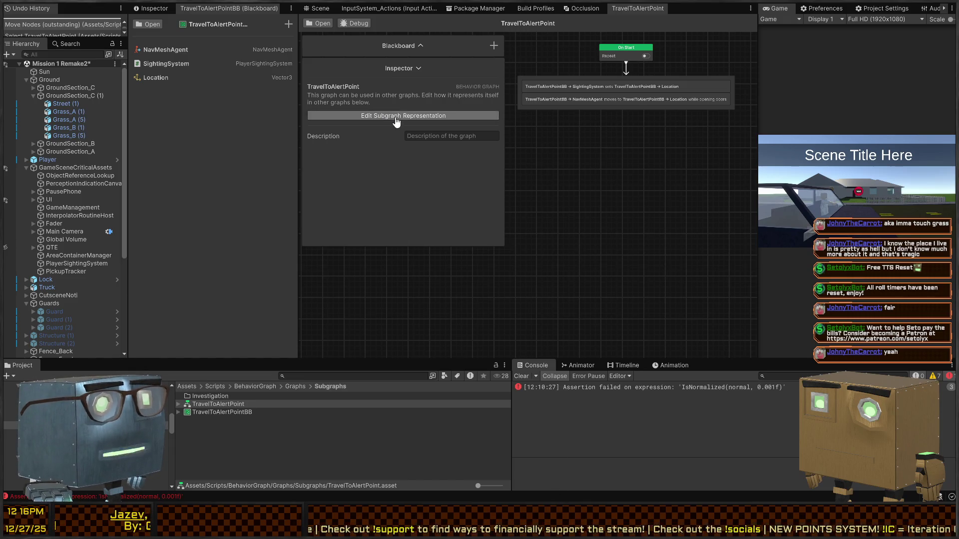
click(396, 117)
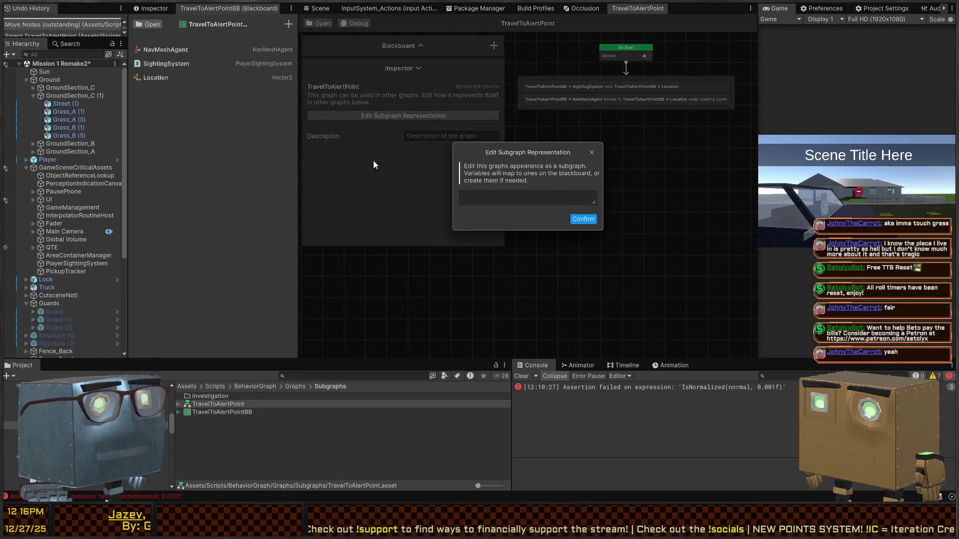
click(592, 152)
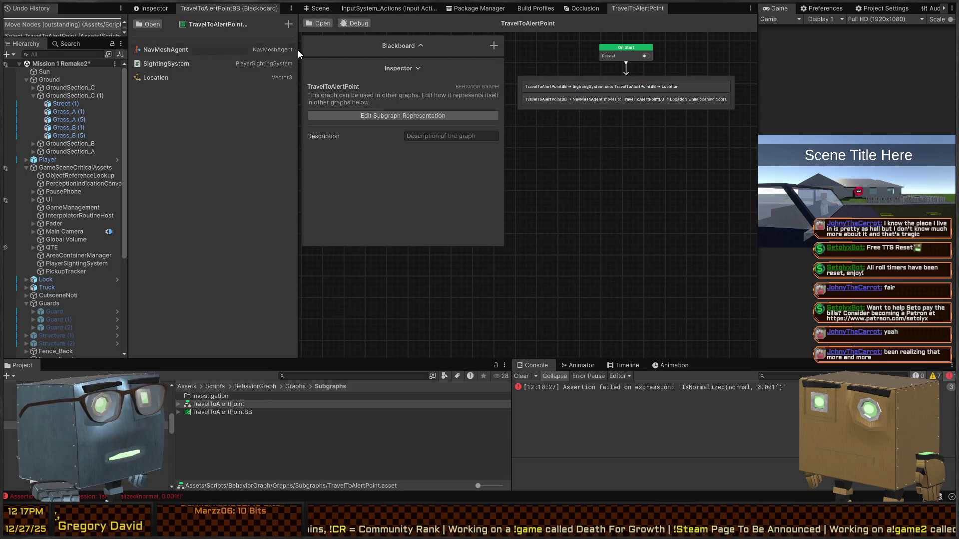
drag(456, 81, 391, 248)
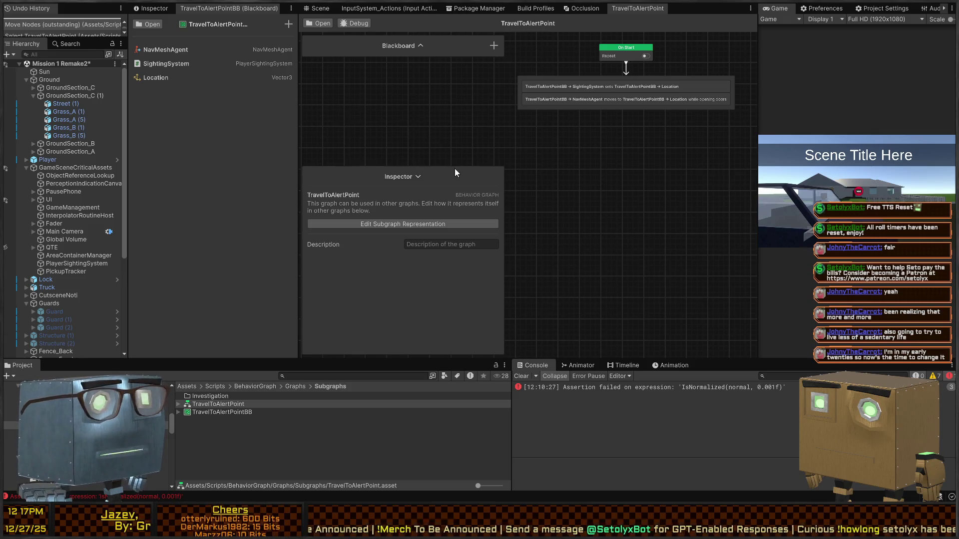
Rearrange the graph settings panel and nodes, then navigate up to the Graphs folder.
drag(449, 176, 430, 87)
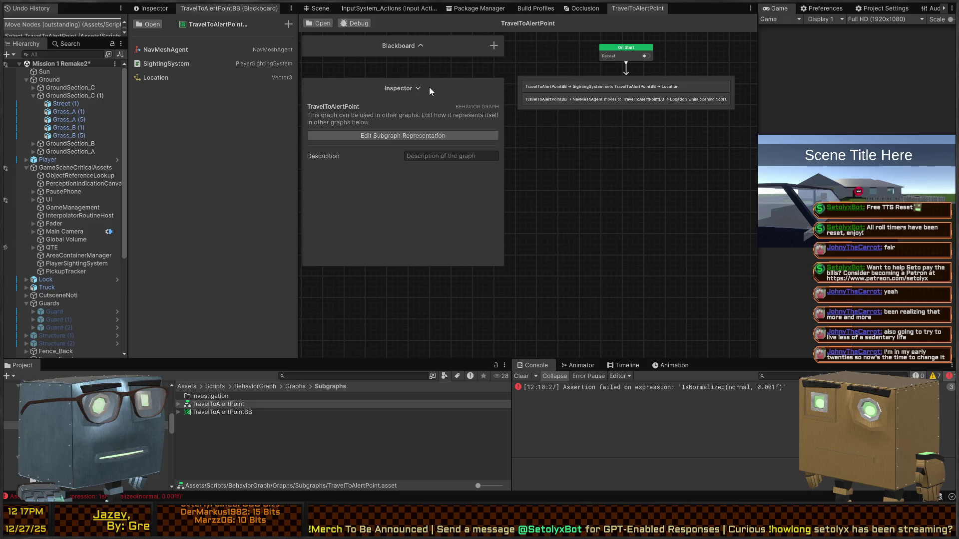
mouse_move(450, 267)
mouse_down()
mouse_move(450, 355)
mouse_move(452, 207)
mouse_up()
drag(454, 92, 431, 220)
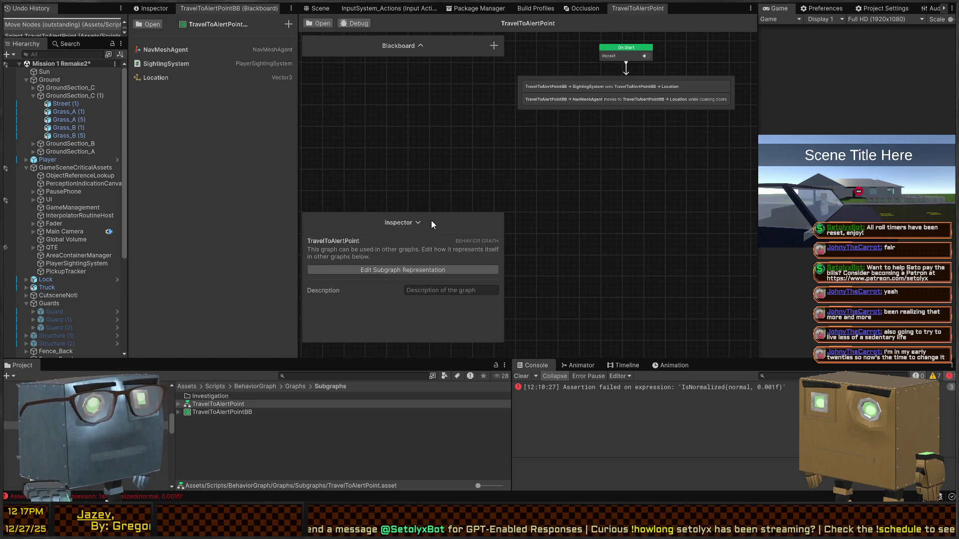
drag(614, 52, 596, 108)
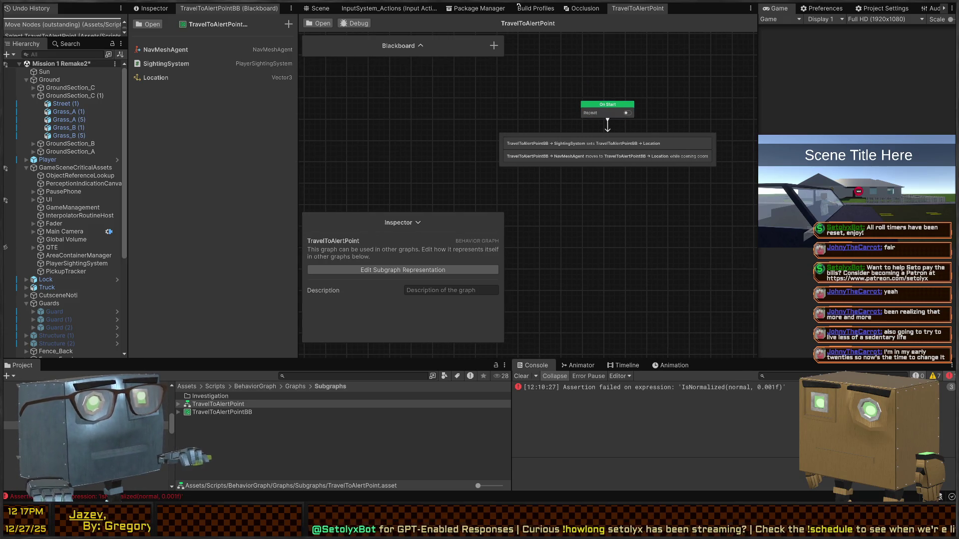
click(275, 426)
click(289, 387)
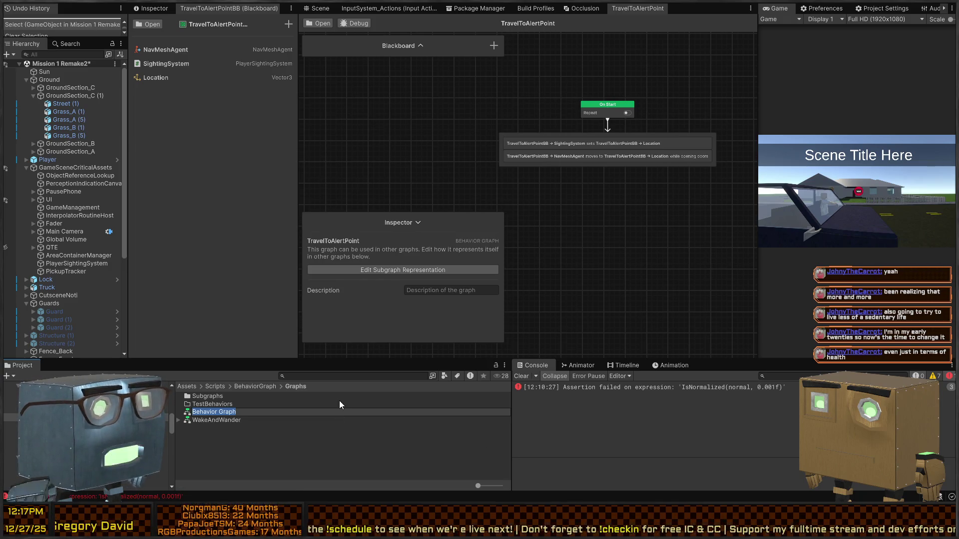
Name the new graph asset SearchFromAlert and open it.
text(SearchFromAlert)
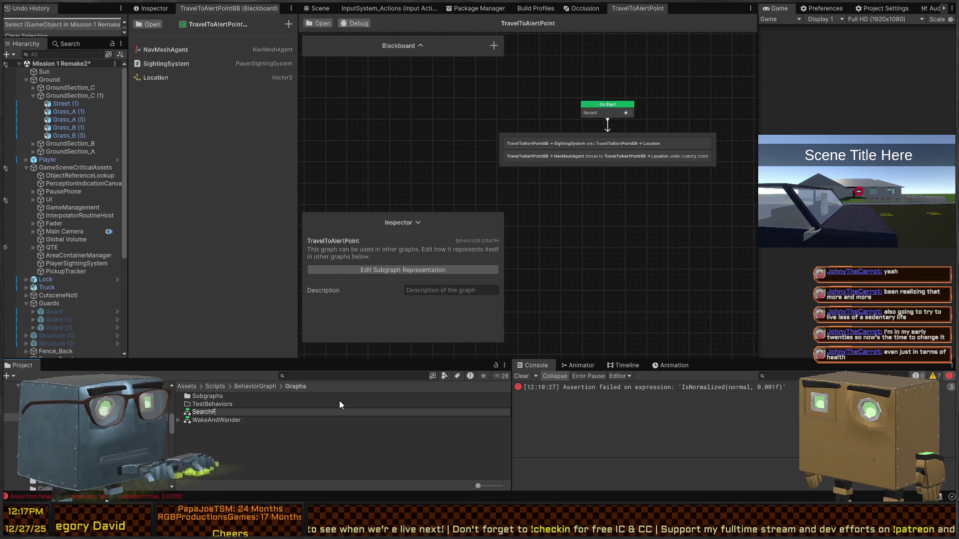
key(Return)
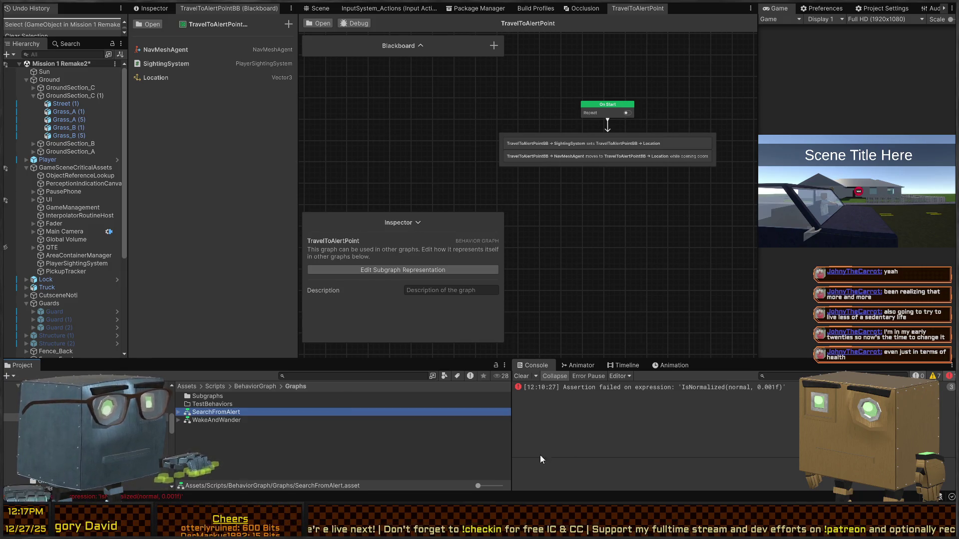
double_click(226, 412)
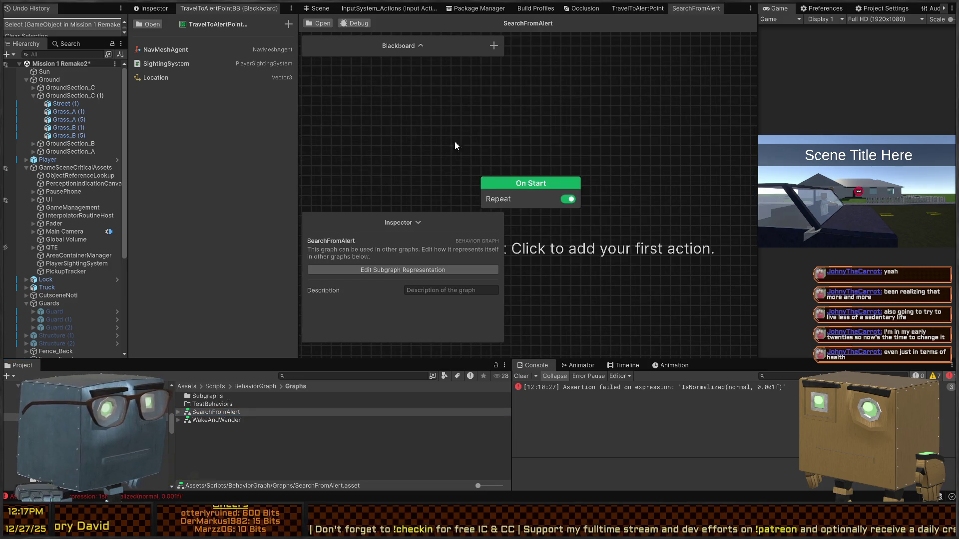
Add a Run Subgraph node after On Start.
key(space)
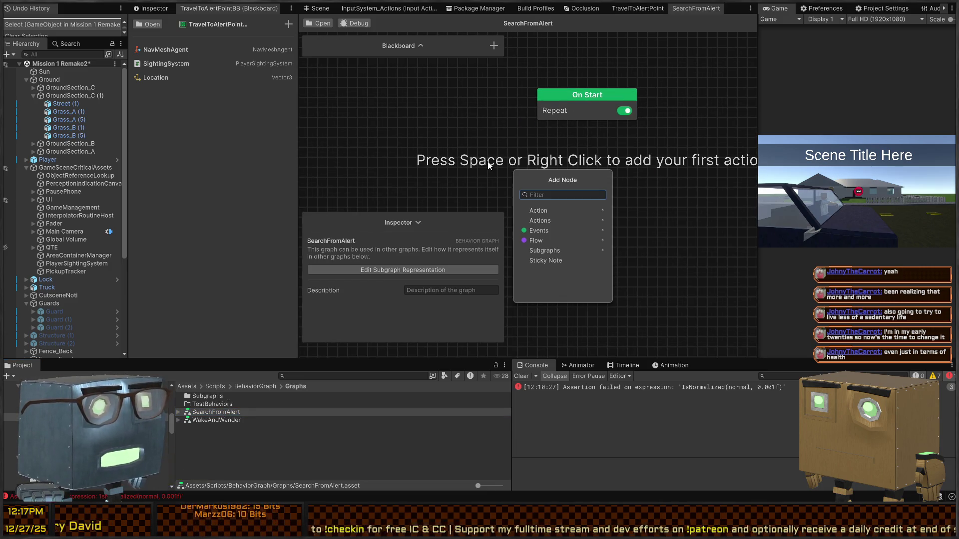
text(subgraph)
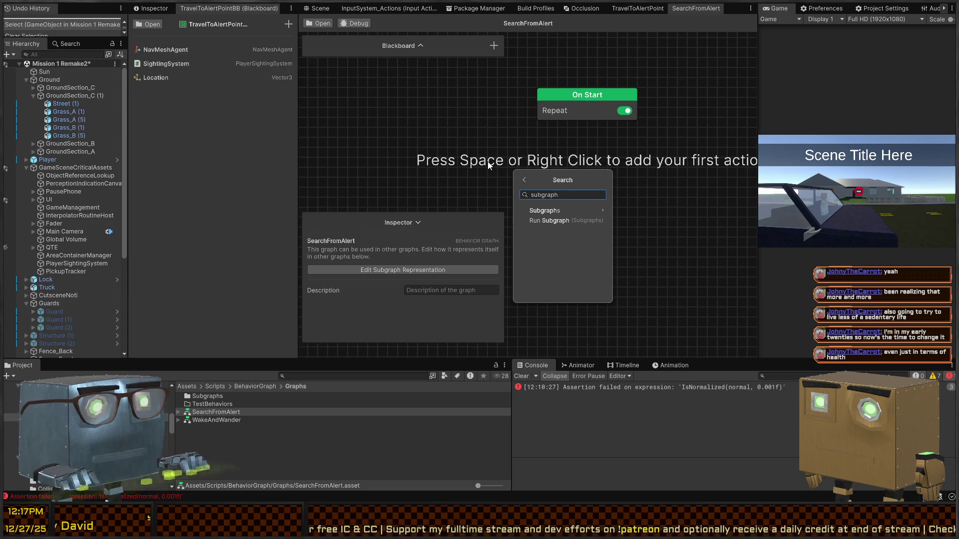
click(559, 209)
click(544, 210)
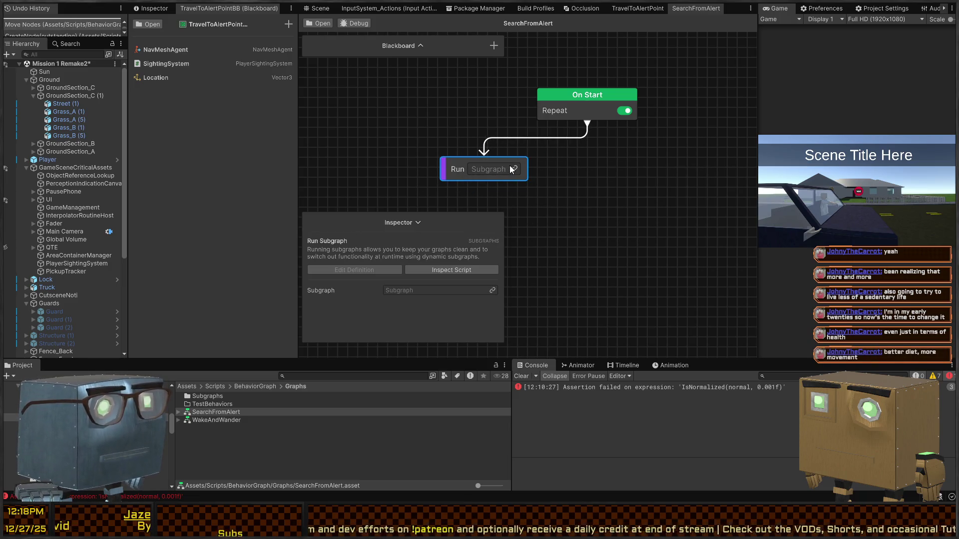
Add a Subgraph-type blackboard variable named GoToAlertSubgraph.
click(430, 45)
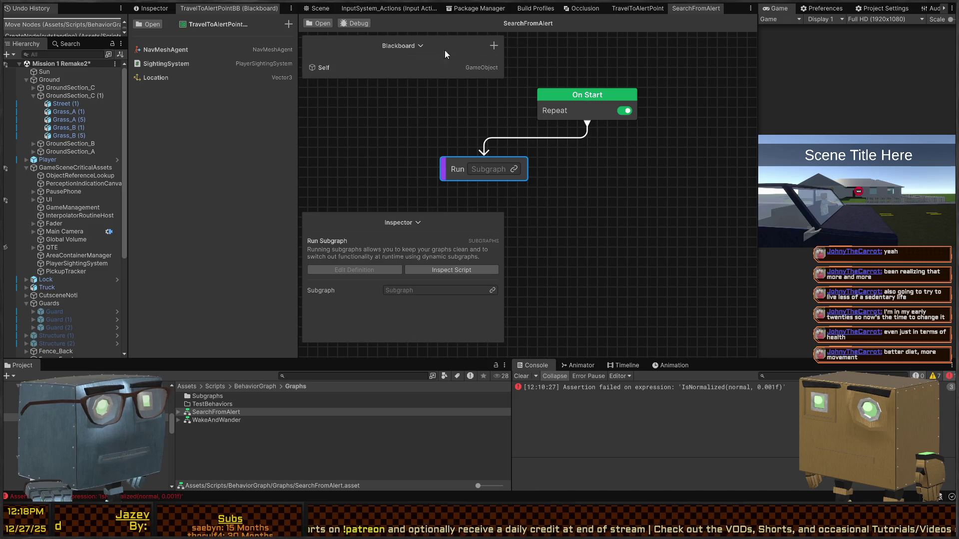
click(493, 45)
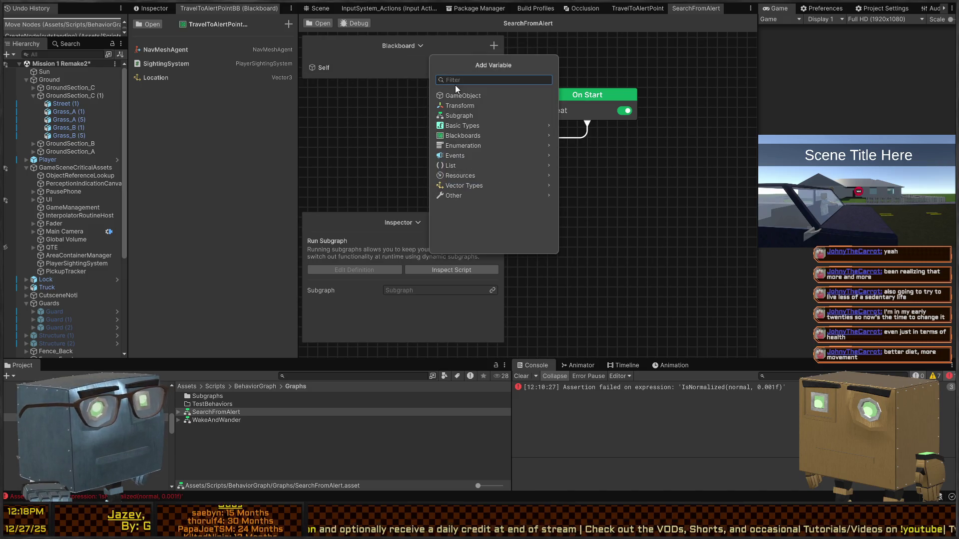
click(469, 114)
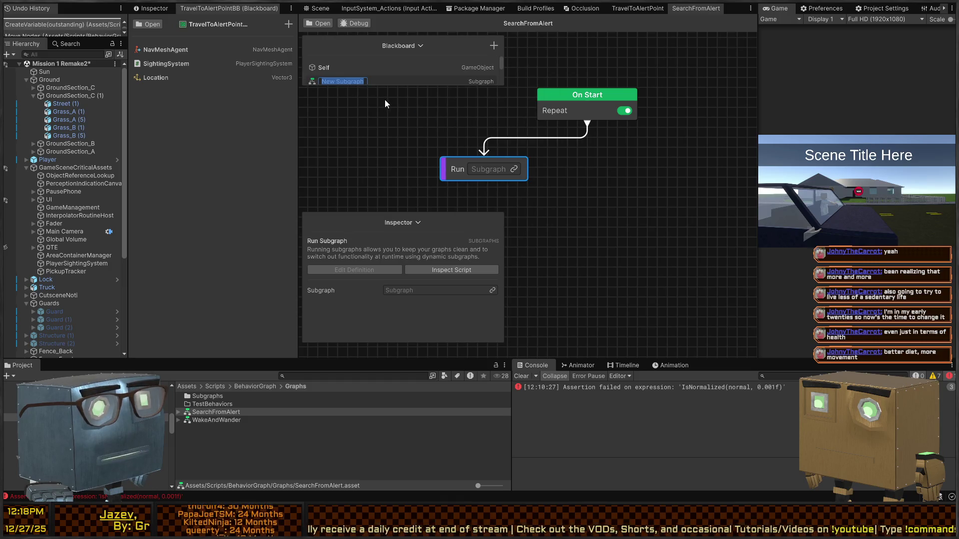
text(Searc)
key(BackSpace)
key(BackSpace)
key(BackSpace)
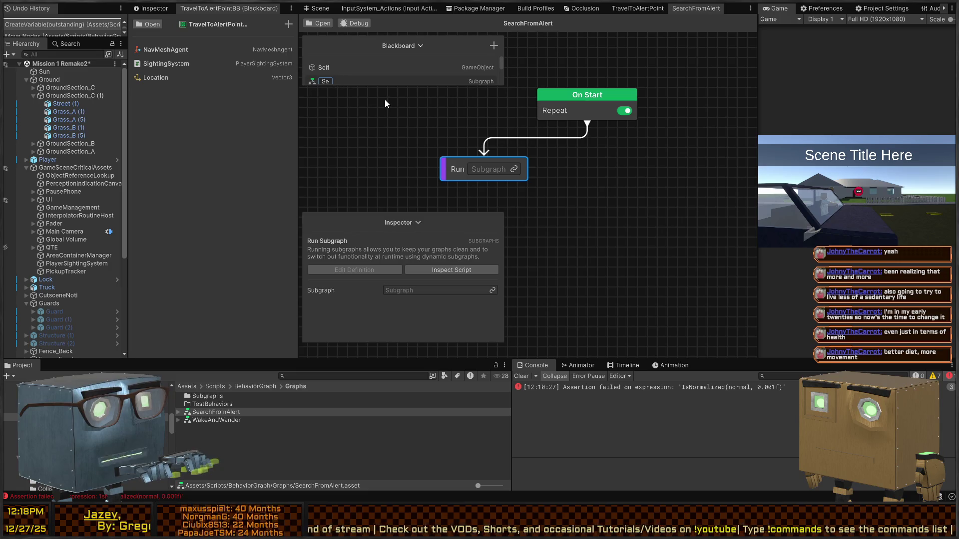
text(GoToAlert)
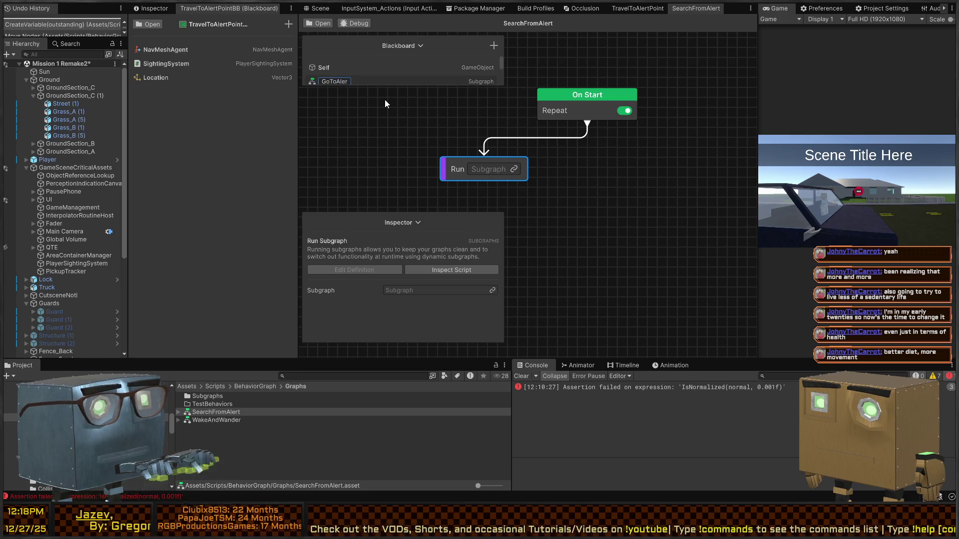
text(Subgraph)
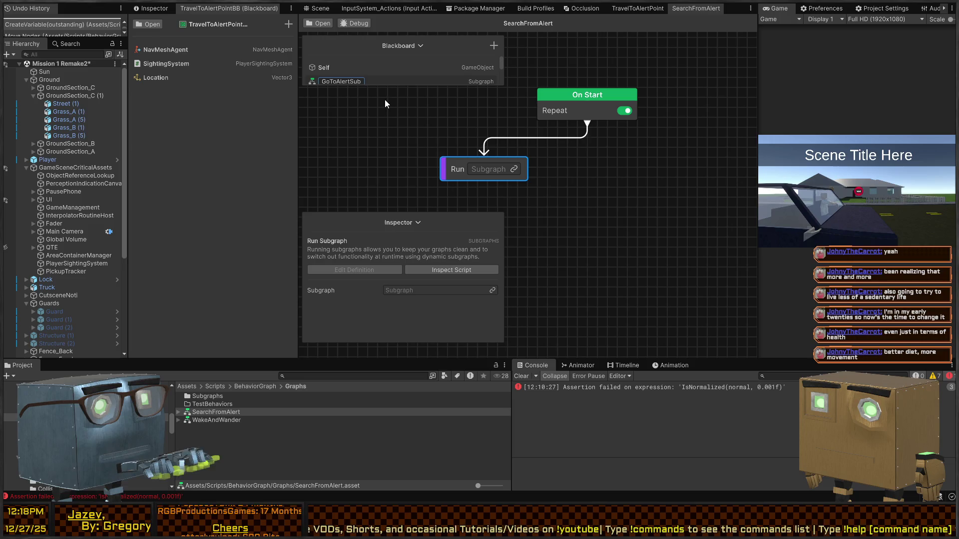
key(Return)
drag(392, 86, 380, 125)
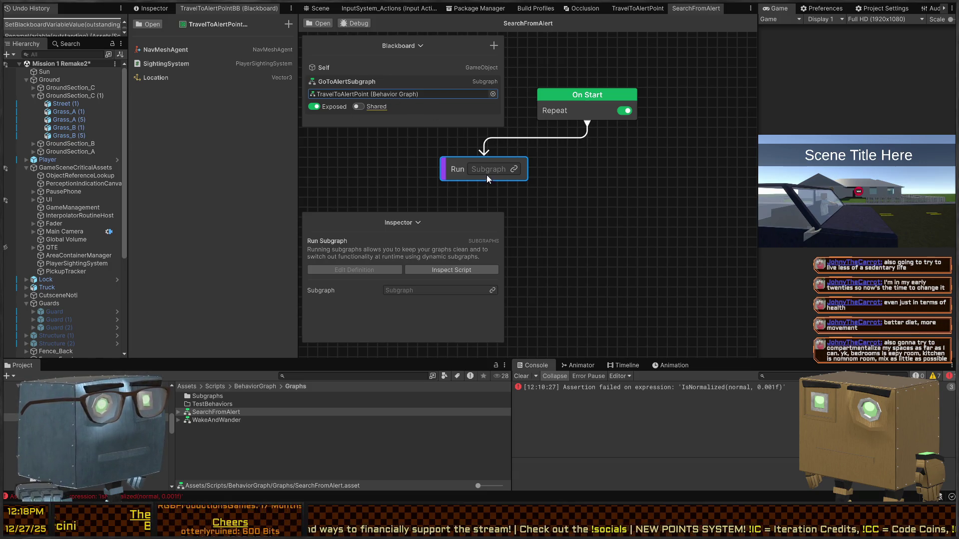
Set the Run node to run GoToAlertSubgraph using the TravelToAlertPointBB blackboard.
click(514, 169)
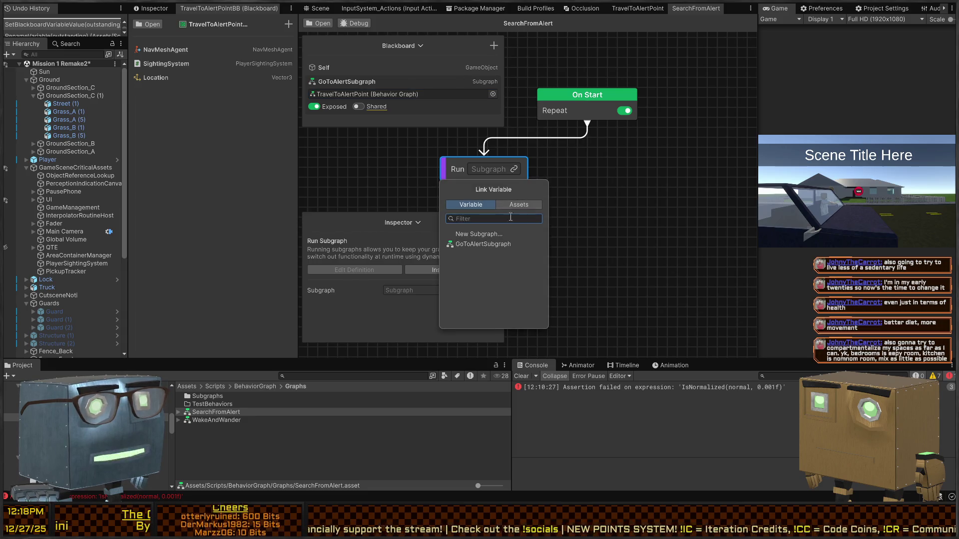
click(474, 245)
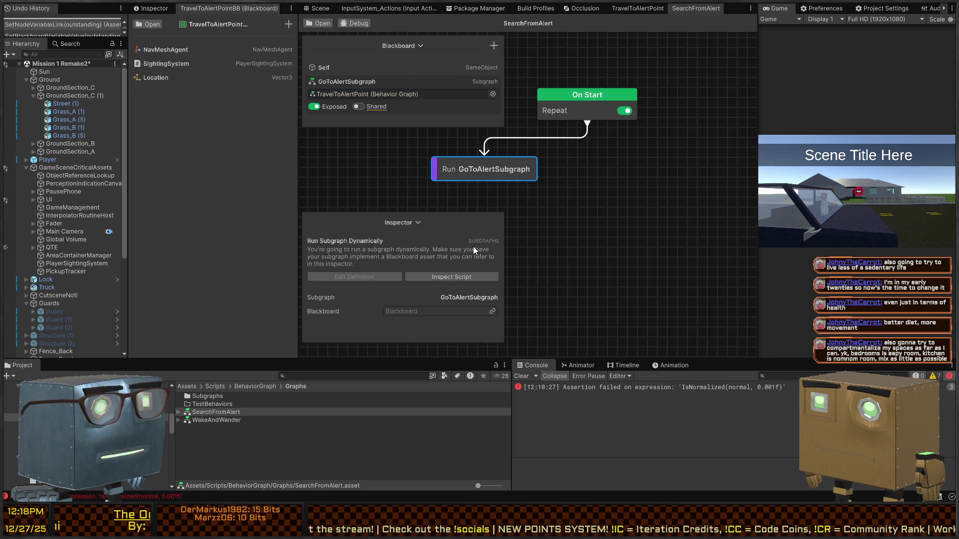
click(406, 94)
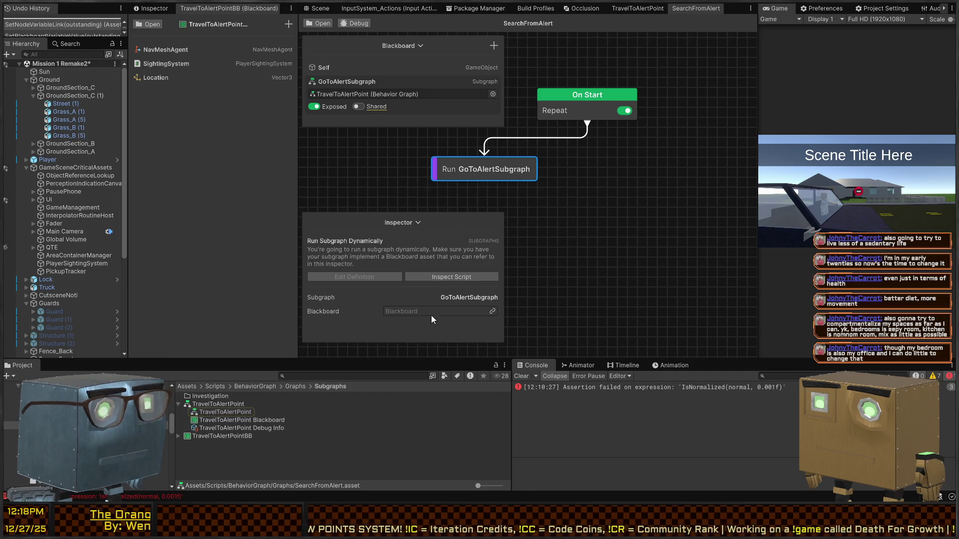
click(493, 311)
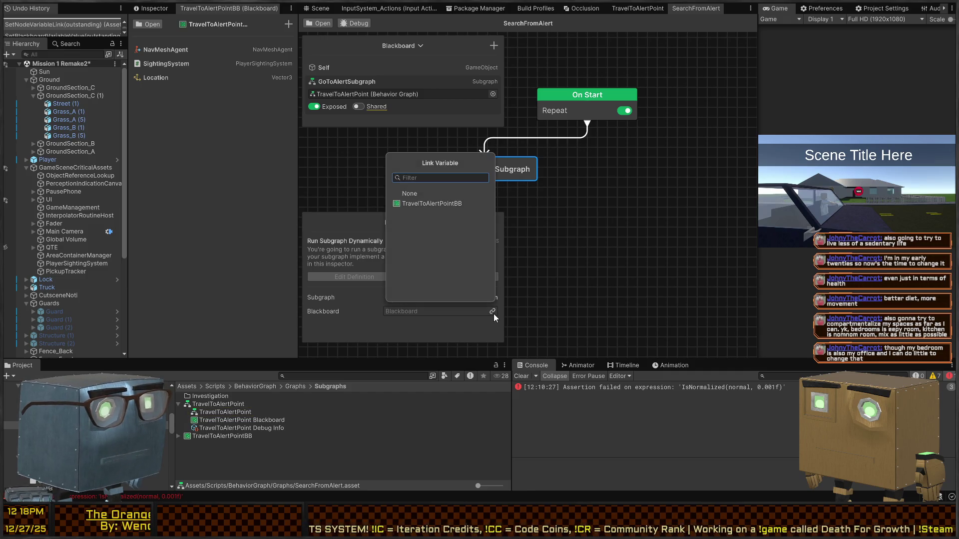
click(436, 205)
scroll(402, 302, down, 2)
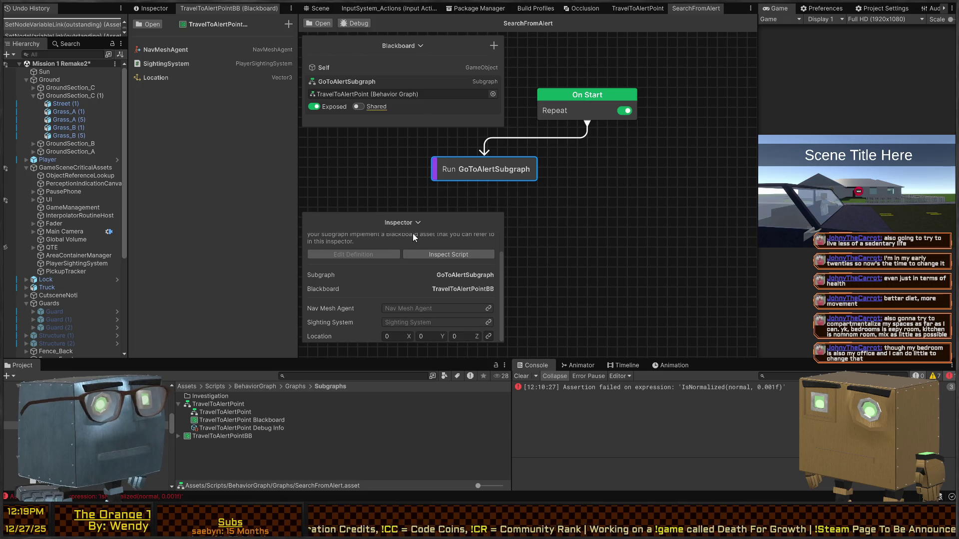
drag(453, 213, 456, 186)
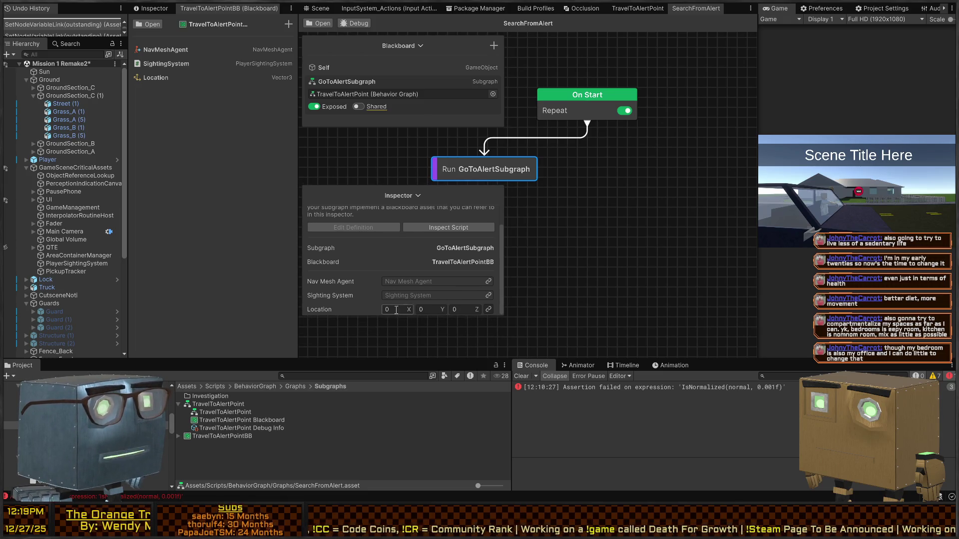
mouse_move(365, 318)
mouse_down()
mouse_move(358, 362)
mouse_move(357, 351)
mouse_up()
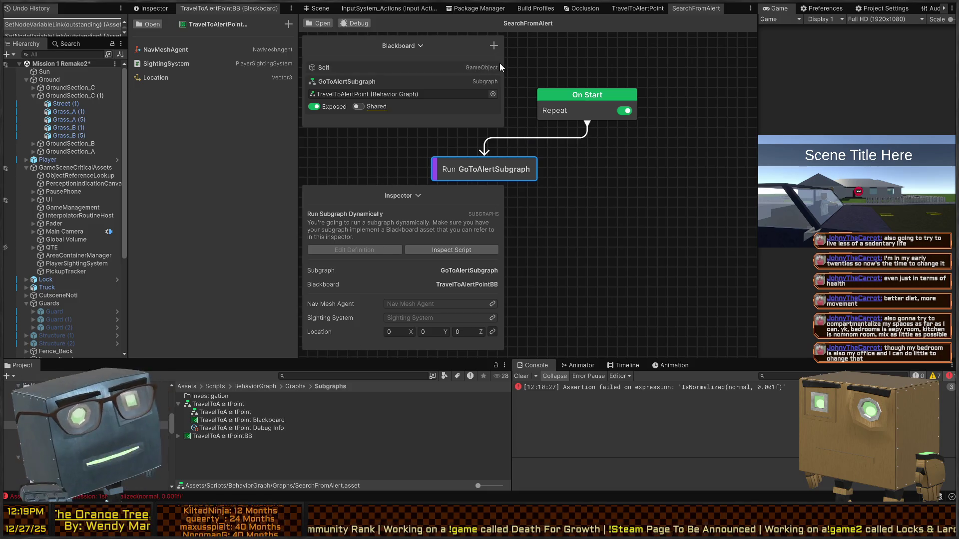
Add the TravelToAlertPointBB blackboard to the graph's Blackboard.
click(491, 47)
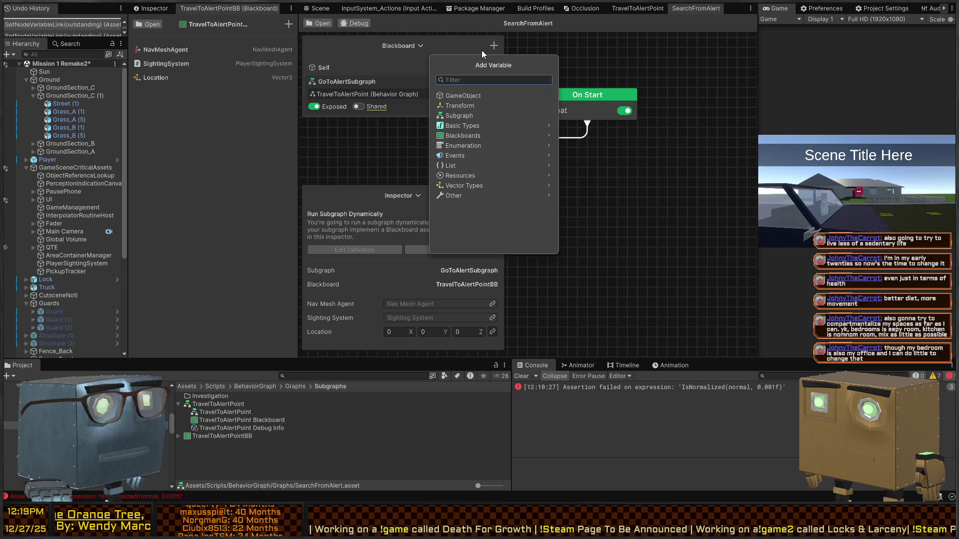
text(black)
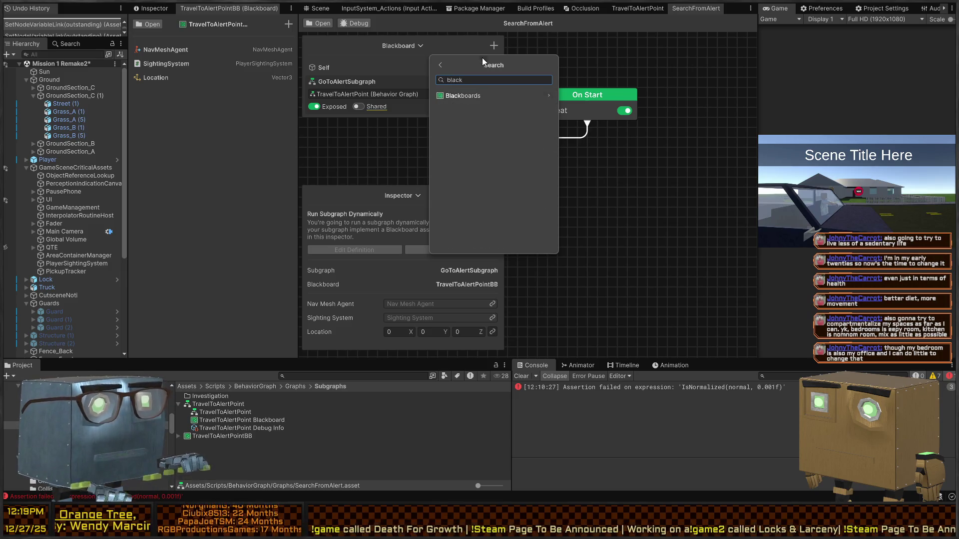
click(510, 95)
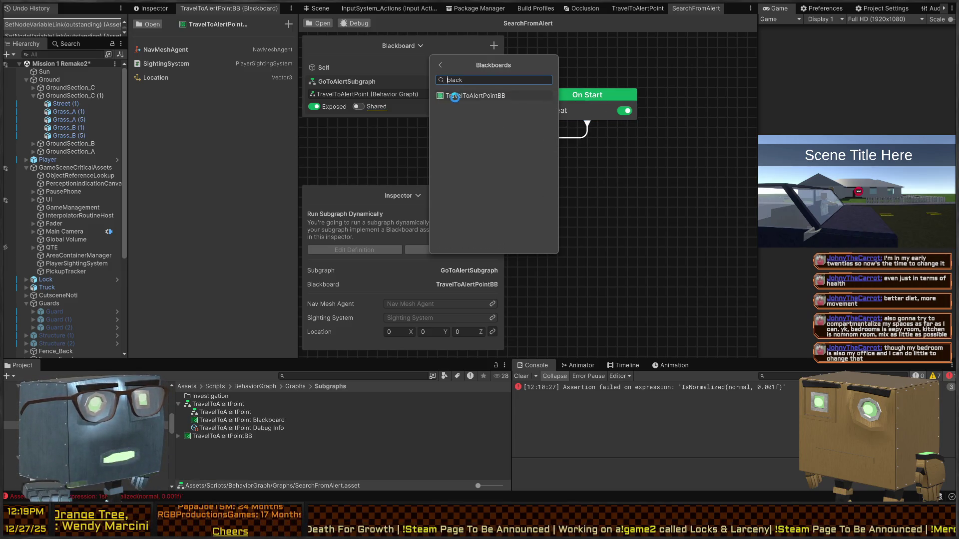
click(465, 95)
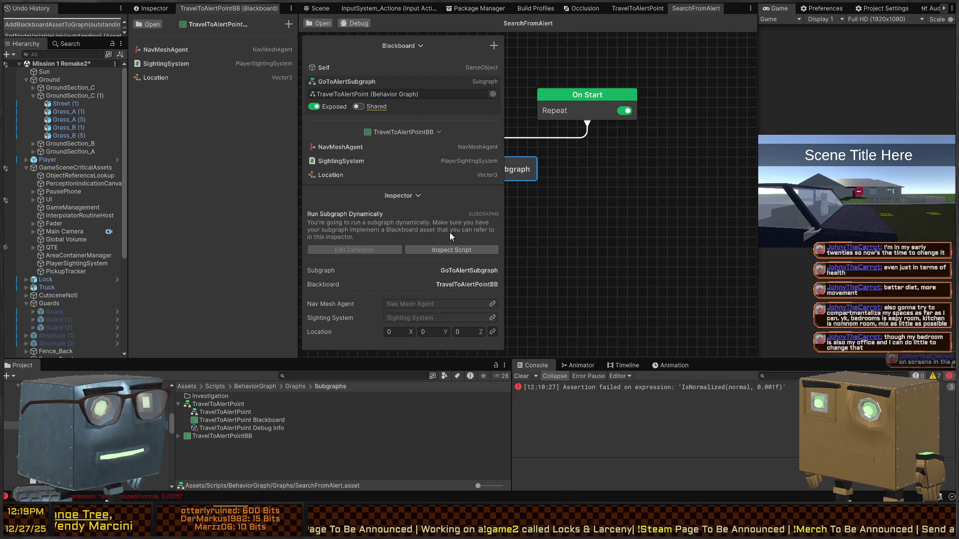
Relink TravelToAlertPointBB as the Run node's subgraph blackboard.
click(496, 283)
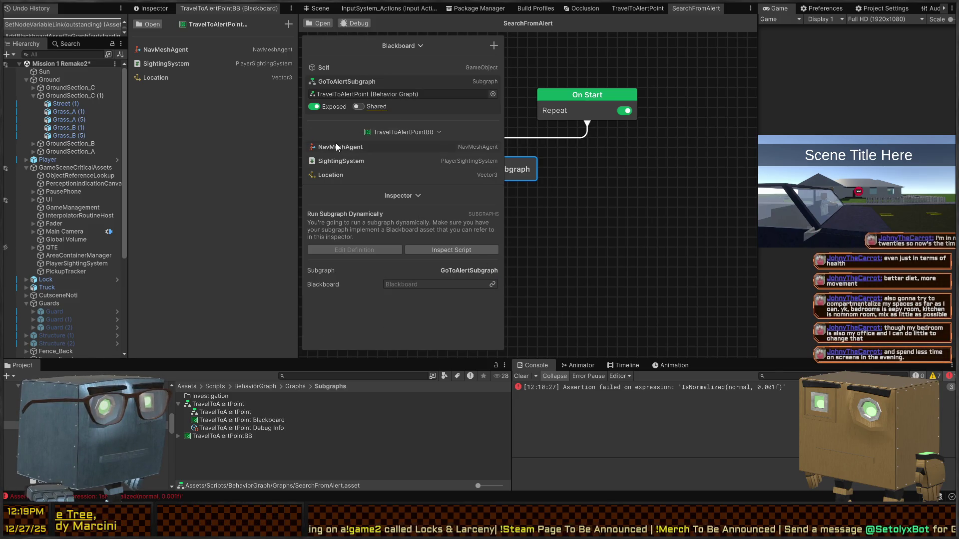
click(494, 283)
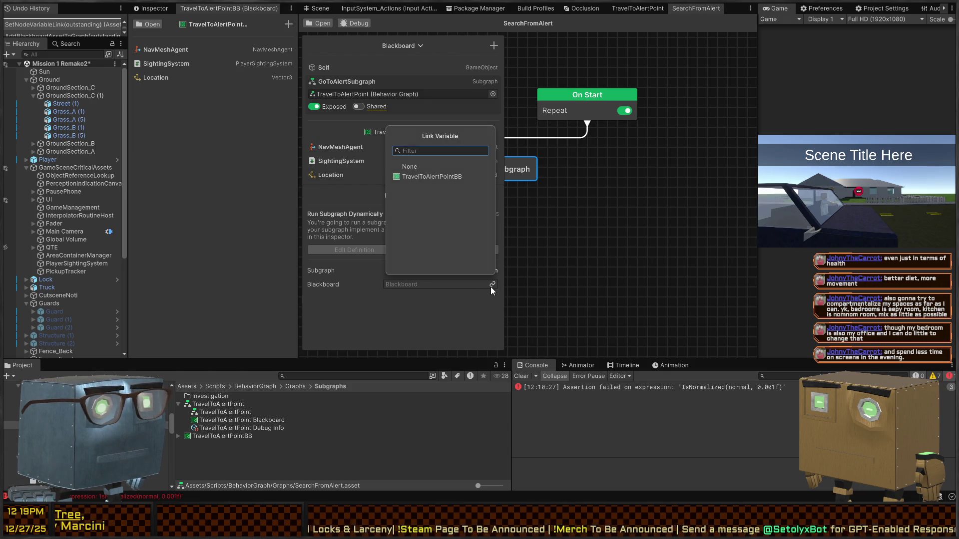
click(564, 206)
drag(556, 200, 661, 204)
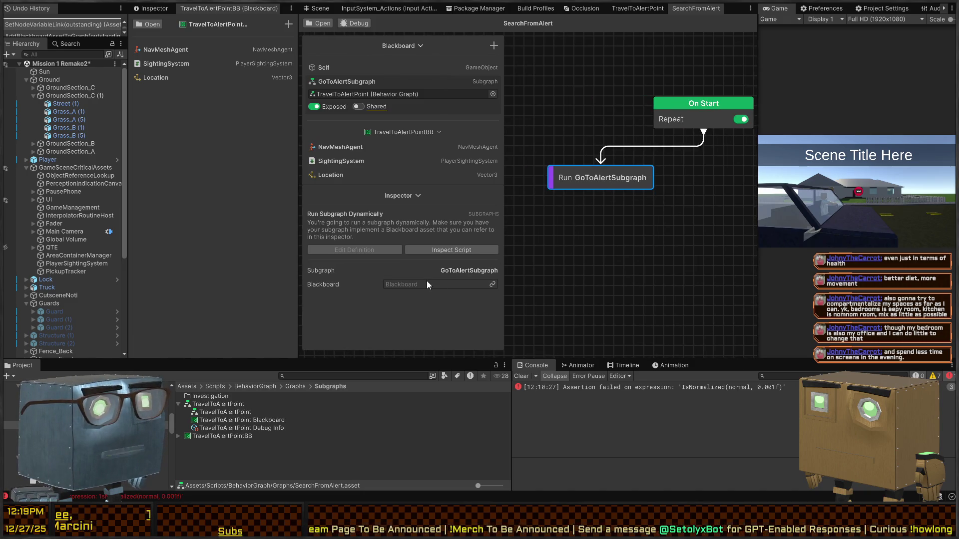
click(494, 283)
click(415, 176)
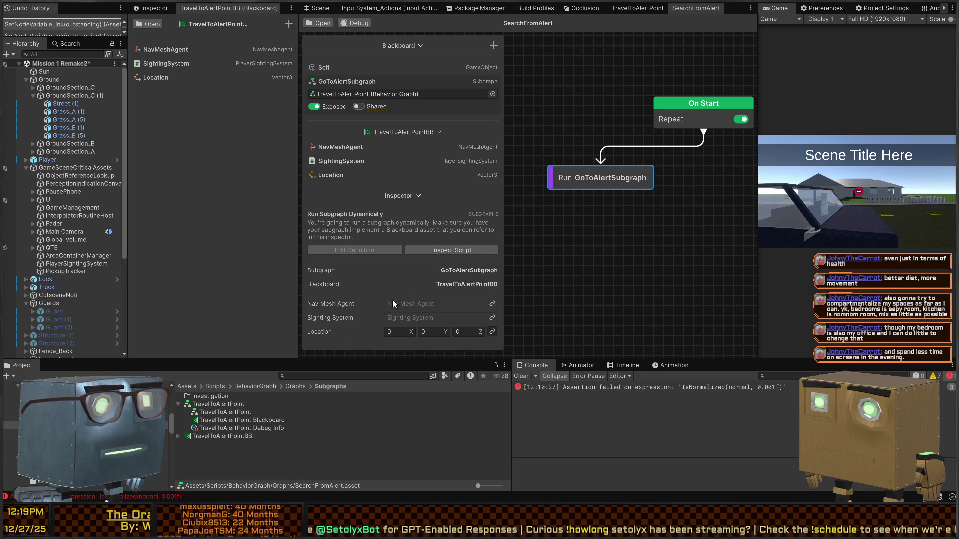
Link NavMeshAgent, SightingSystem and Location variables to the Run node's matching inputs.
drag(338, 147, 421, 303)
mouse_move(333, 159)
mouse_down()
mouse_move(396, 288)
mouse_move(422, 318)
mouse_up()
mouse_move(343, 175)
mouse_down()
mouse_move(415, 332)
mouse_move(471, 325)
mouse_up()
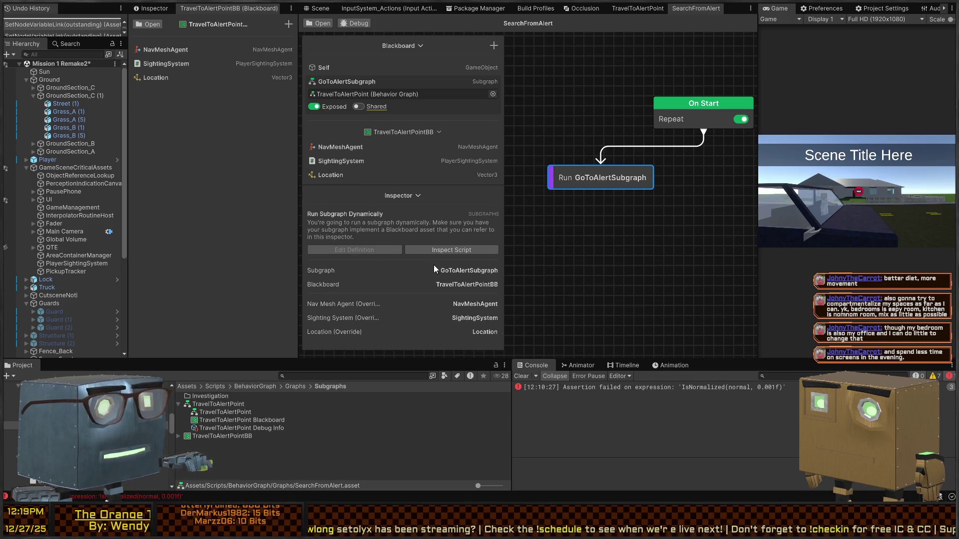
mouse_move(575, 192)
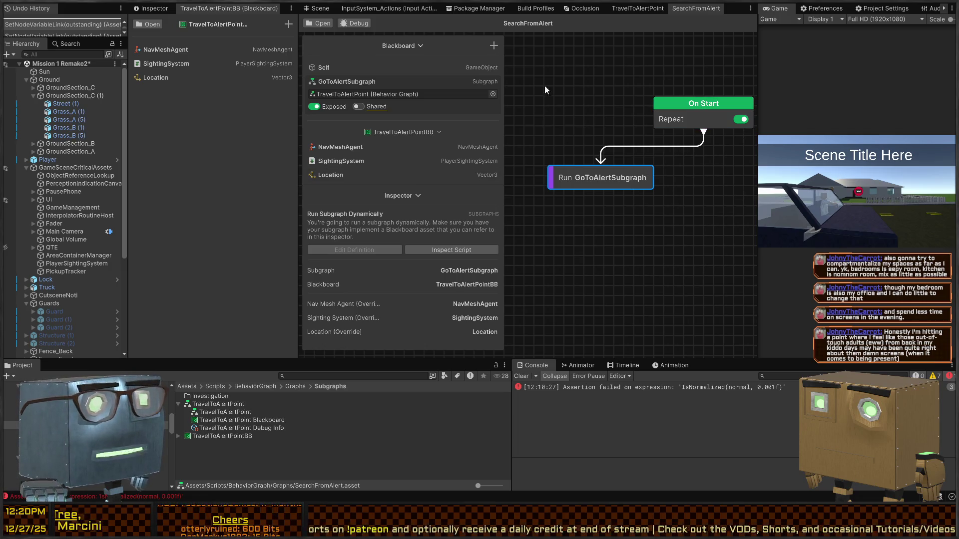
drag(573, 132, 544, 124)
Collapse Blackboard and Inspector, arrange the On Start and Run nodes, then show the Scene view.
click(419, 46)
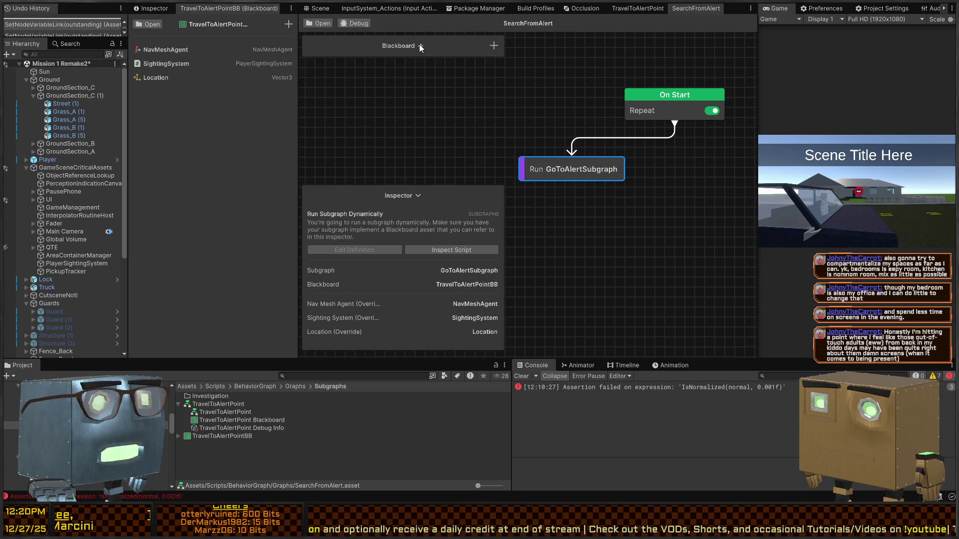
click(418, 196)
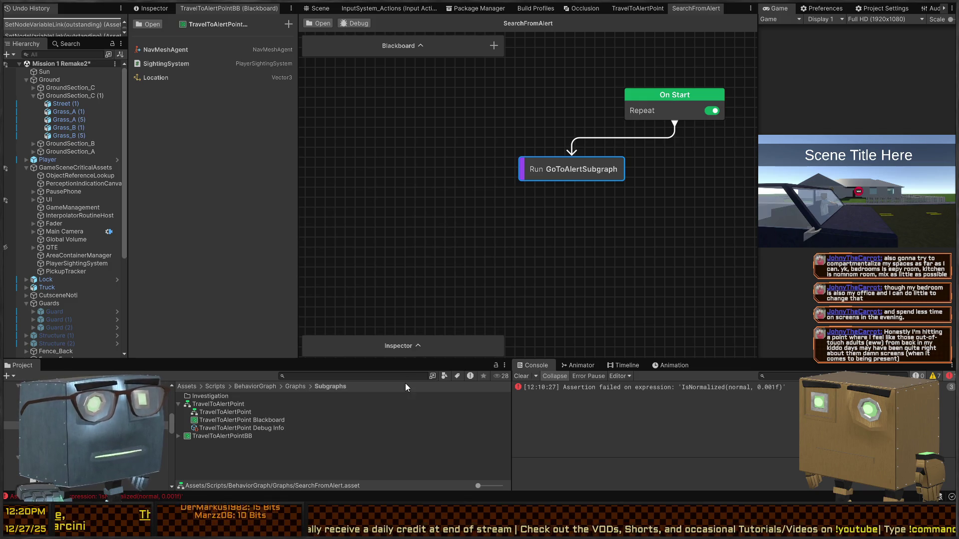
mouse_move(628, 200)
mouse_down()
mouse_move(489, 205)
mouse_move(536, 196)
mouse_up()
scroll(442, 187, down, 2)
scroll(509, 188, down, 1)
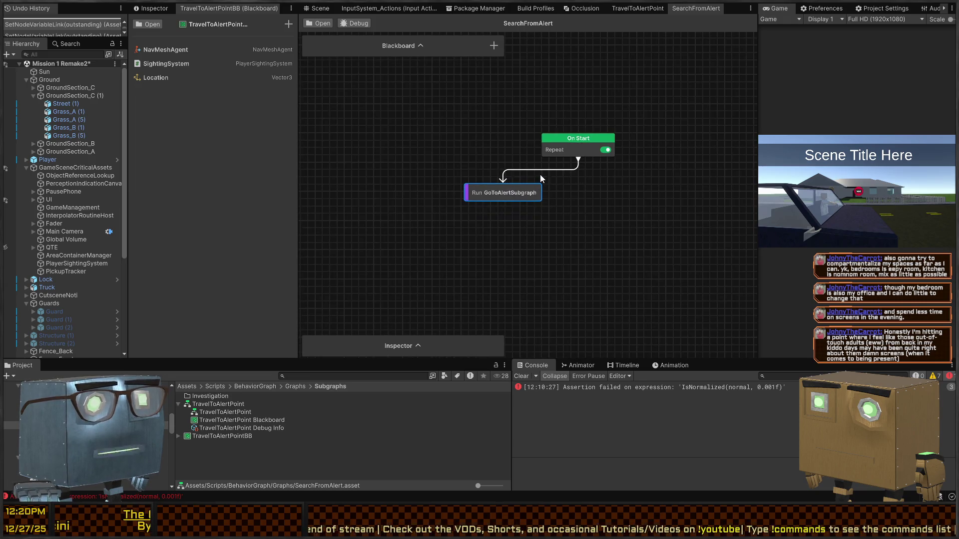
drag(575, 139, 613, 122)
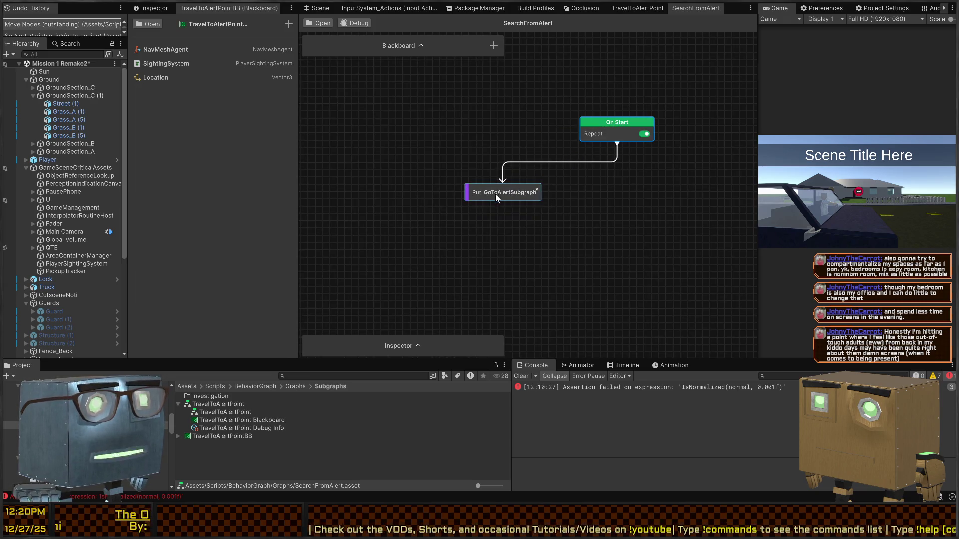
mouse_move(514, 185)
mouse_down()
mouse_move(628, 181)
mouse_move(523, 202)
mouse_up()
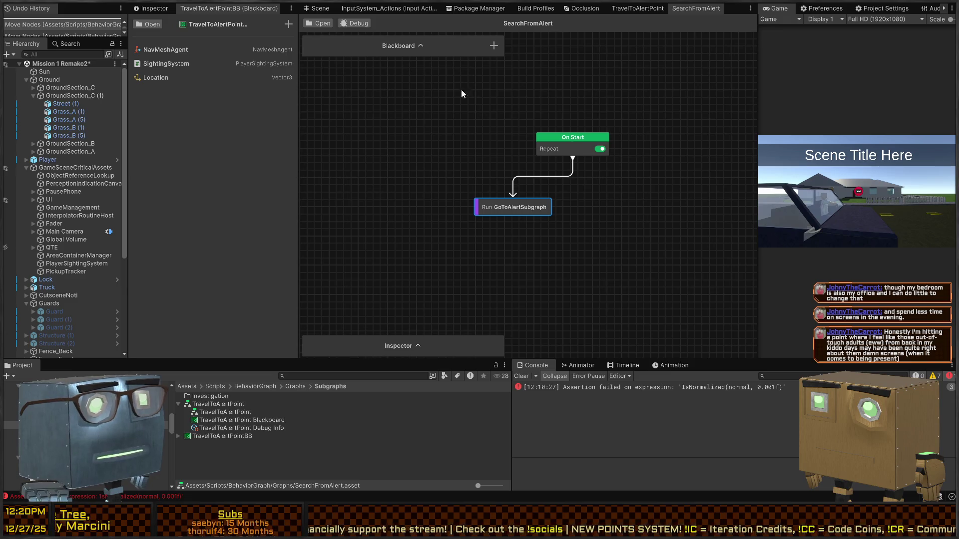
key(a)
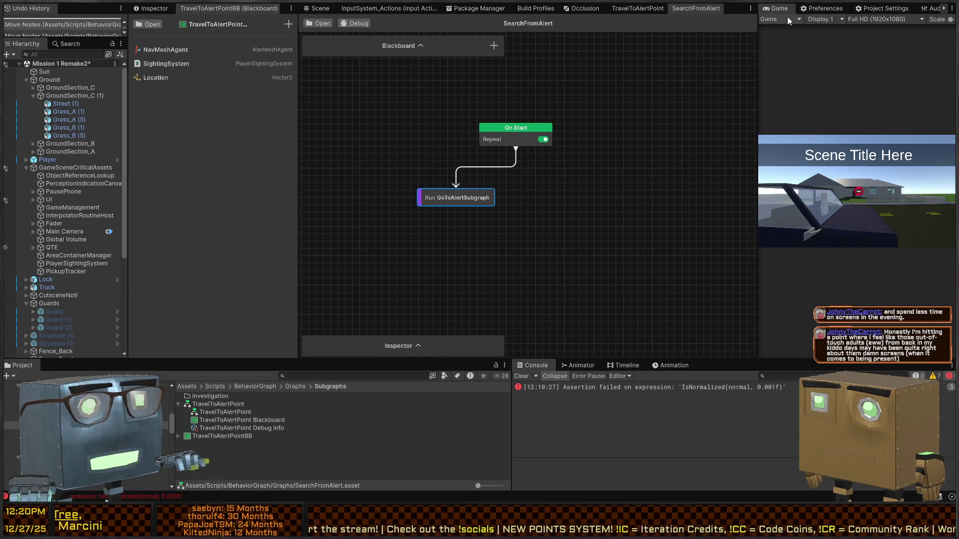
click(308, 11)
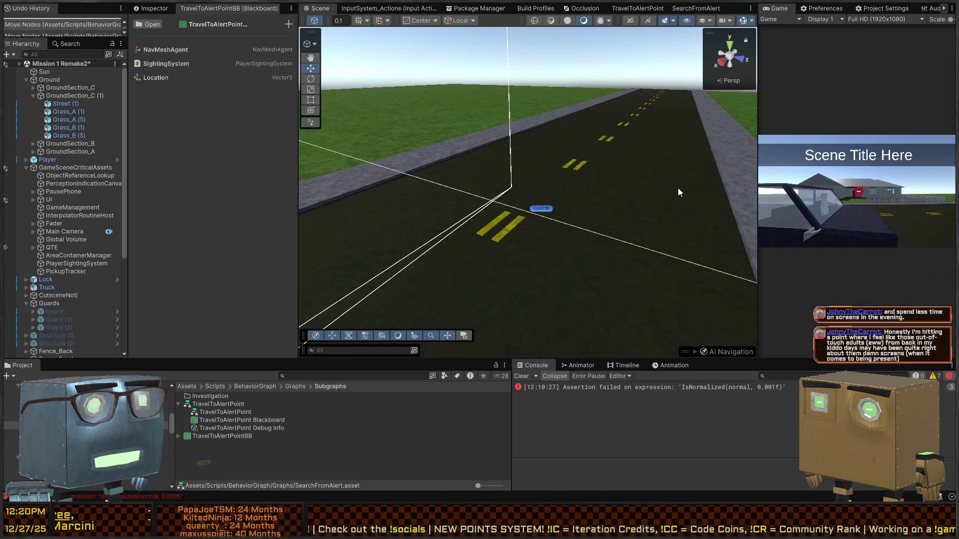
Select the Guard, locate its Behavior Agent's TravelToAlertPoint graph, and open it.
click(54, 313)
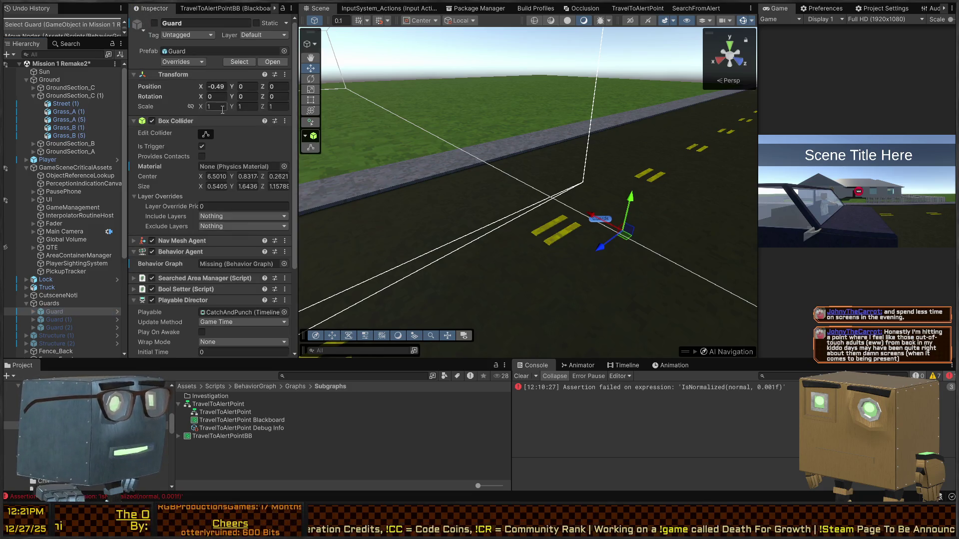
scroll(190, 133, down, 8)
click(178, 189)
click(177, 188)
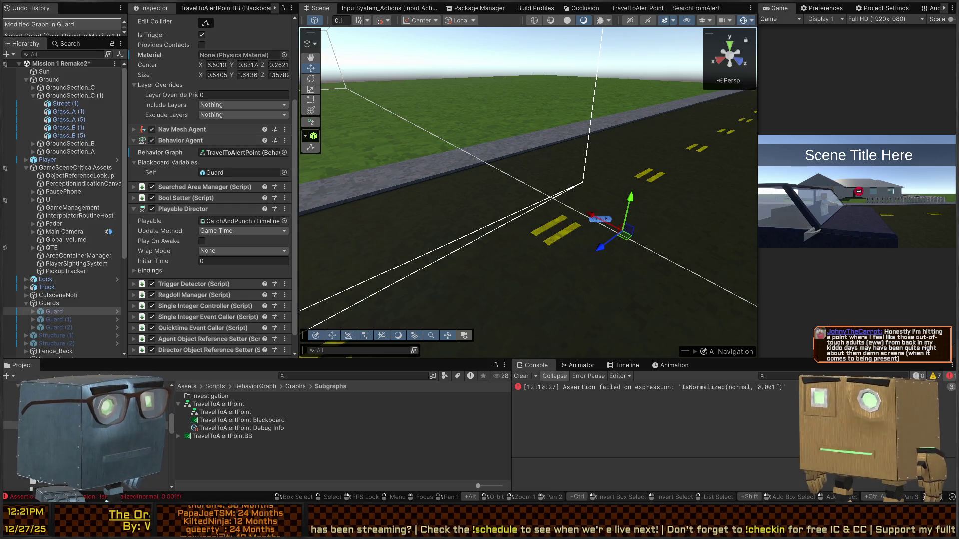
click(240, 153)
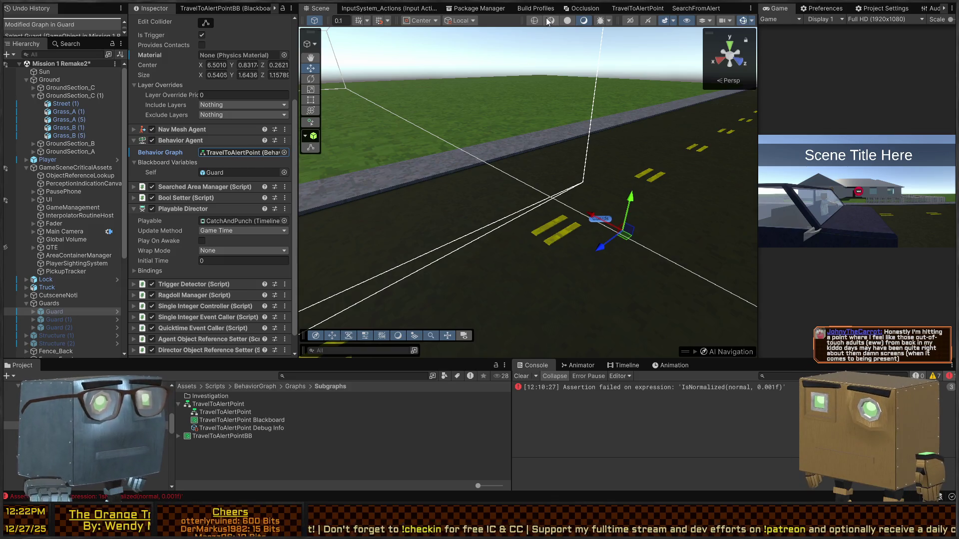
click(639, 9)
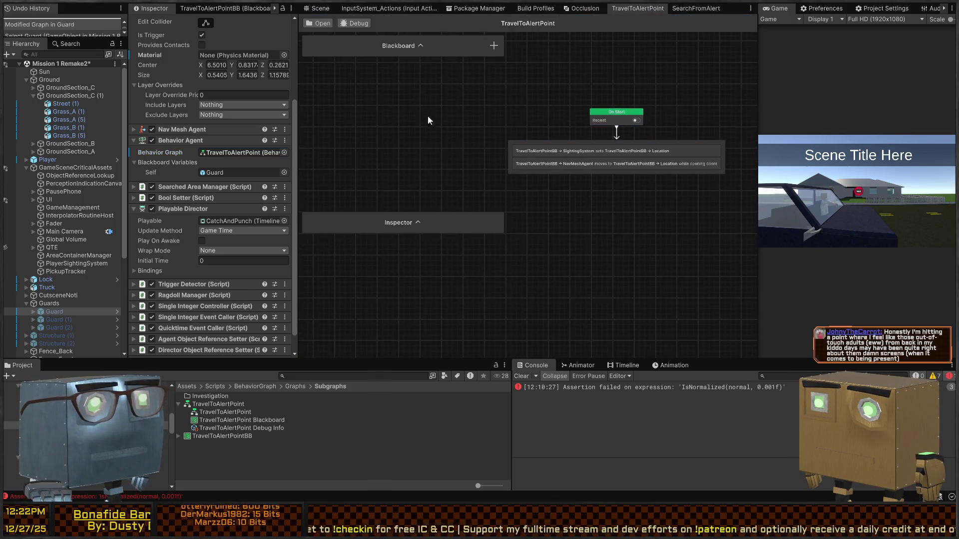
Remove the TravelToAlertPointBB blackboard from the graph's Blackboard.
click(416, 46)
mouse_move(407, 77)
mouse_down()
mouse_move(365, 199)
mouse_move(355, 169)
mouse_move(338, 161)
mouse_up()
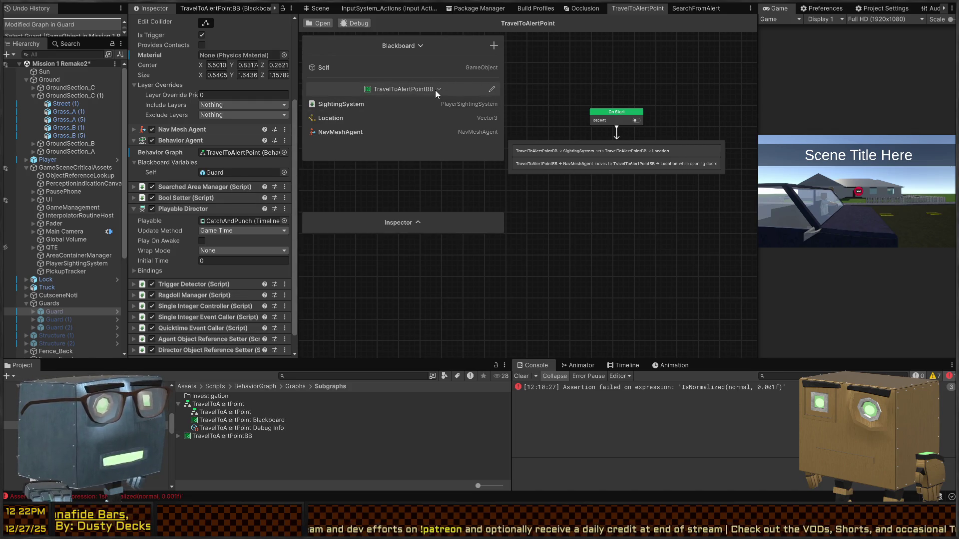
key(Delete)
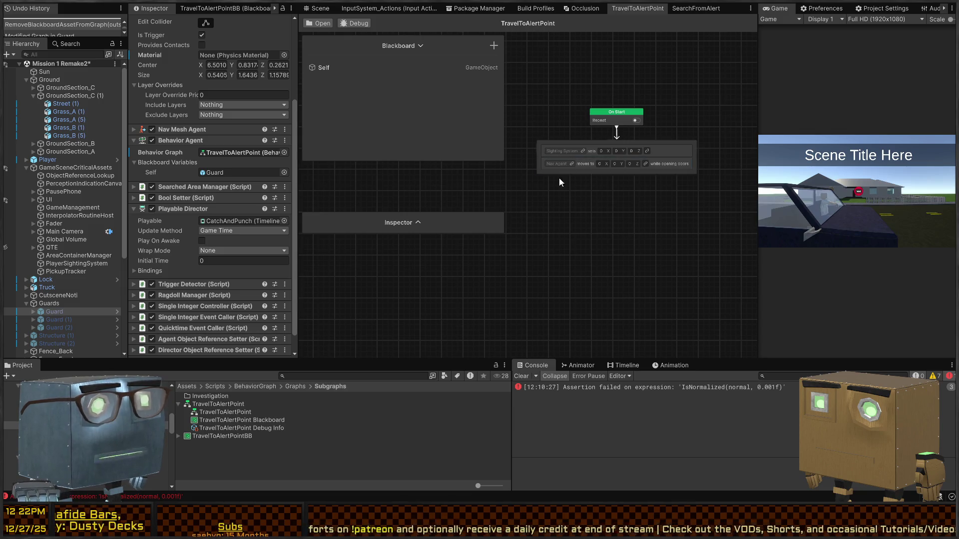
Create a new SightingSystem variable for the node's Sighting System input.
click(582, 151)
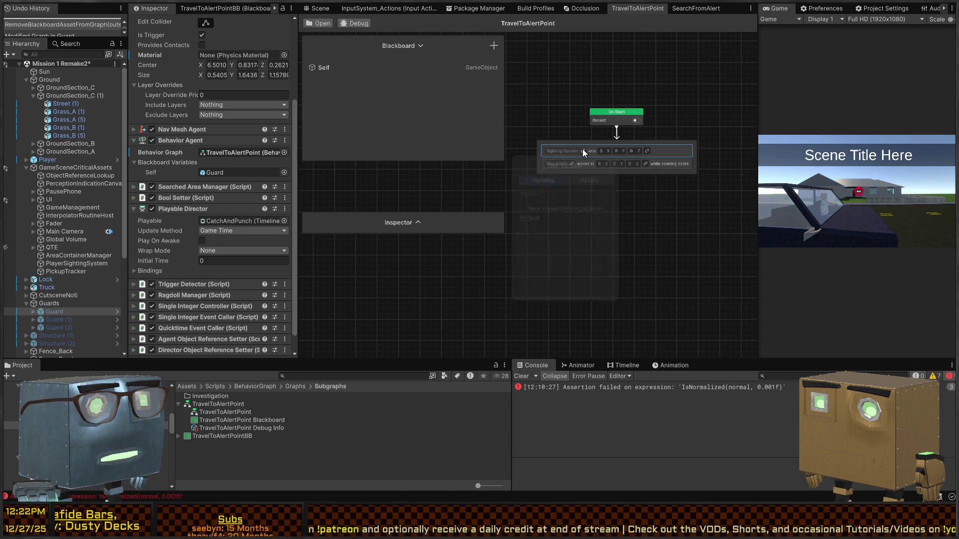
click(553, 214)
text(SightingSystem)
key(Return)
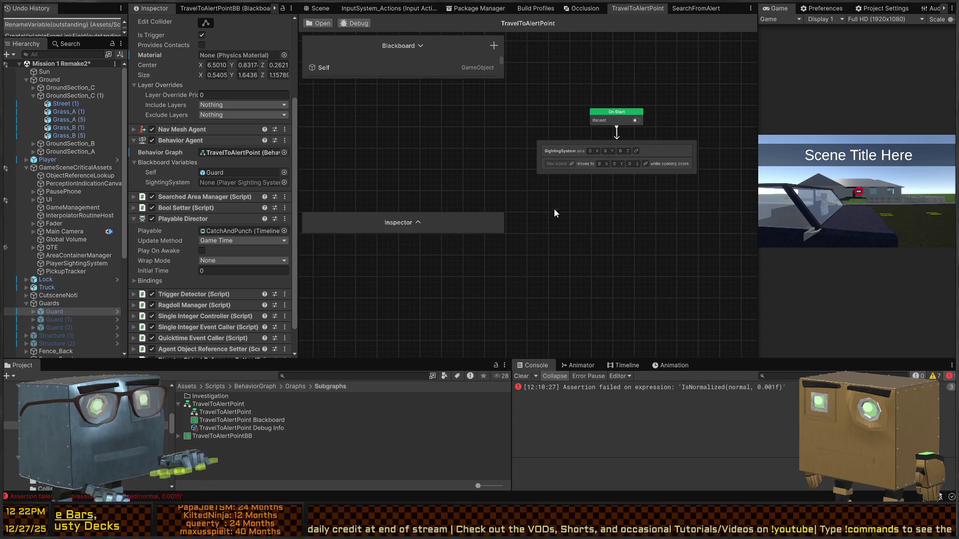
Create a new NavMeshAgent variable and a new AlertLocation Vector3 destination for the move node.
click(572, 164)
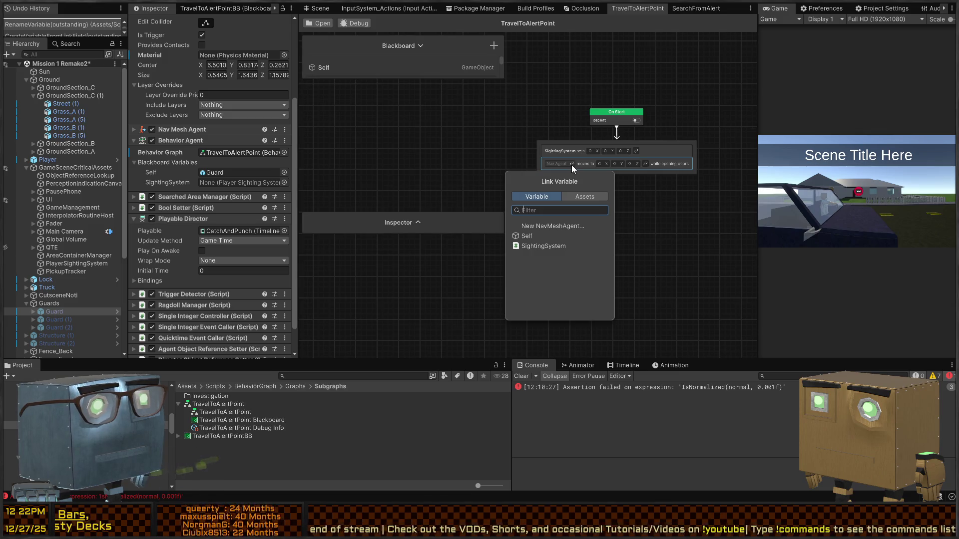
click(542, 228)
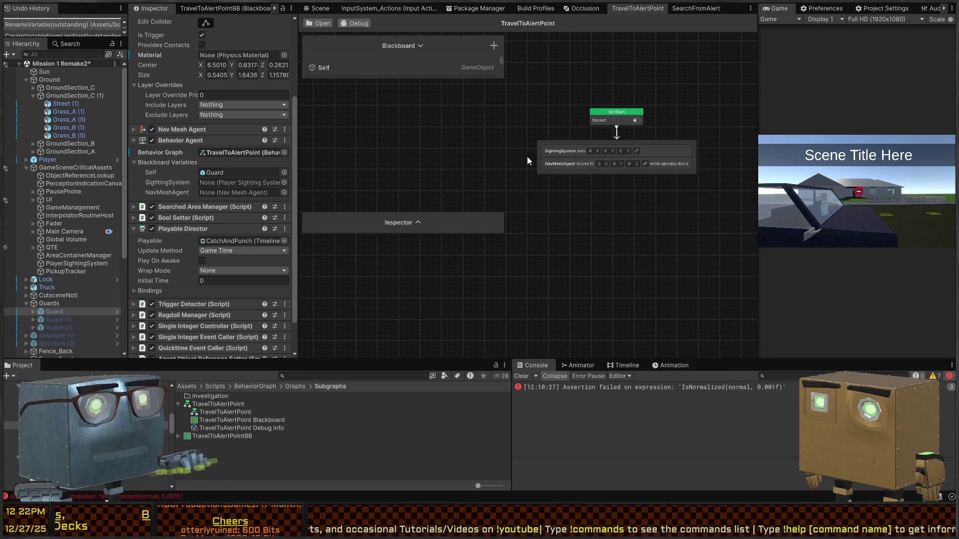
click(645, 163)
text(L)
key(BackSpace)
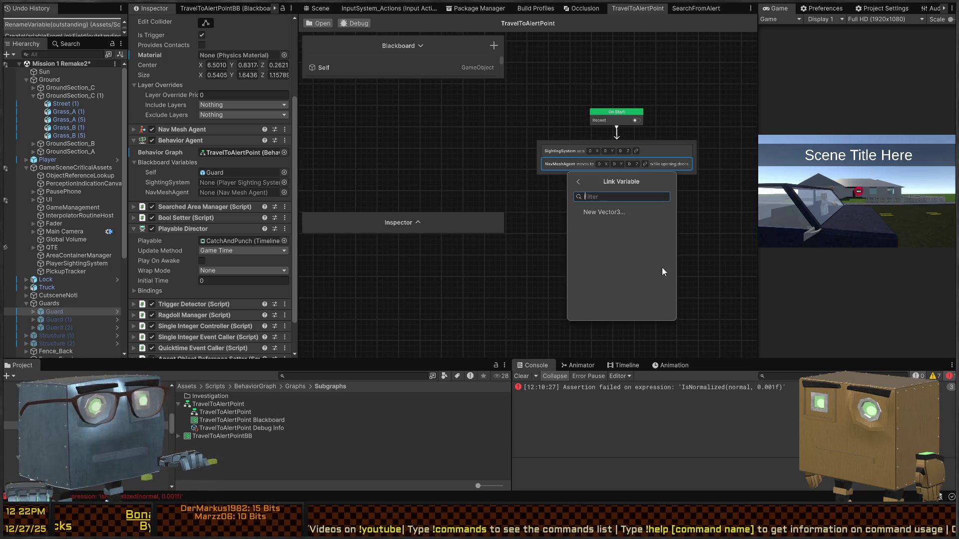
click(608, 213)
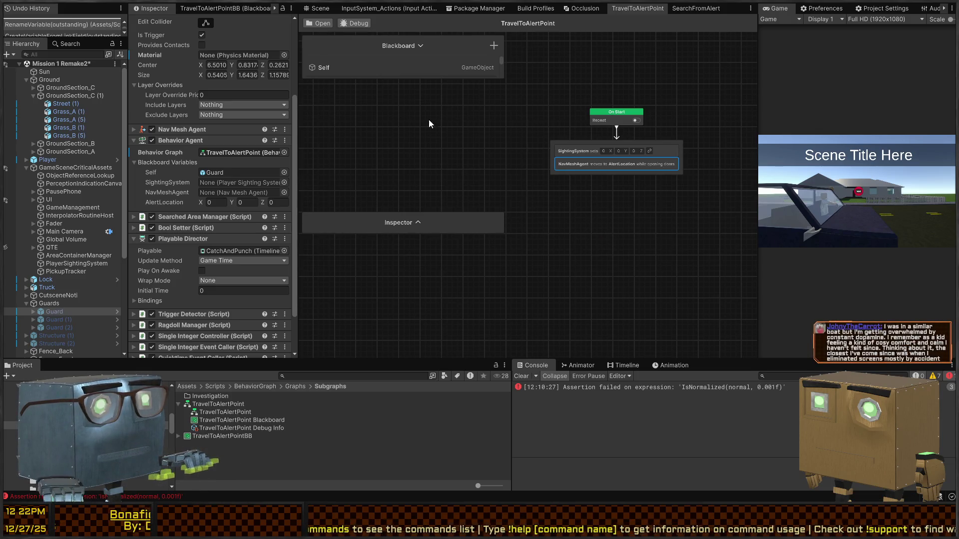
Have SightingSystem store its result in AlertLocation, then return to the Scene view.
click(649, 150)
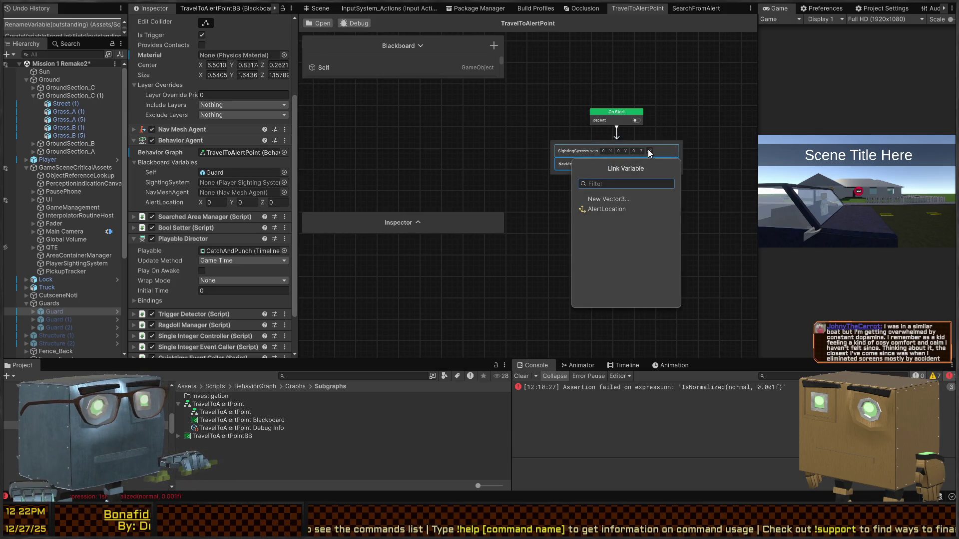
click(609, 209)
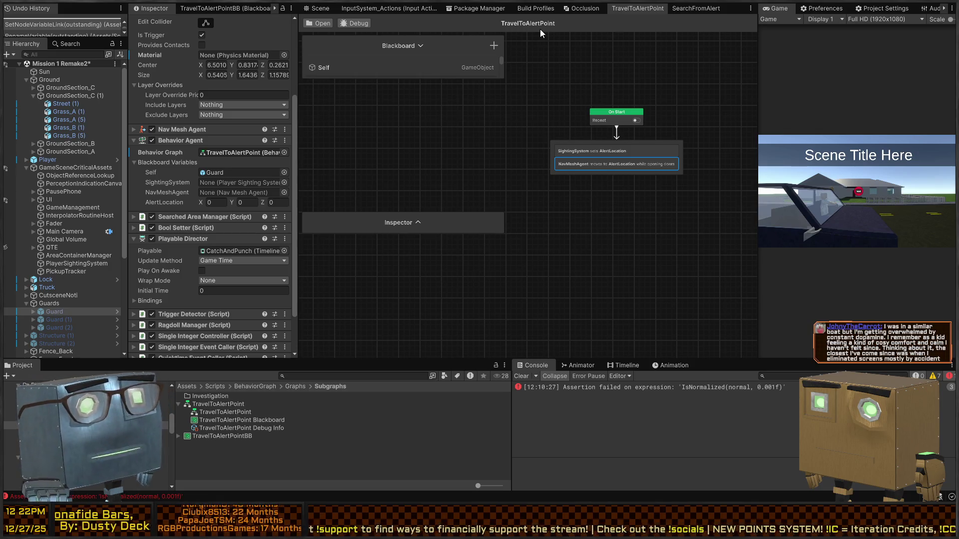
drag(551, 144, 539, 148)
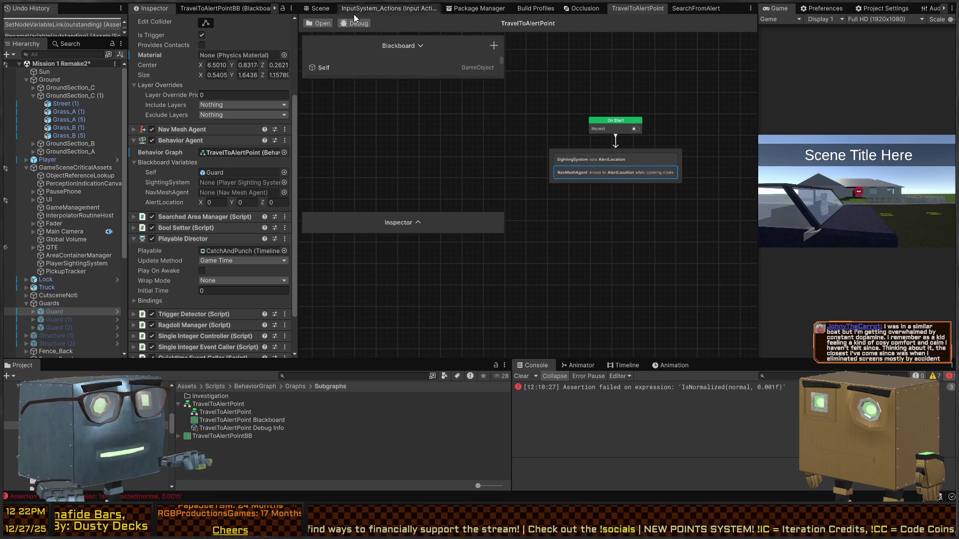
click(318, 8)
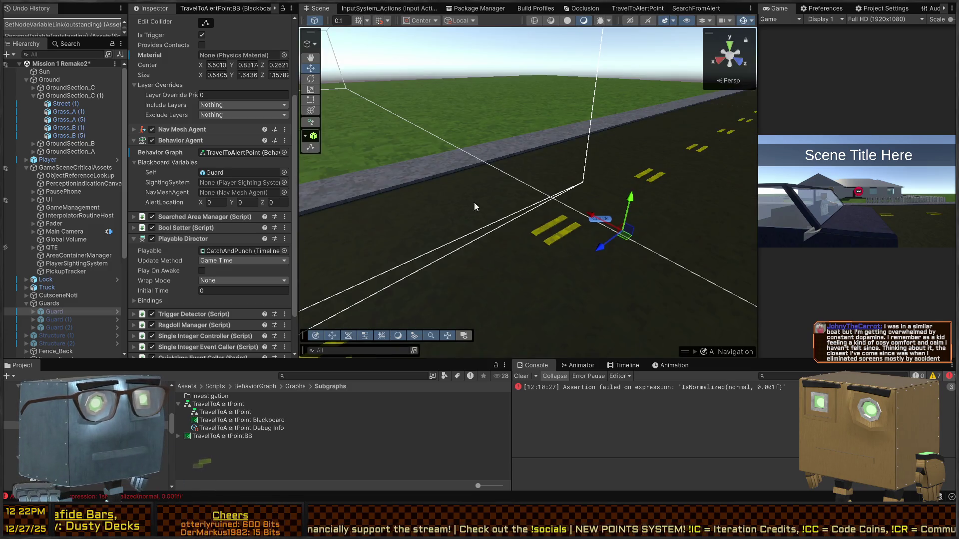
Maximize the Game view, skip the intro cutscene, and walk the player toward the house.
mouse_move(756, 171)
mouse_down()
mouse_move(528, 174)
mouse_move(575, 176)
mouse_up()
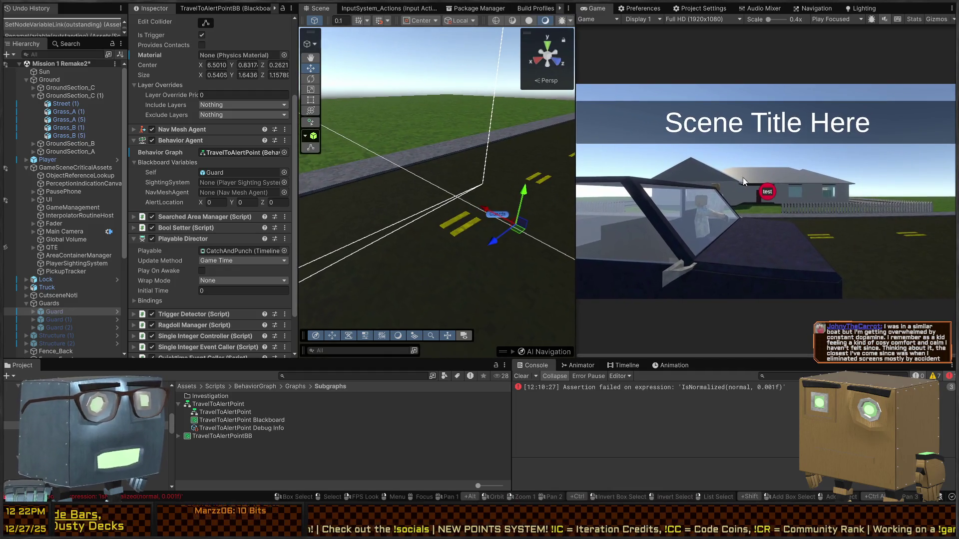
key(shift+space)
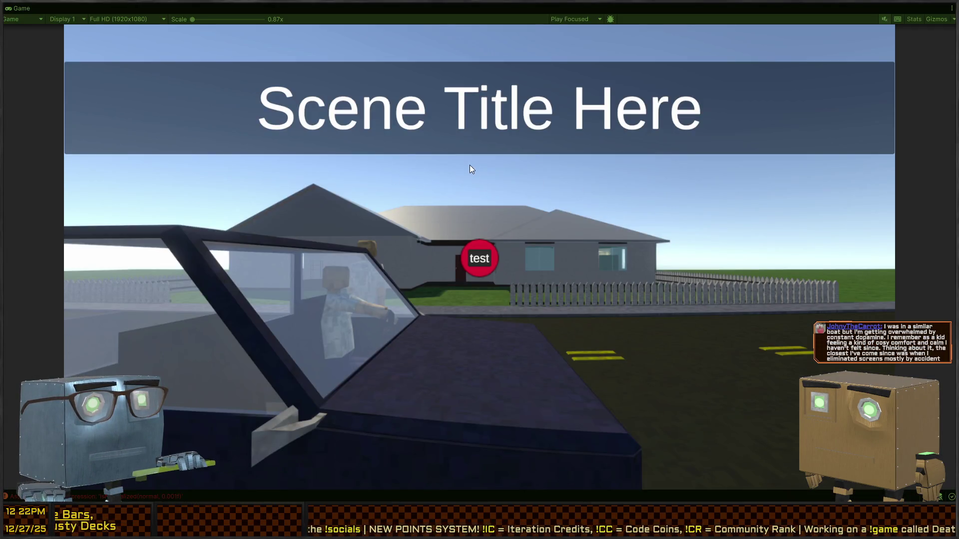
key(space)
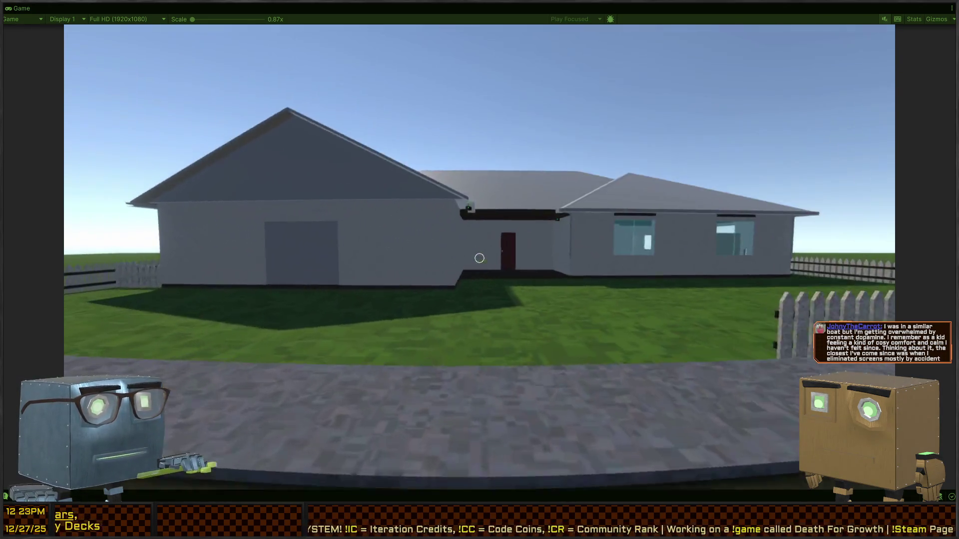
key(w)
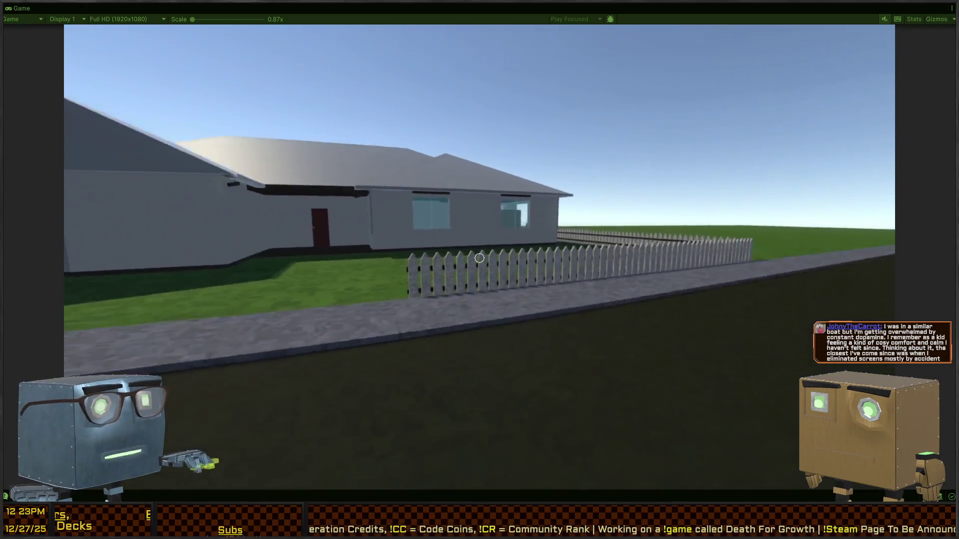
key(w)
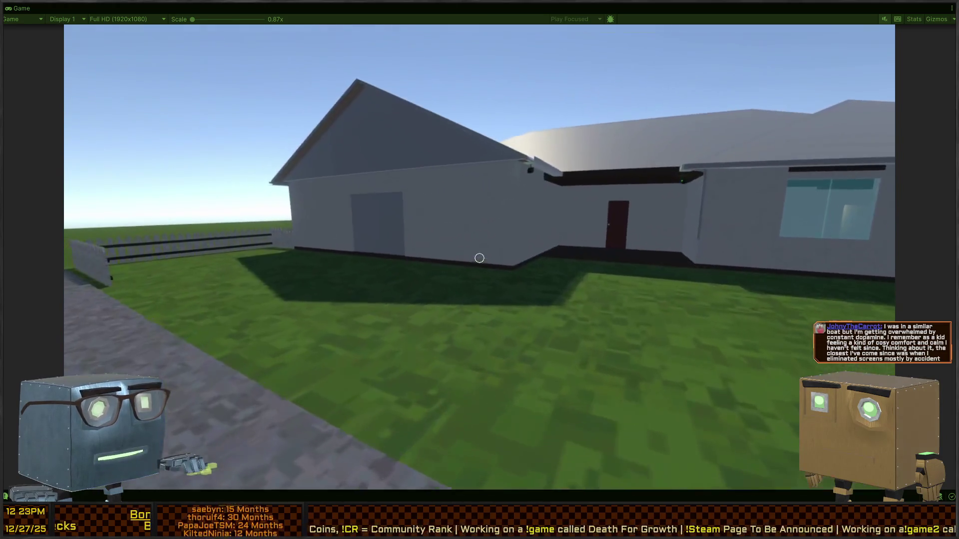
key(Escape)
key(shift+space)
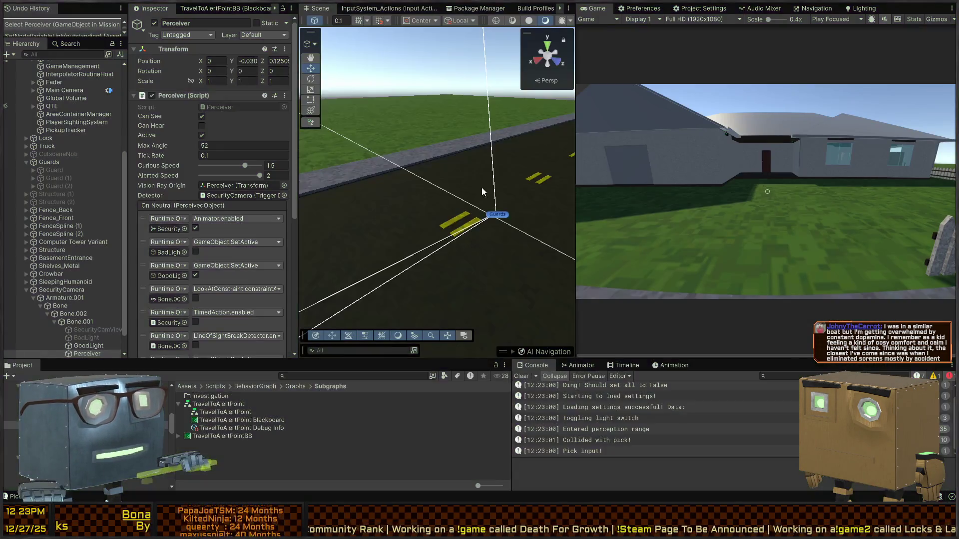
Exit Play mode and bring the Guards group into view in the scene.
key(ctrl+p)
mouse_move(316, 186)
mouse_down()
mouse_move(408, 197)
mouse_move(448, 246)
mouse_up()
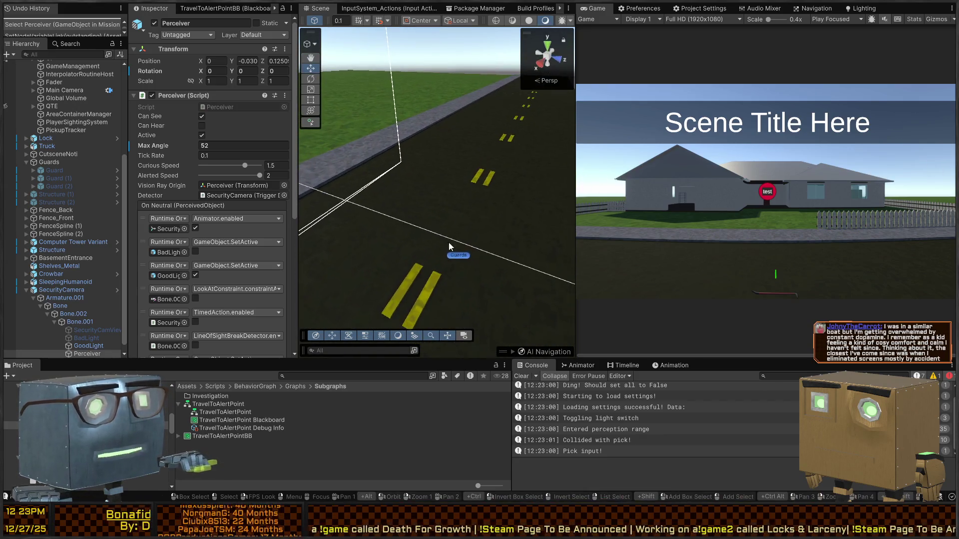
click(459, 256)
Select the first Guard in the Hierarchy and enter Prefab Mode for it.
click(224, 131)
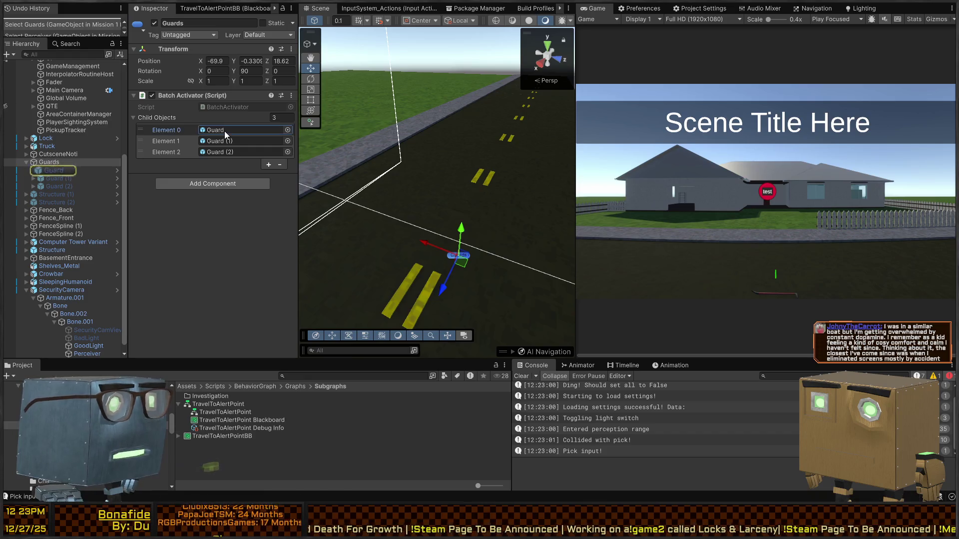
click(60, 171)
scroll(135, 181, down, 10)
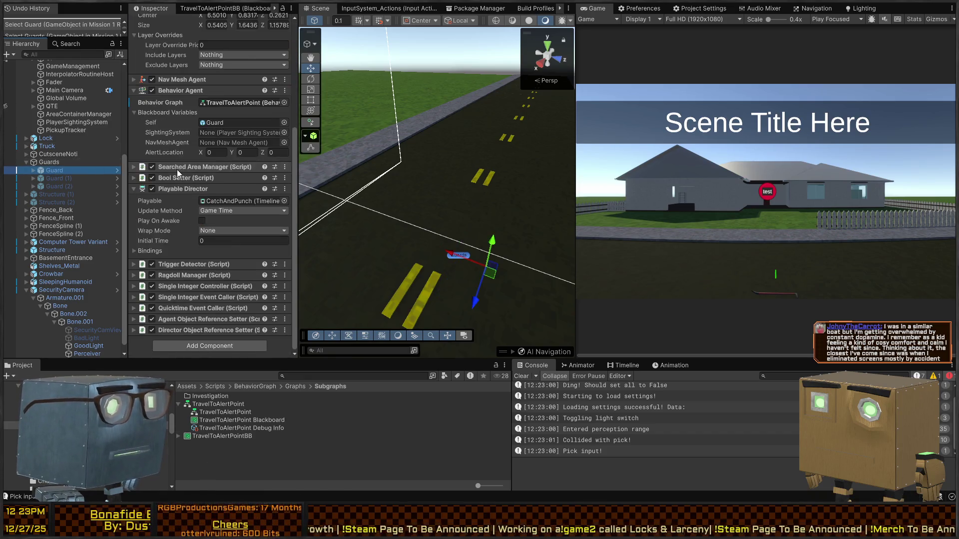
click(117, 171)
scroll(194, 170, up, 1)
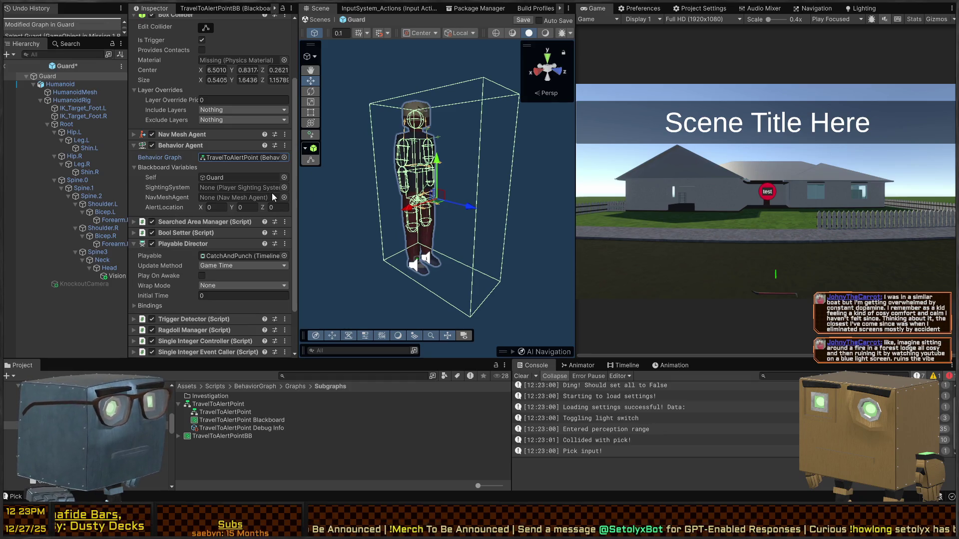
Assign the Guard's own Nav Mesh Agent to the NavMeshAgent variable and save the prefab.
click(285, 197)
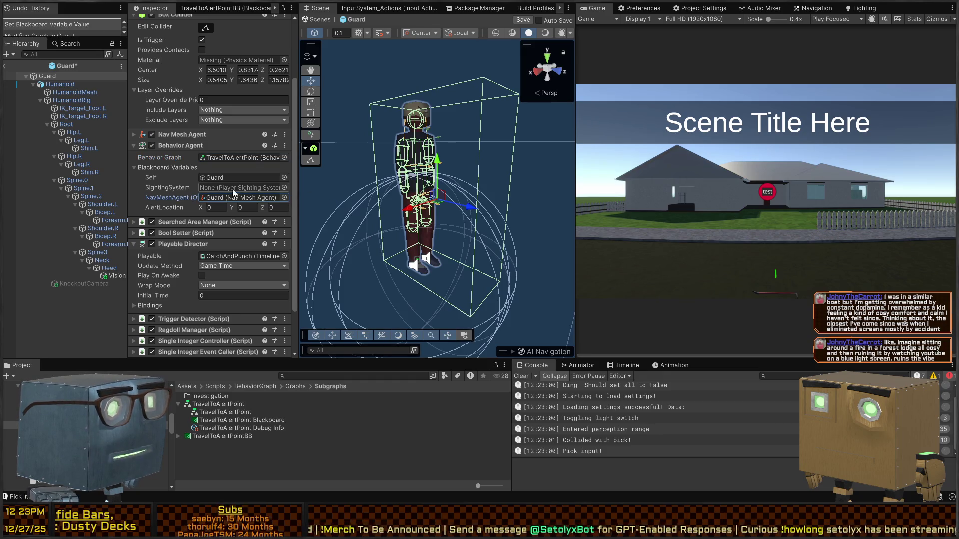
key(ctrl+s)
scroll(191, 178, down, 3)
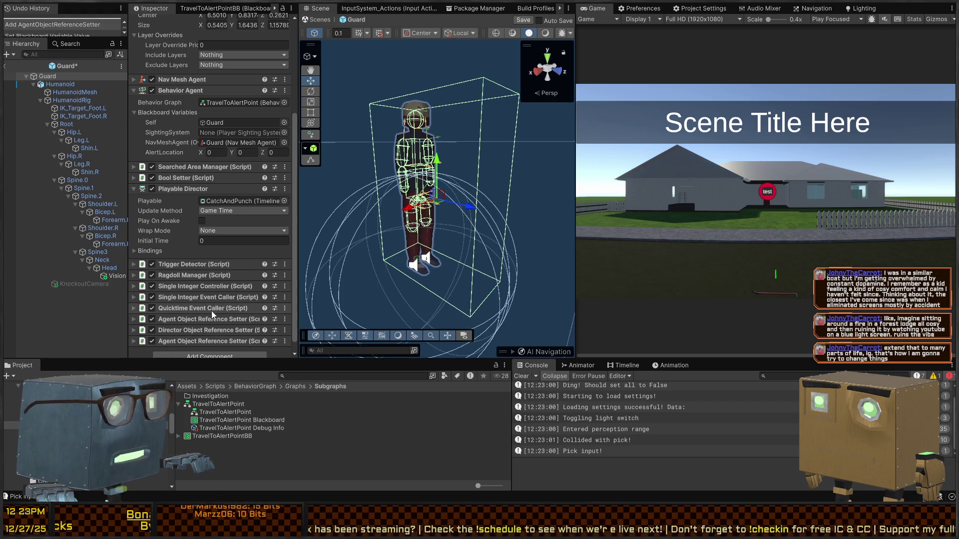
Add a SightingSystem entry to the new Agent Object Reference Setter, save, and return to the scene.
click(195, 341)
scroll(200, 300, down, 3)
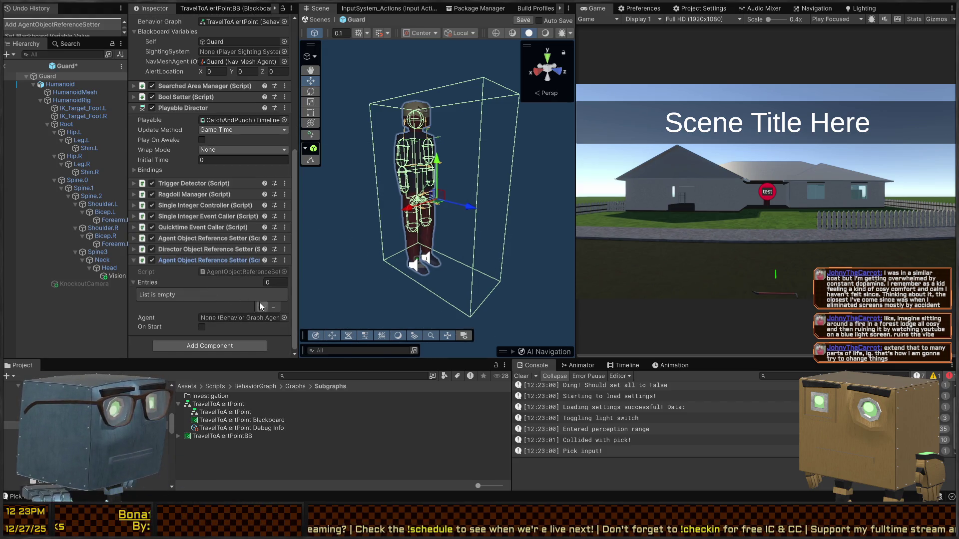
click(261, 305)
scroll(198, 221, up, 3)
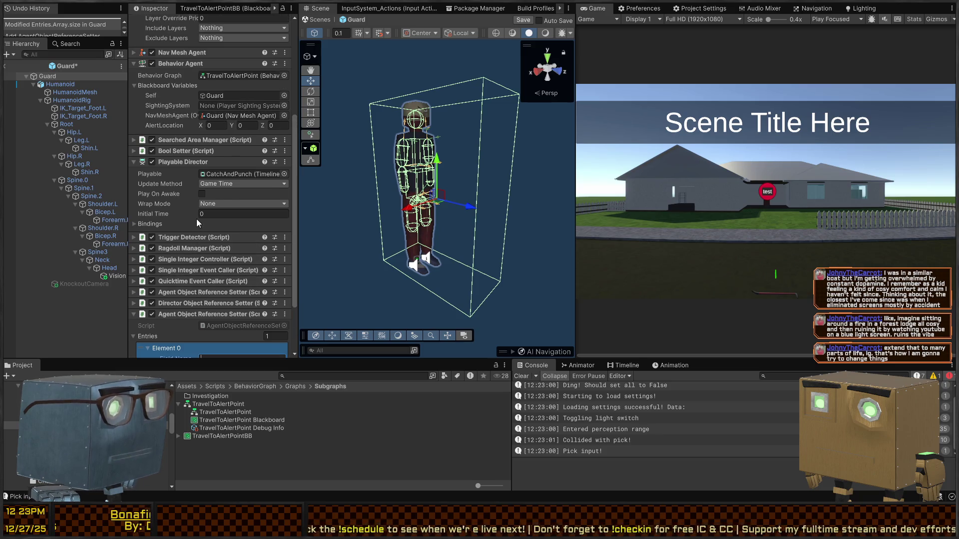
text(SightingSystem)
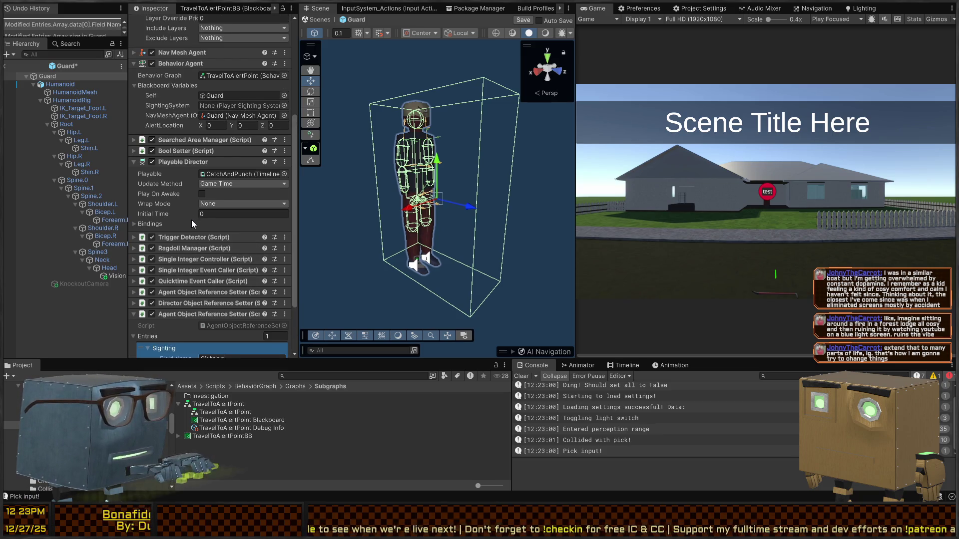
scroll(191, 220, down, 4)
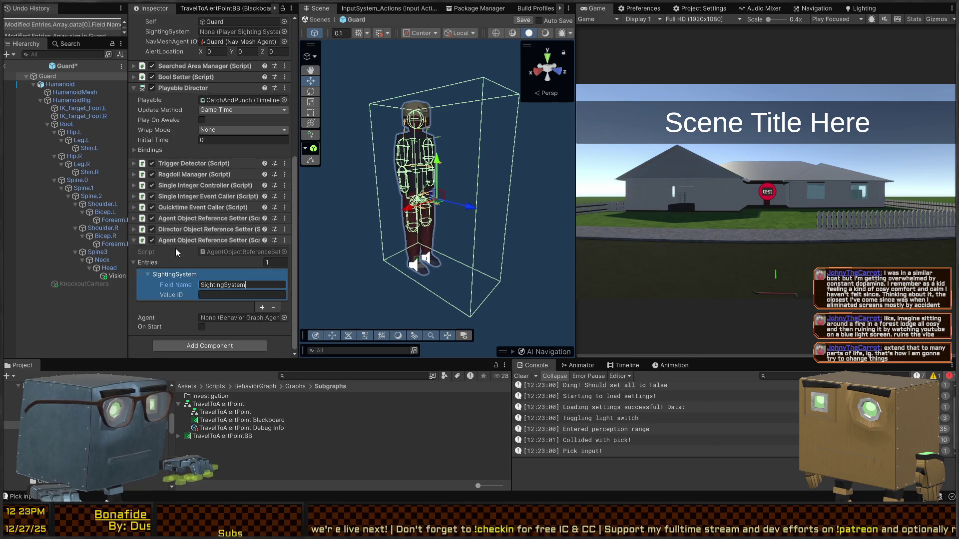
click(219, 294)
key(ctrl+s)
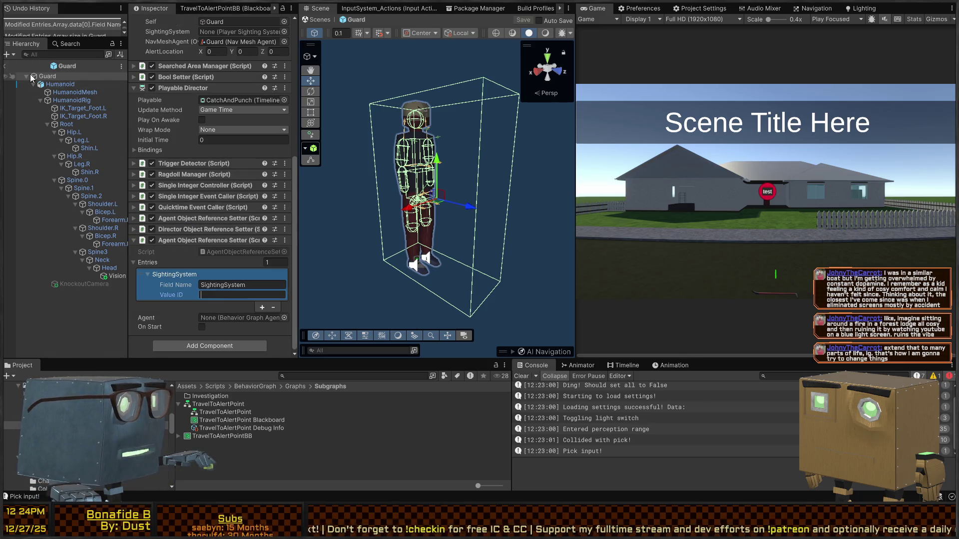
click(6, 65)
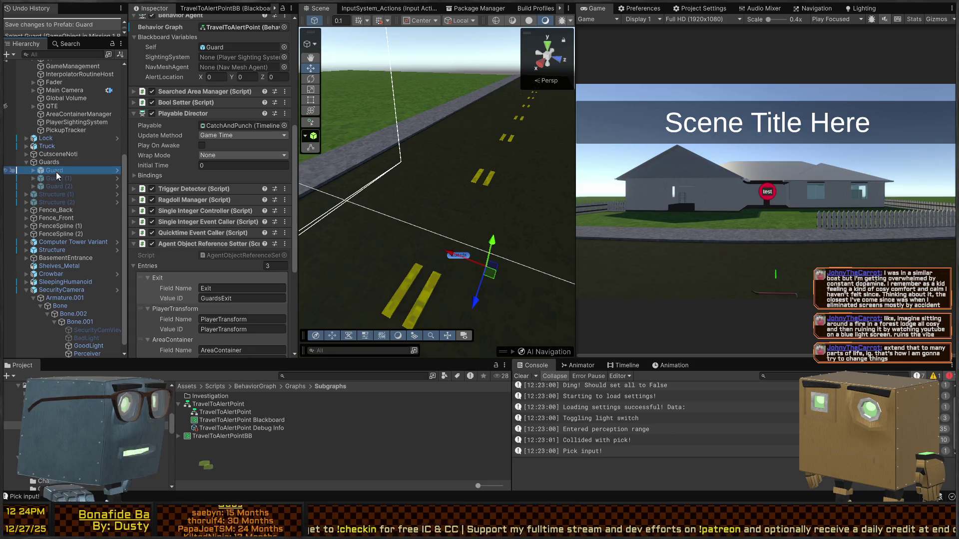
Add an ObjectReferenceLookup entry with ID SightingSystem pointing to PlayerSightingSystem, then select PlayerSightingSystem.
click(70, 175)
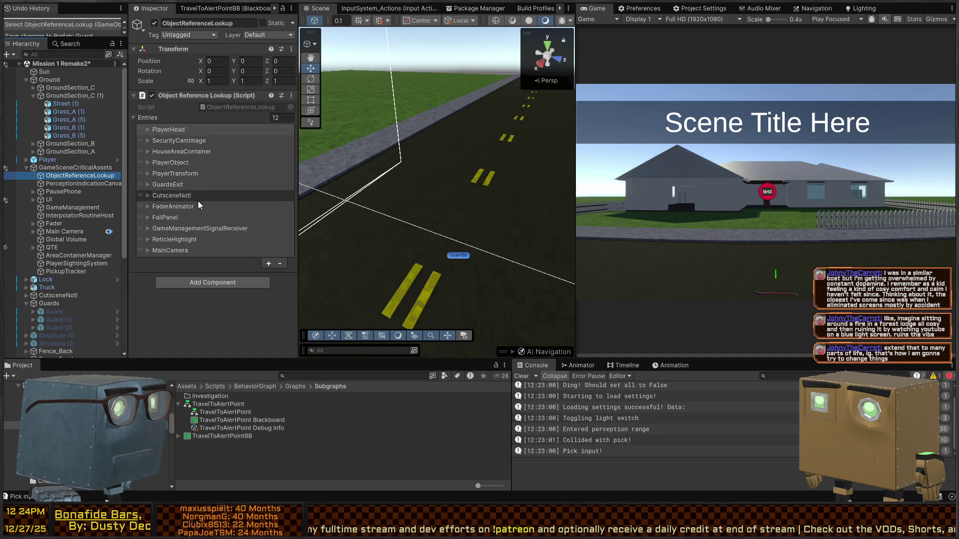
click(269, 263)
click(185, 262)
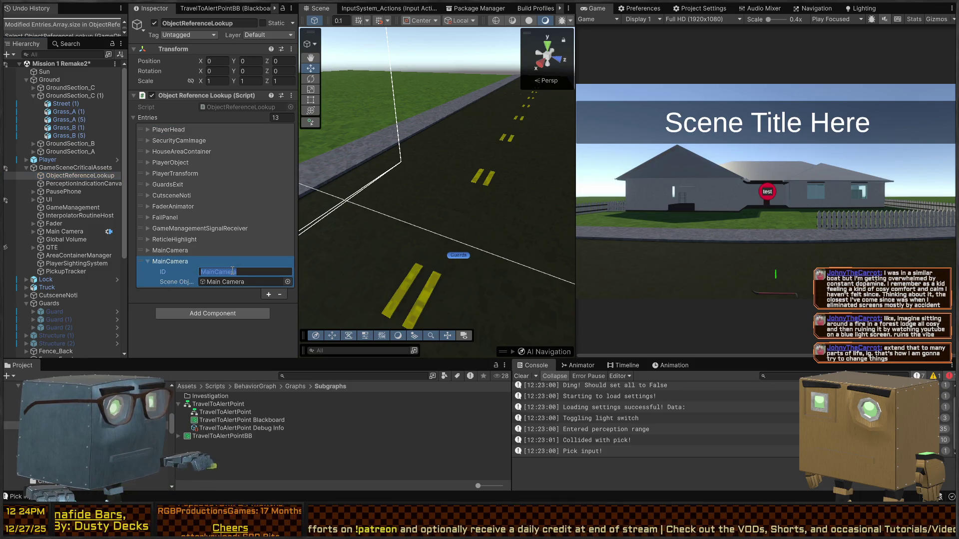
text(SightingSystem)
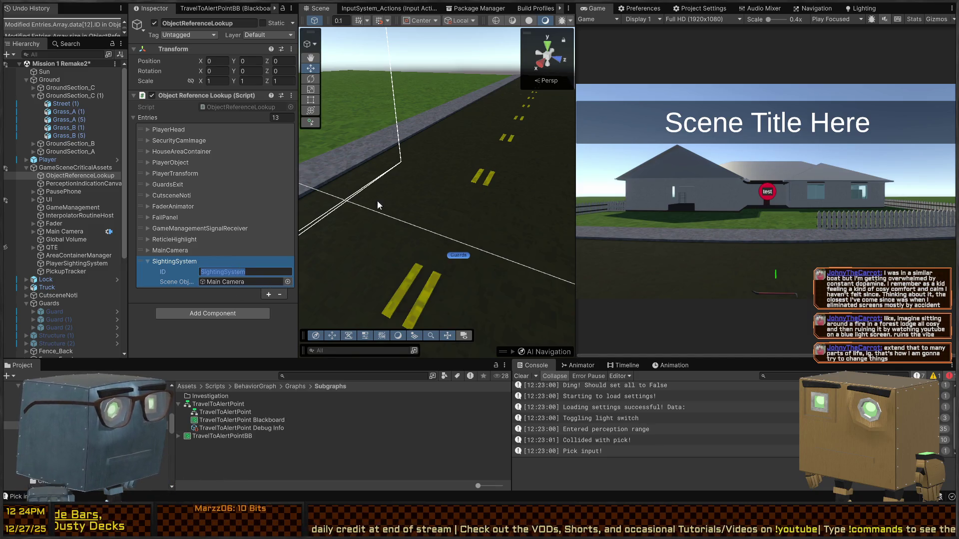
key(Return)
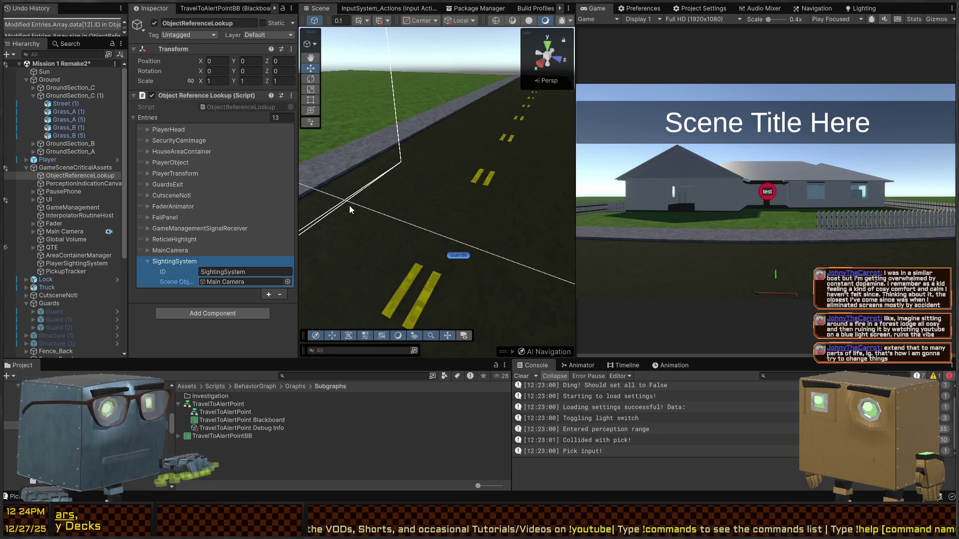
click(226, 283)
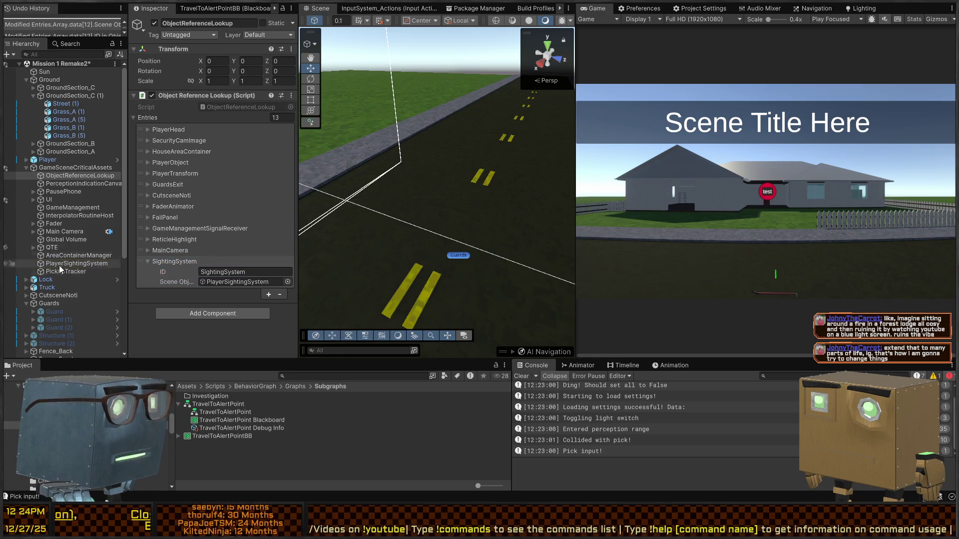
click(78, 263)
mouse_move(165, 104)
mouse_down()
mouse_move(175, 97)
mouse_move(641, 253)
mouse_up()
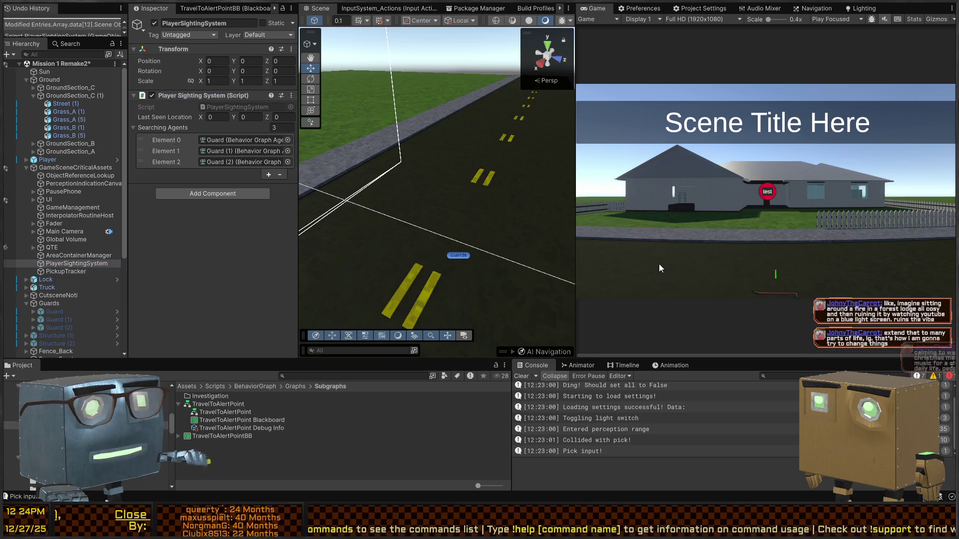
Save the scene and select the Guards group to view its Batch Activator.
key(ctrl+s)
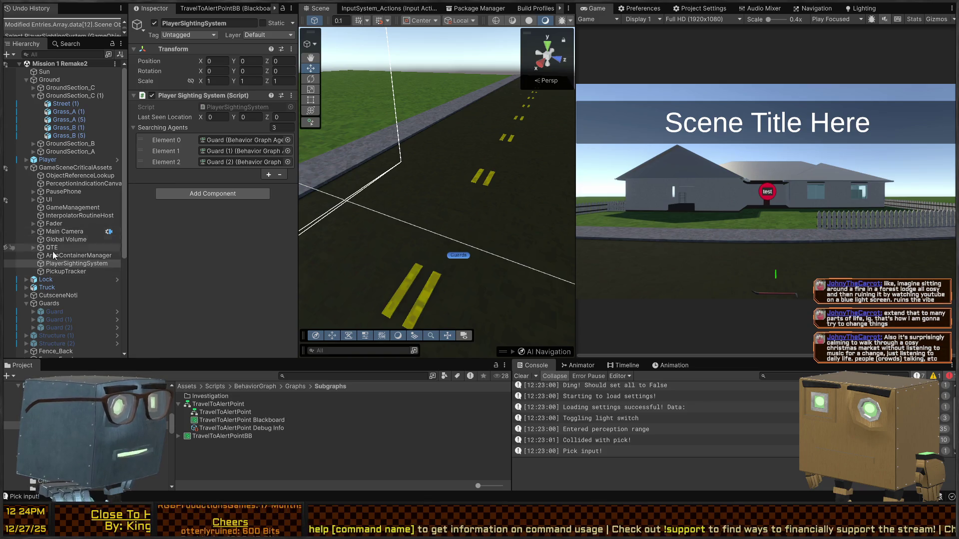
click(51, 302)
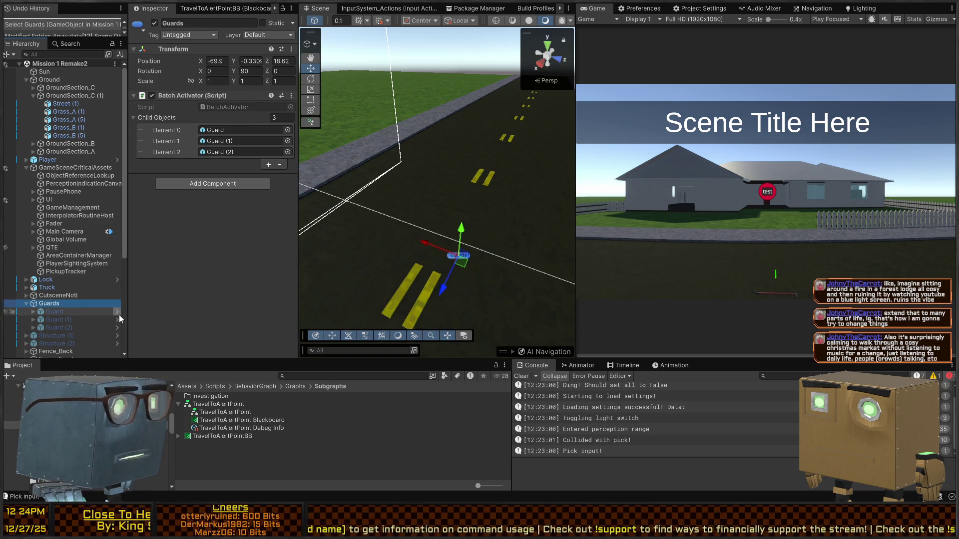
In the Guard prefab, set the second setter's Value ID to SightingSystem.
click(117, 313)
scroll(187, 227, down, 5)
click(216, 294)
text(SightingSystem)
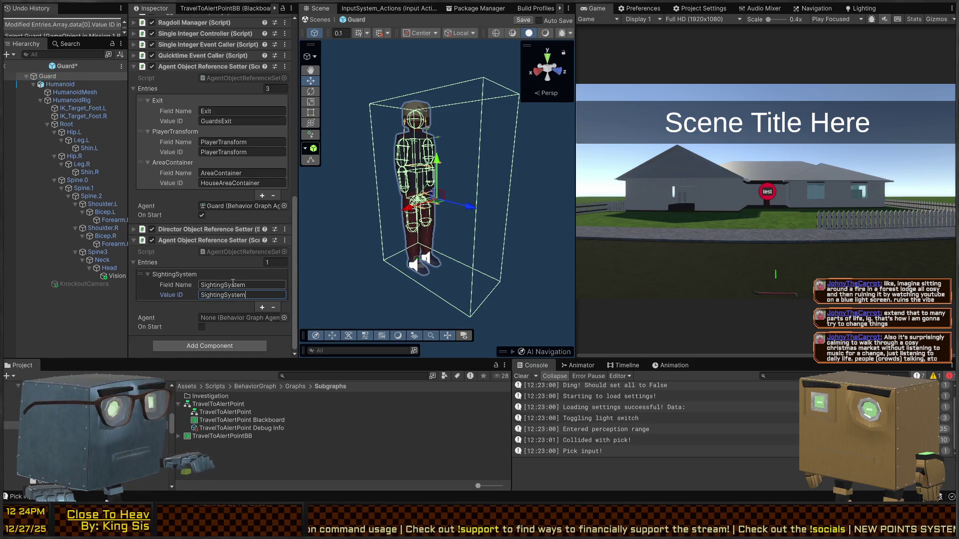
scroll(156, 202, up, 6)
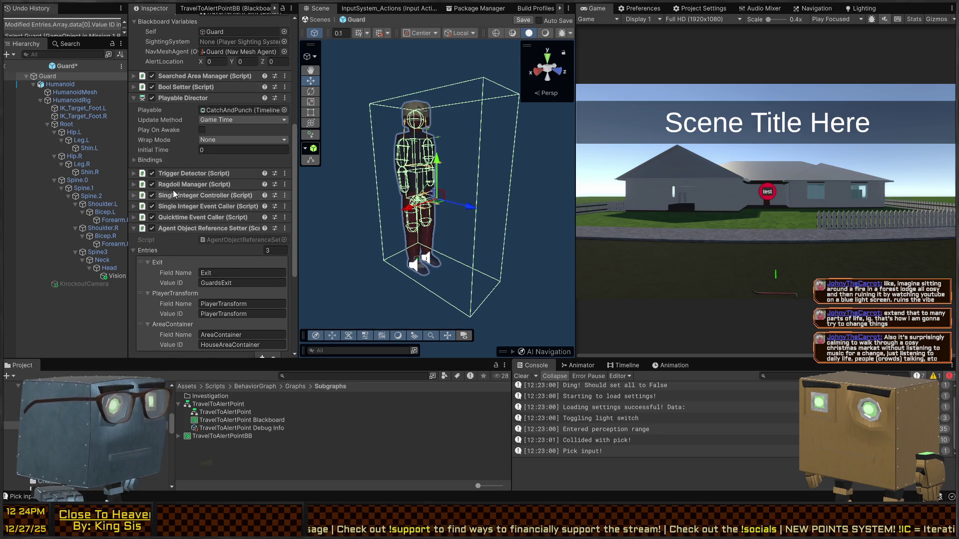
scroll(173, 193, down, 4)
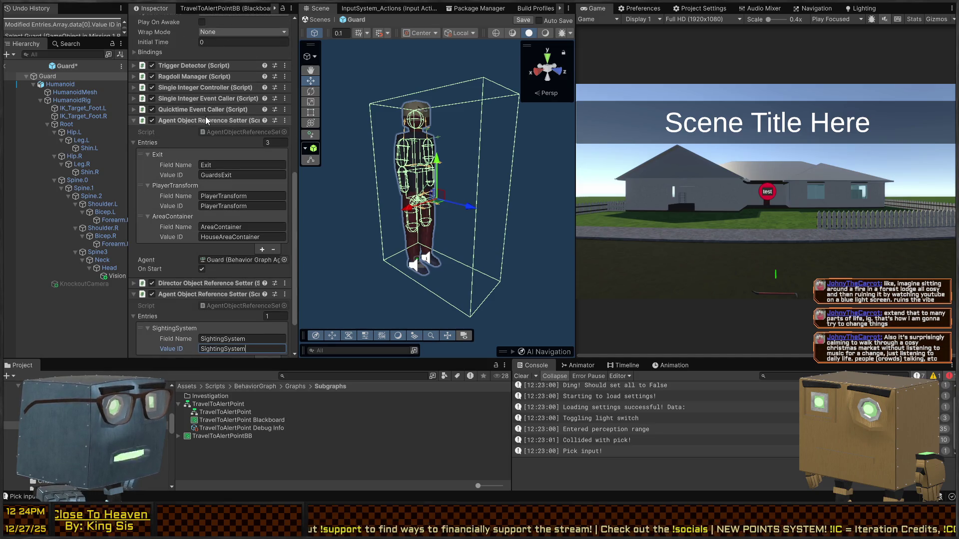
scroll(188, 130, down, 2)
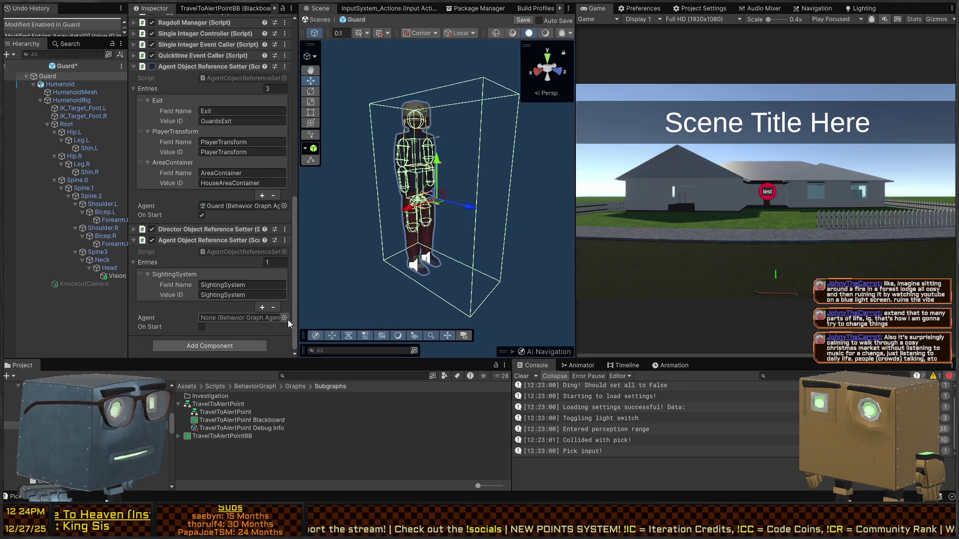
Bind the second setter to the Guard agent with On Start enabled, save, and return to the scene.
key(ctrl+v)
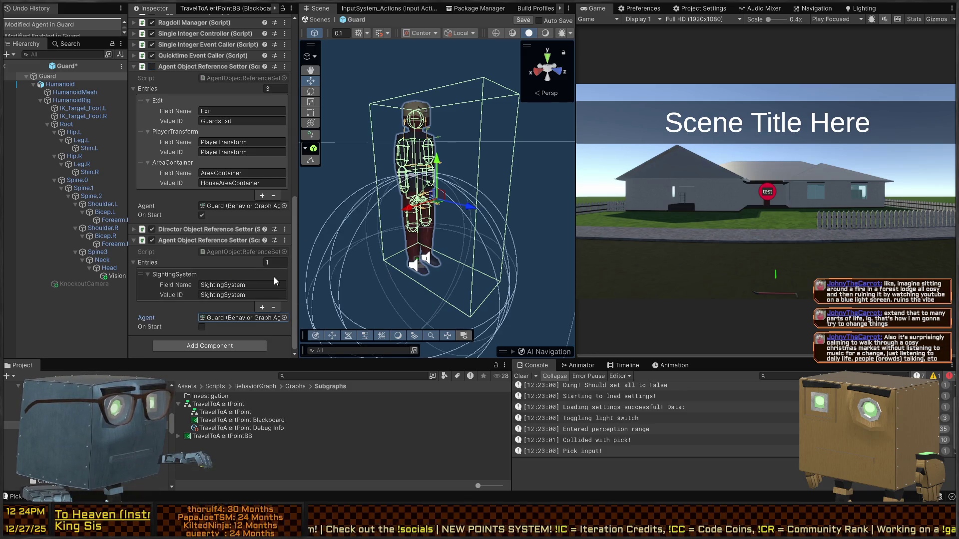
click(202, 327)
click(202, 215)
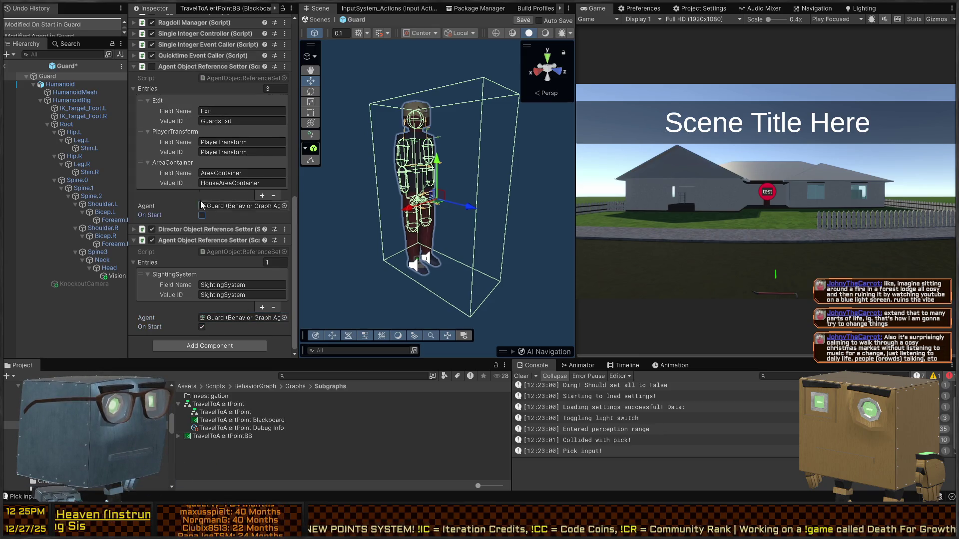
click(173, 66)
key(ctrl+s)
click(311, 20)
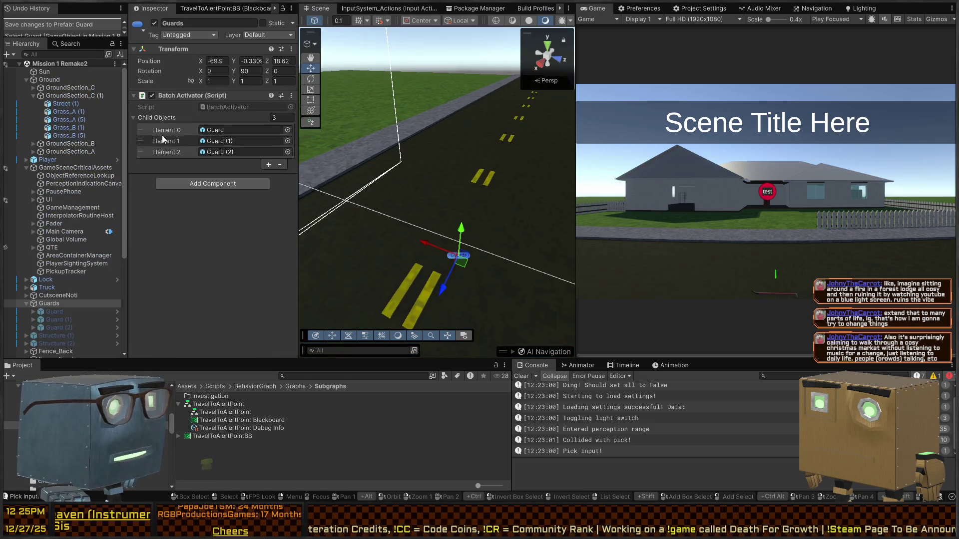
Inspect Guard, Guard (1) and Guard (2), and check the Guard prefab's components.
click(52, 313)
scroll(224, 239, down, 3)
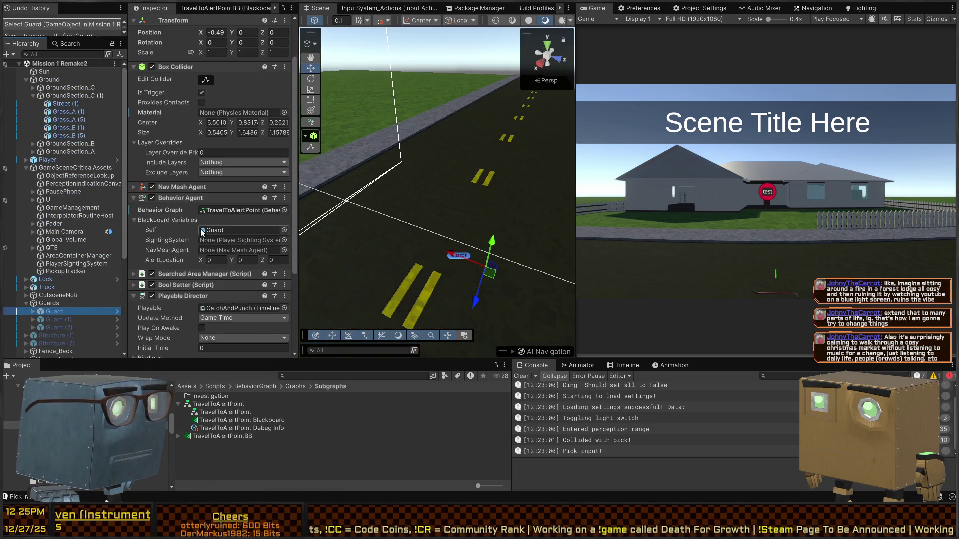
click(60, 328)
click(62, 321)
click(73, 306)
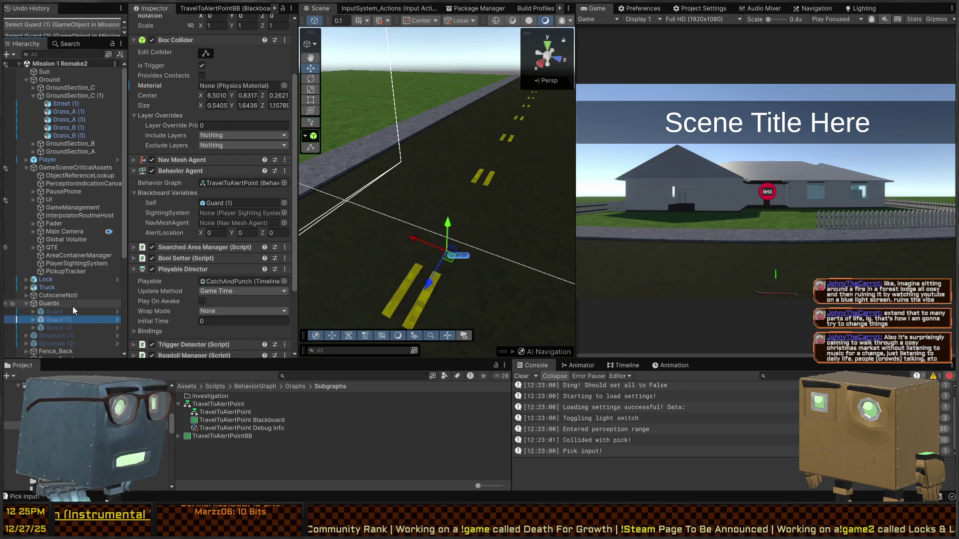
click(117, 312)
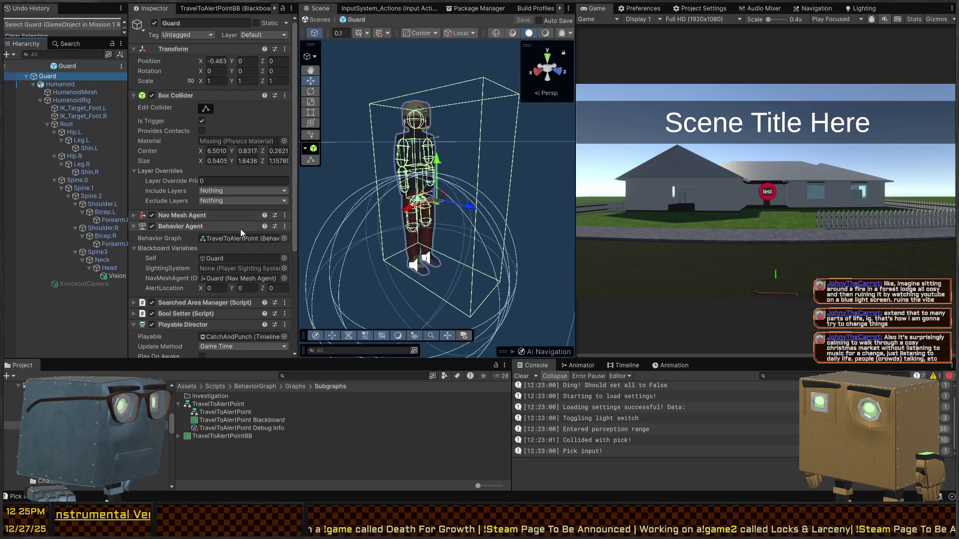
scroll(255, 226, down, 5)
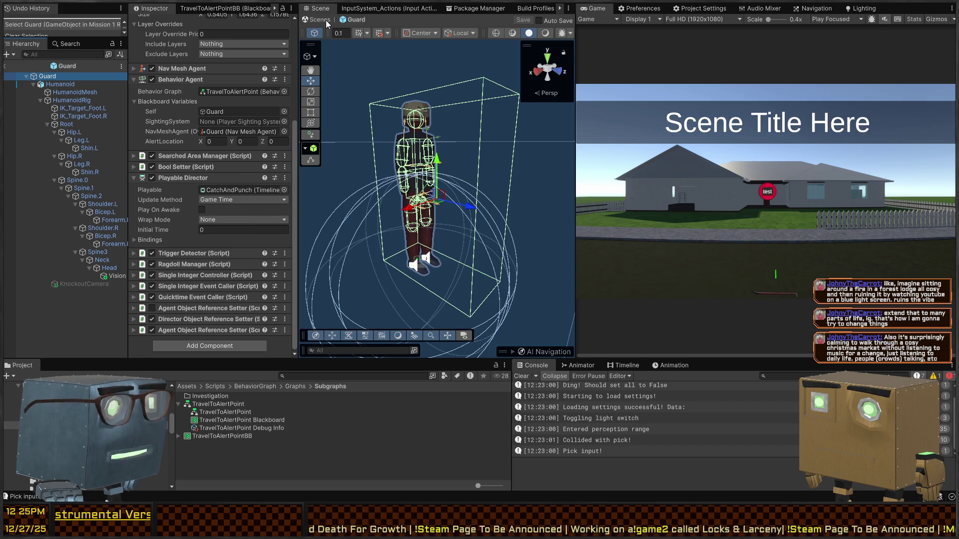
click(5, 66)
Assign each of Guard (1) and Guard (2)'s own Nav Mesh Agent to its NavMeshAgent variable.
click(61, 313)
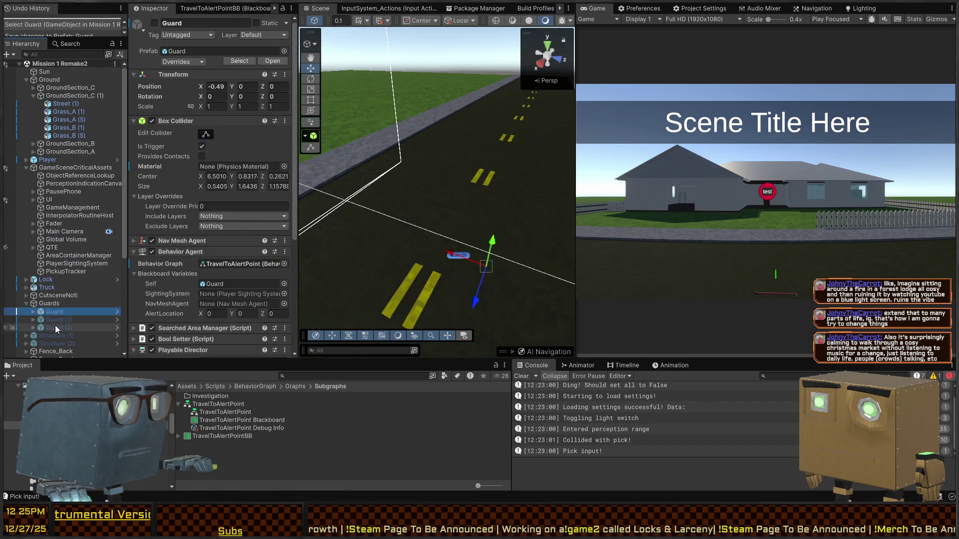
shift+click(55, 327)
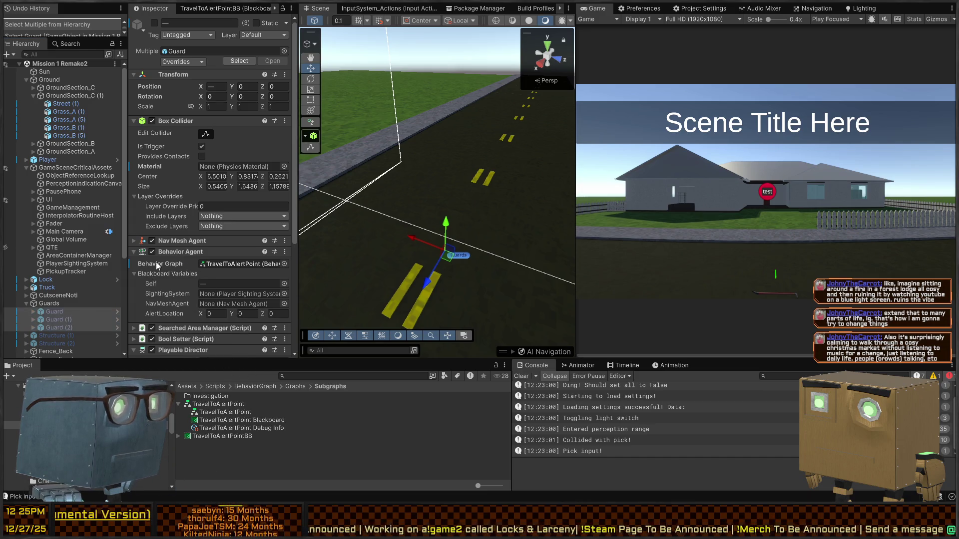
click(62, 311)
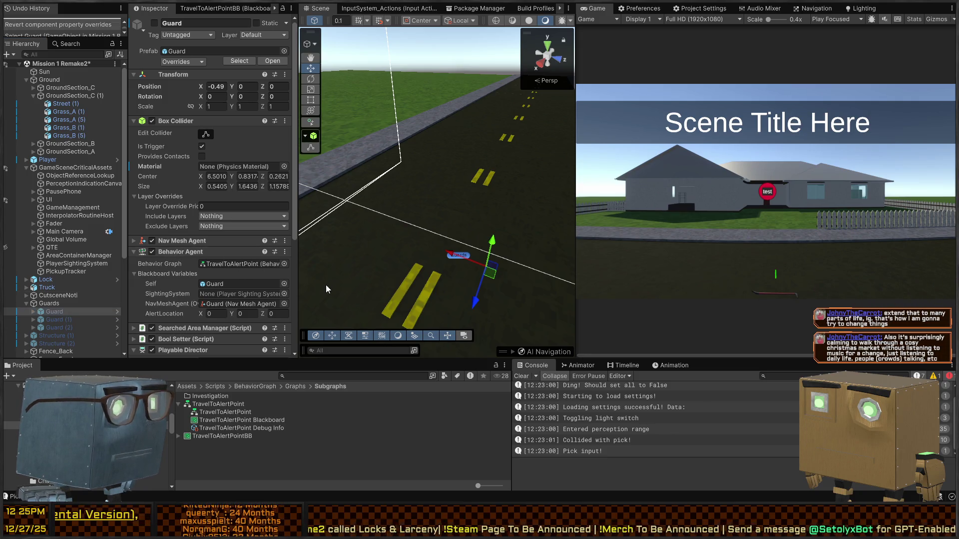
key(Down)
mouse_move(182, 241)
mouse_down()
mouse_move(244, 270)
mouse_move(240, 303)
mouse_up()
click(76, 328)
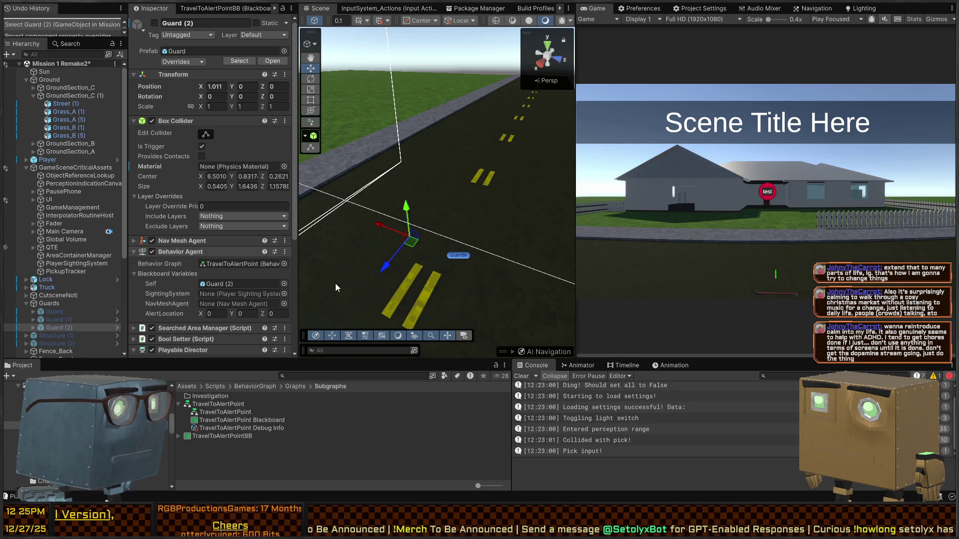
drag(181, 241, 240, 304)
Check Guard (2)'s last reference setter, then run the game to test the guards.
scroll(161, 283, down, 5)
click(181, 329)
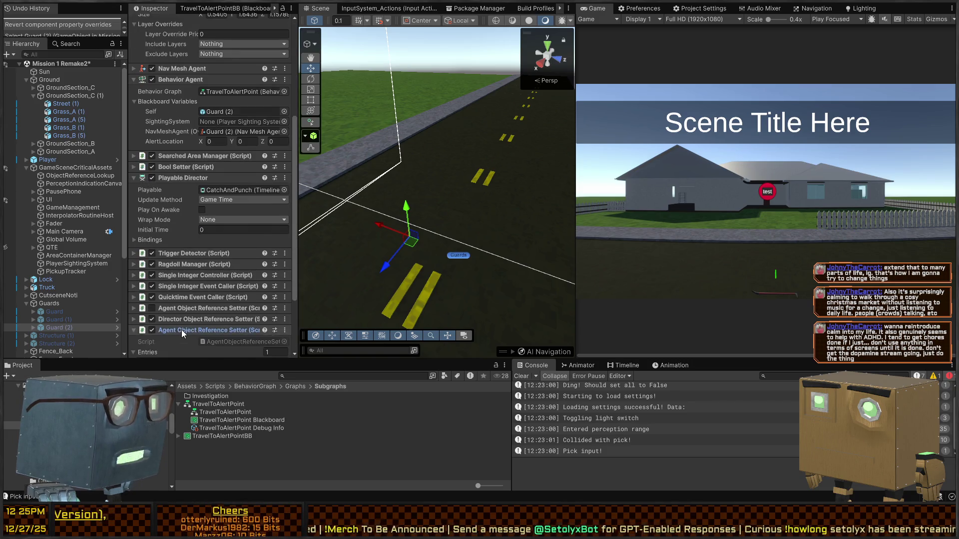
scroll(181, 329, down, 3)
scroll(253, 268, up, 6)
key(ctrl+p)
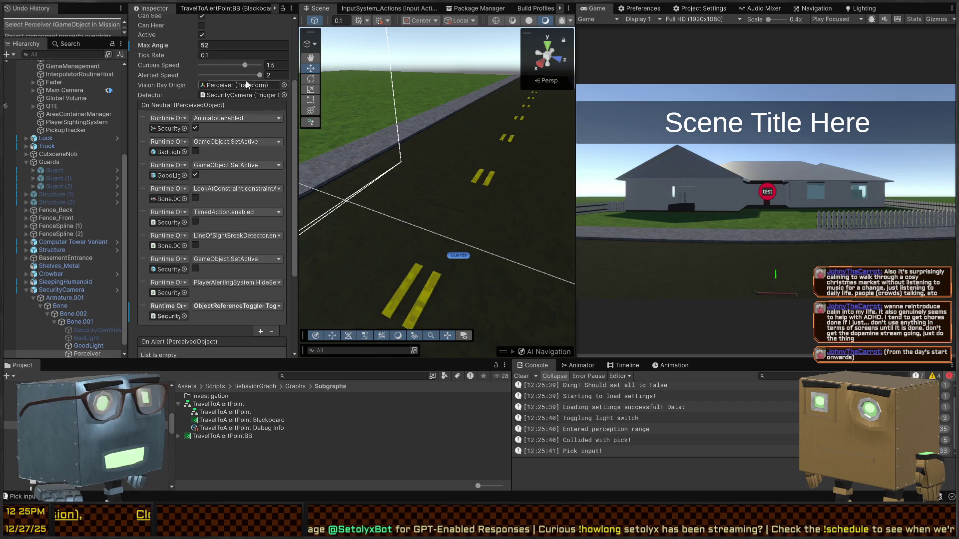
scroll(210, 173, down, 10)
scroll(210, 173, down, 3)
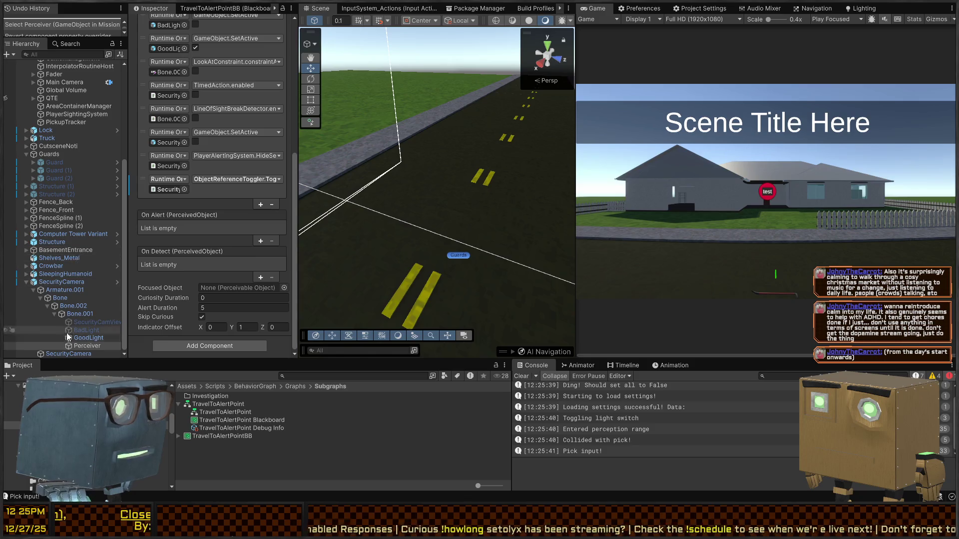
scroll(62, 289, up, 2)
click(68, 221)
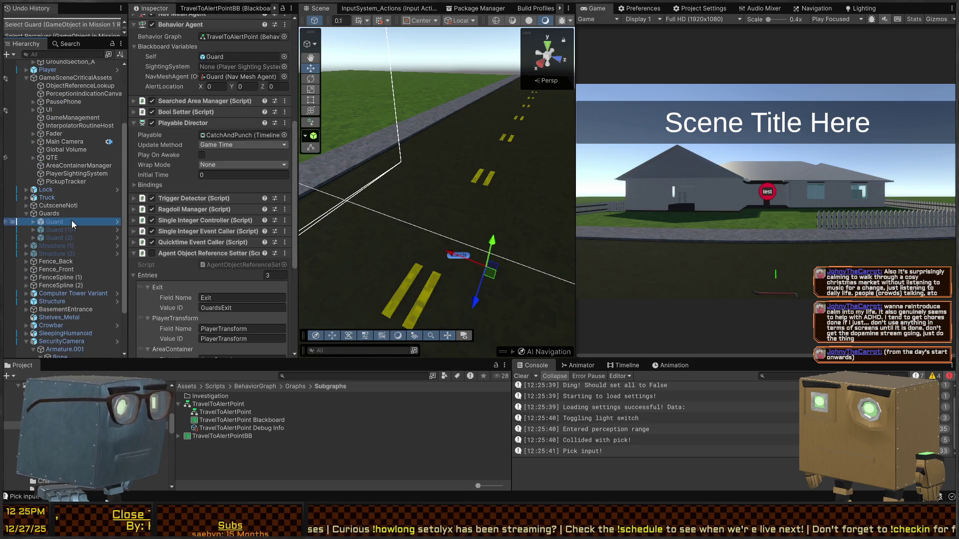
scroll(194, 218, down, 5)
scroll(179, 202, down, 3)
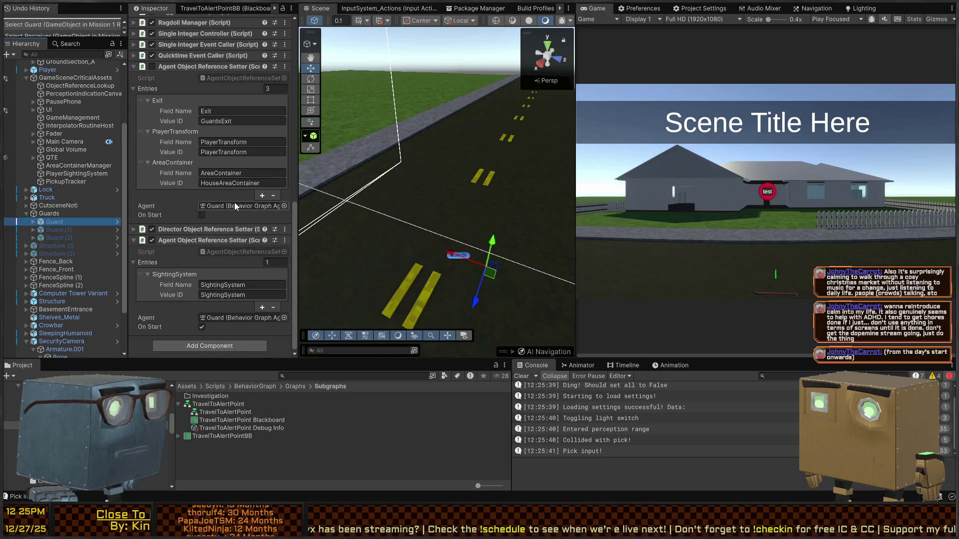
scroll(235, 202, up, 15)
click(215, 201)
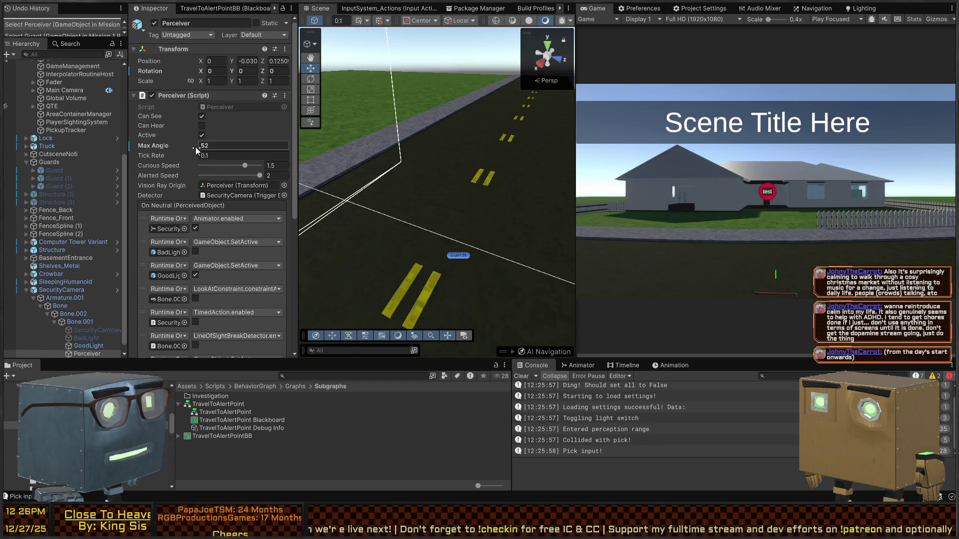
scroll(196, 190, down, 5)
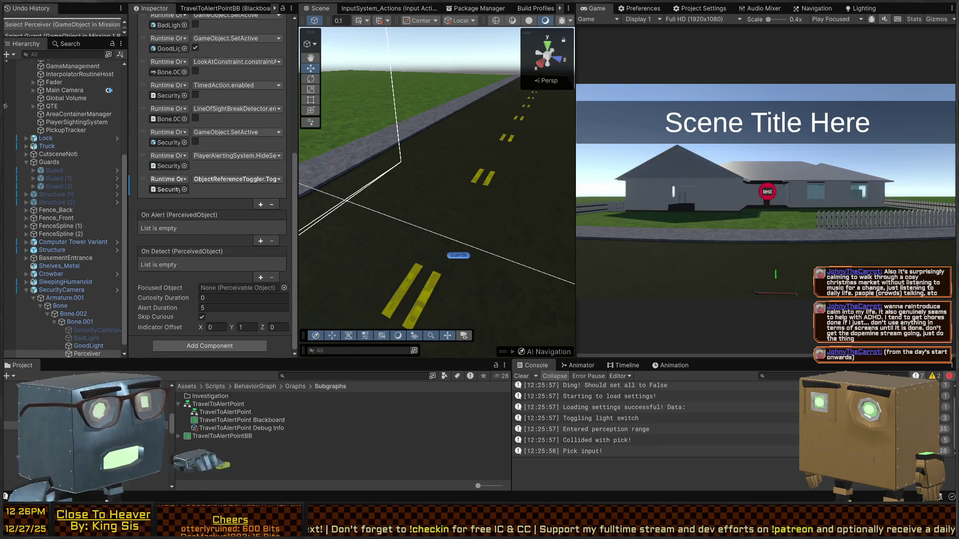
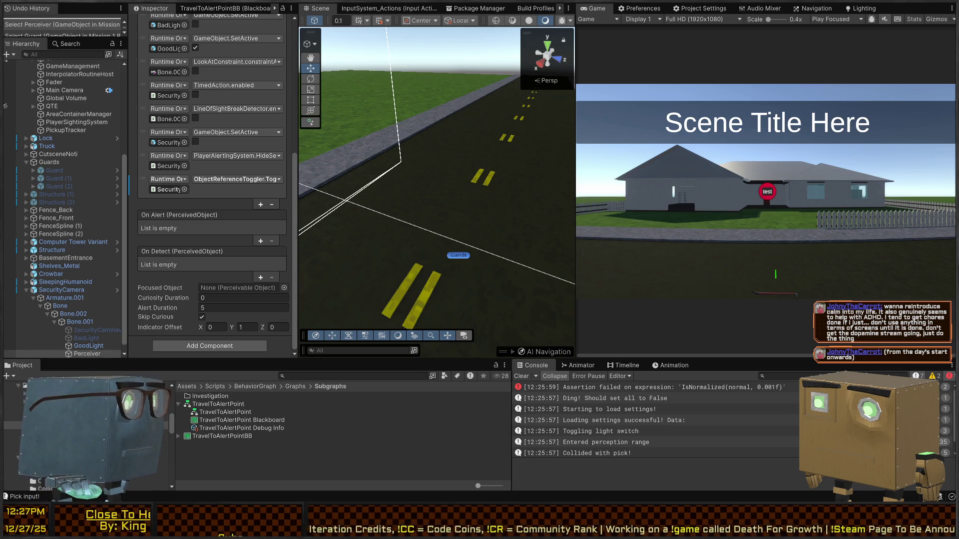
Look down the road in the Scene view and inspect the Bone.001 and SecurityCamera components.
right_click(478, 163)
scroll(219, 250, up, 5)
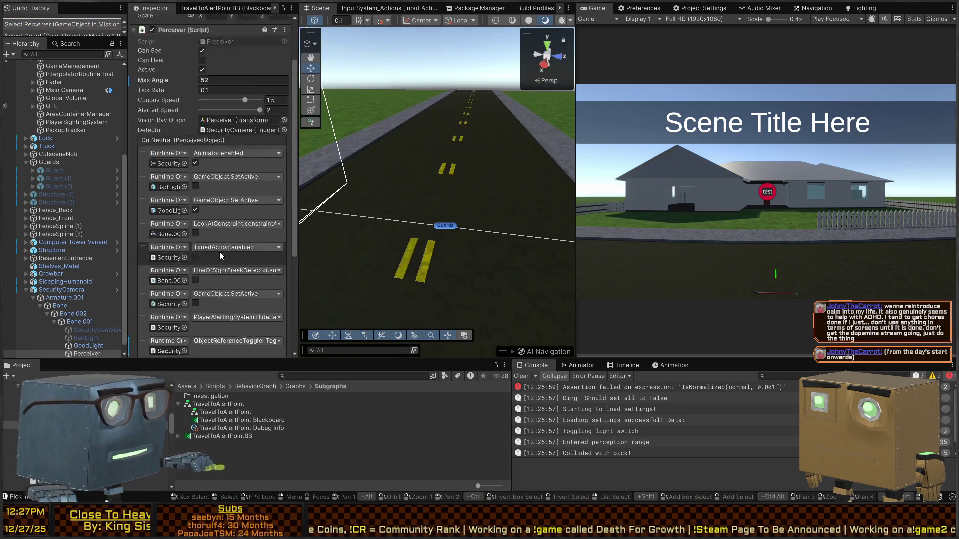
scroll(187, 211, down, 5)
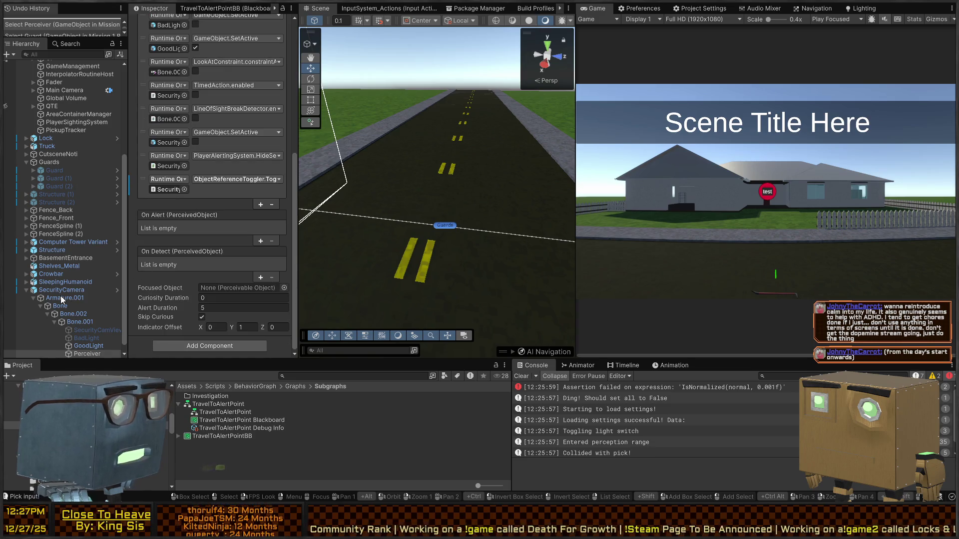
click(69, 321)
click(64, 292)
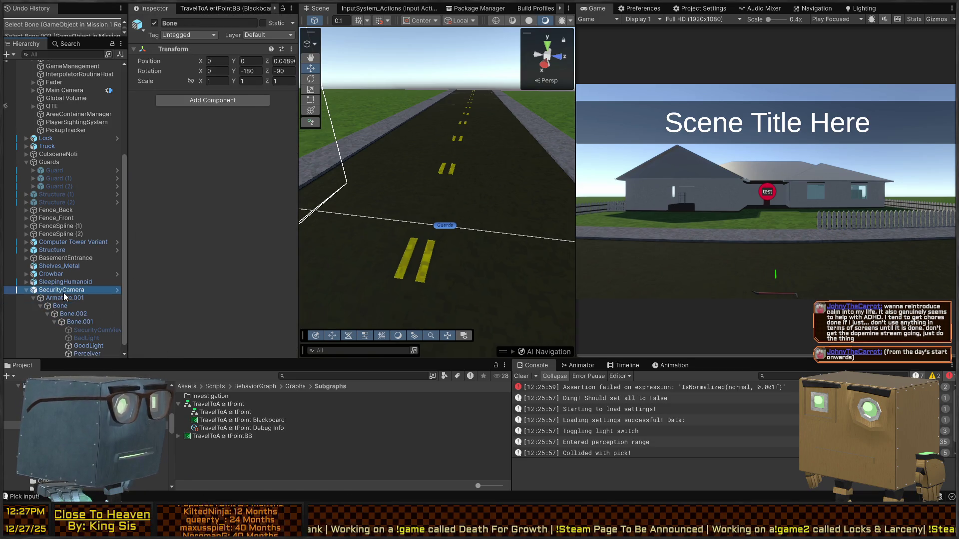
scroll(187, 174, down, 2)
scroll(187, 173, down, 2)
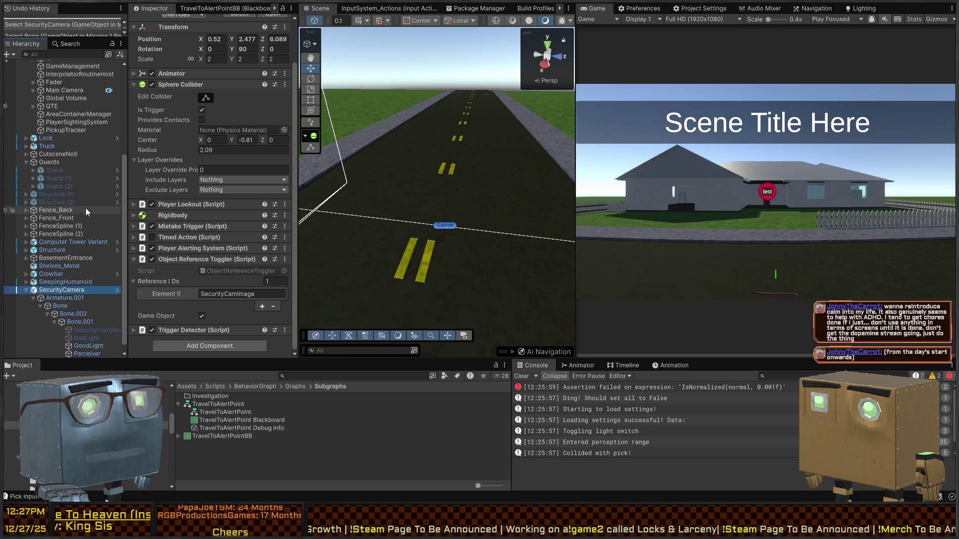
Select the Player object to show its Rigidbody Controller with slip angle 45.
scroll(44, 206, up, 6)
click(48, 160)
click(48, 168)
key(ctrl+z)
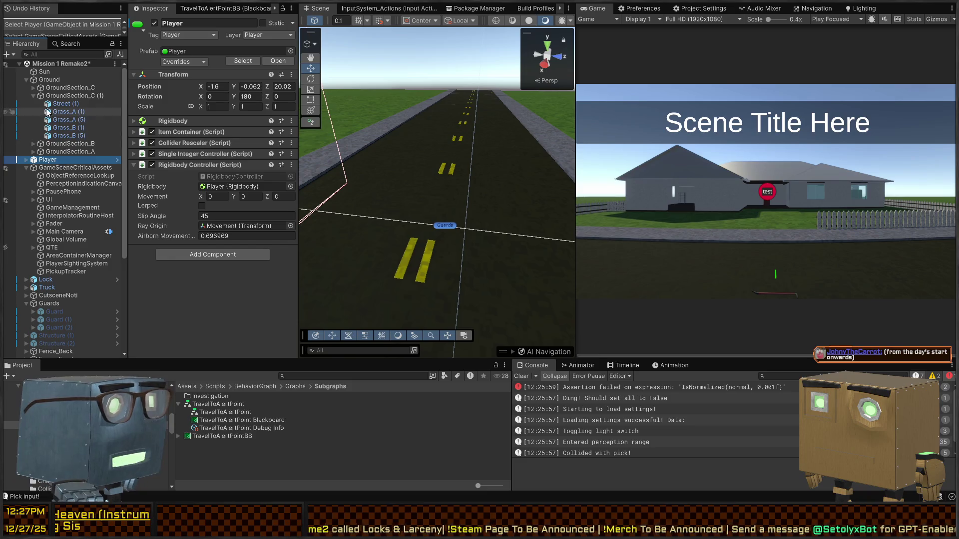
Inspect the first Guard and locate its TravelToAlertPoint behavior graph asset in the Project.
scroll(60, 178, down, 5)
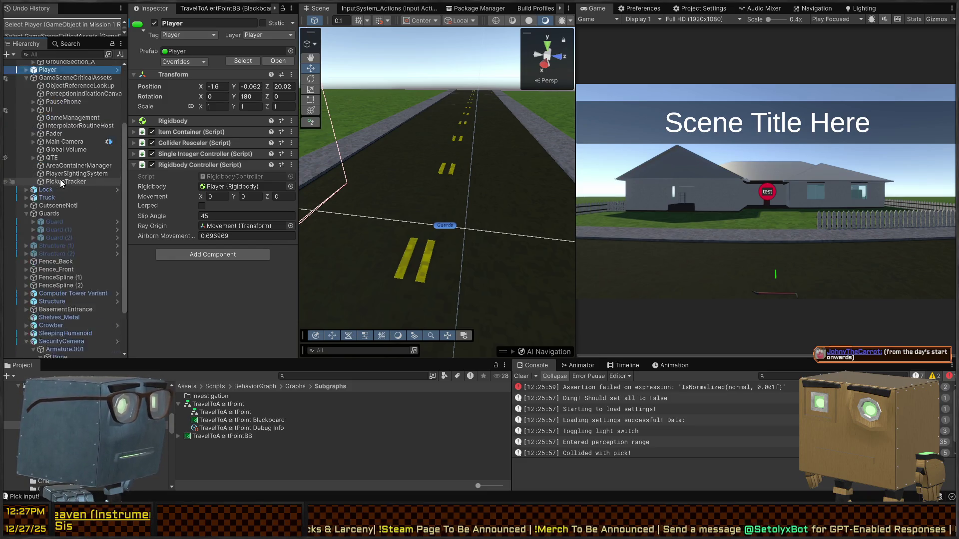
click(54, 162)
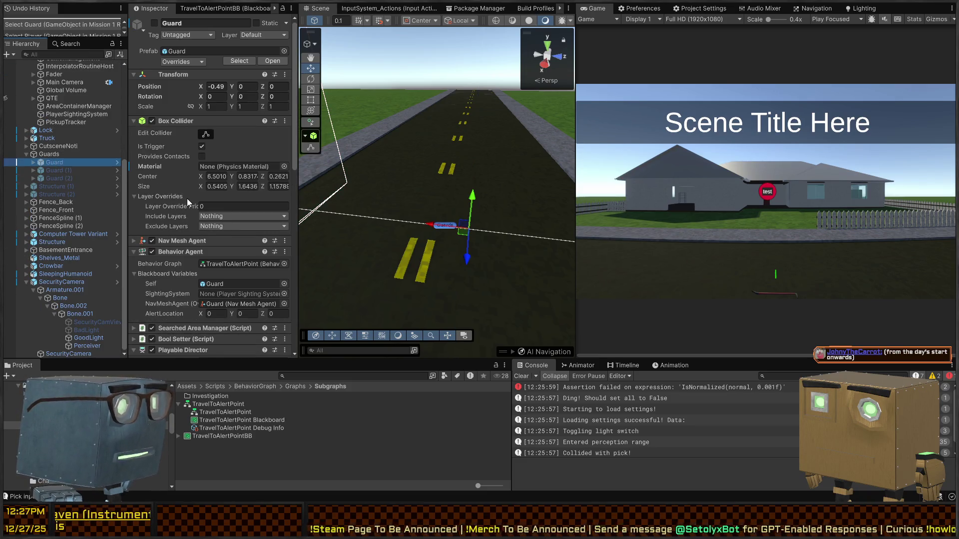
scroll(186, 199, down, 5)
click(229, 155)
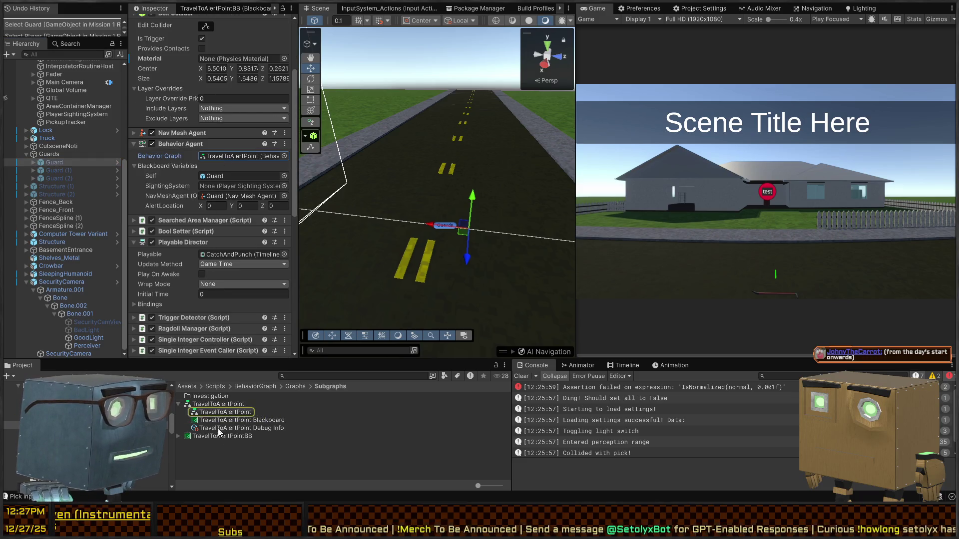
click(223, 404)
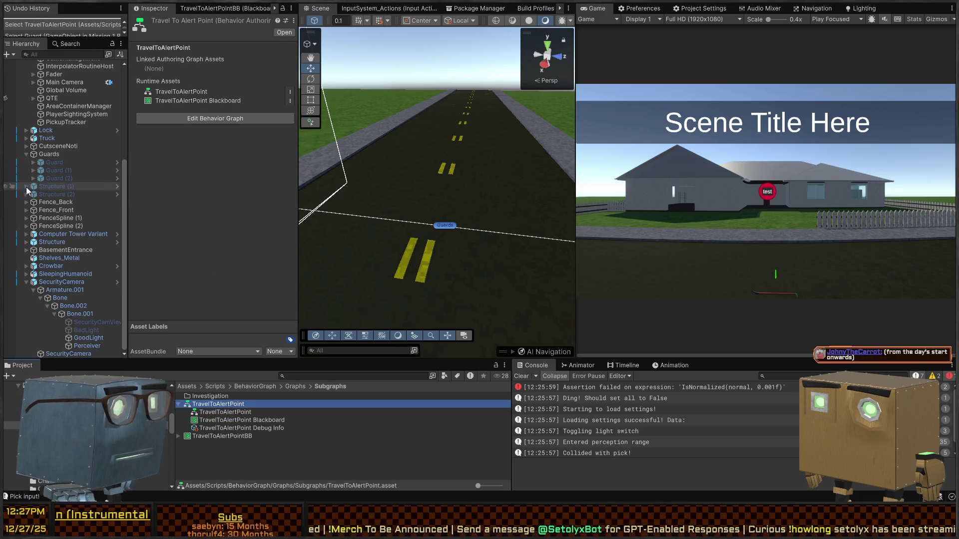
click(57, 170)
click(59, 163)
scroll(220, 204, down, 5)
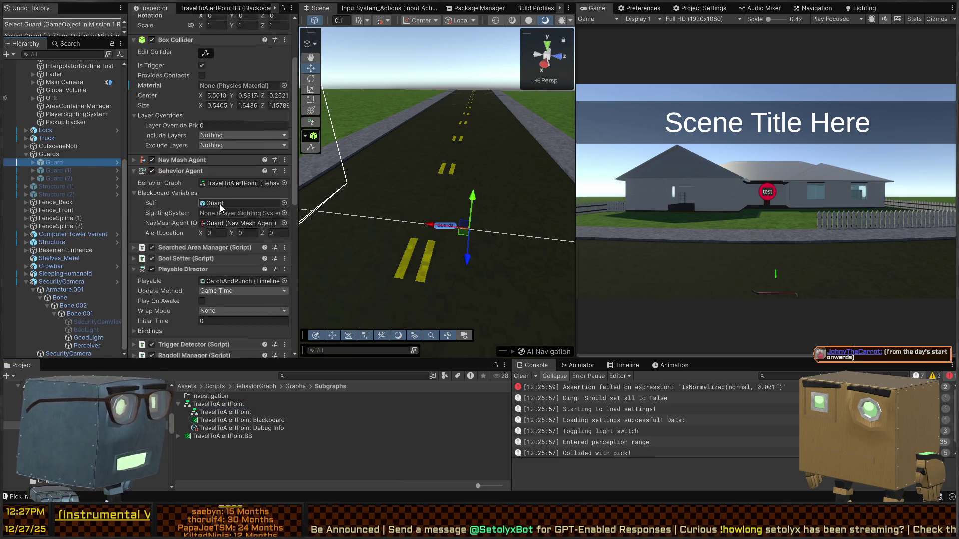
Enter Play mode and check the Guard's behavior graph reference at runtime.
key(ctrl+p)
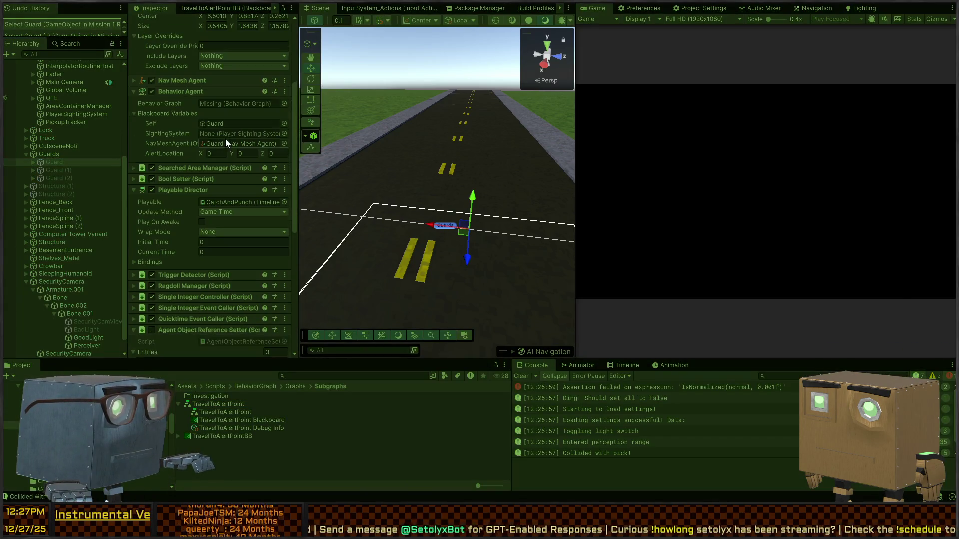
click(237, 104)
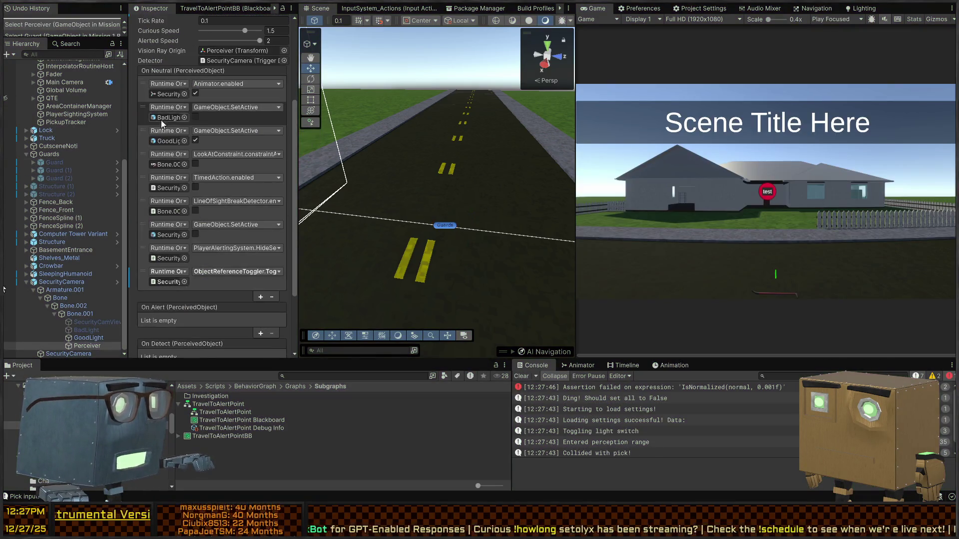
scroll(174, 159, down, 10)
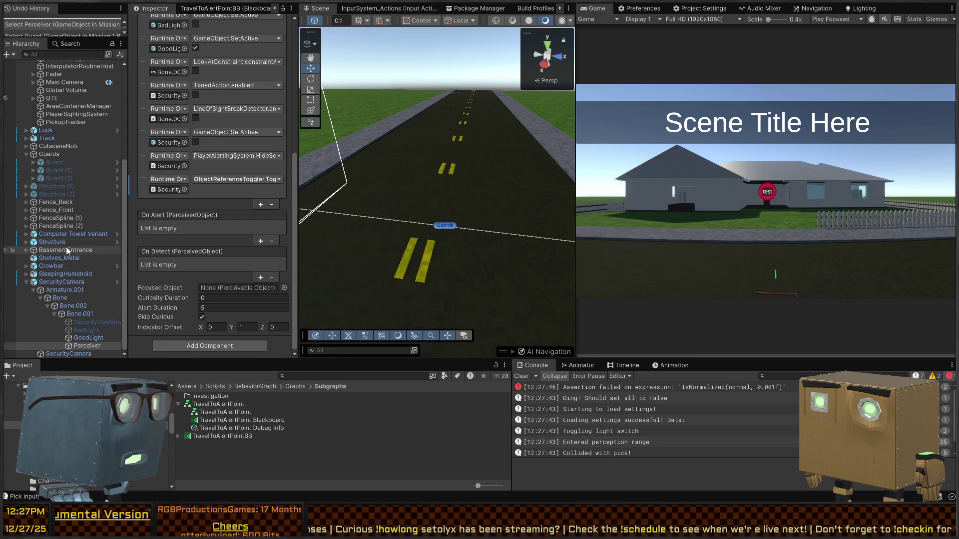
scroll(186, 147, up, 4)
scroll(185, 150, up, 4)
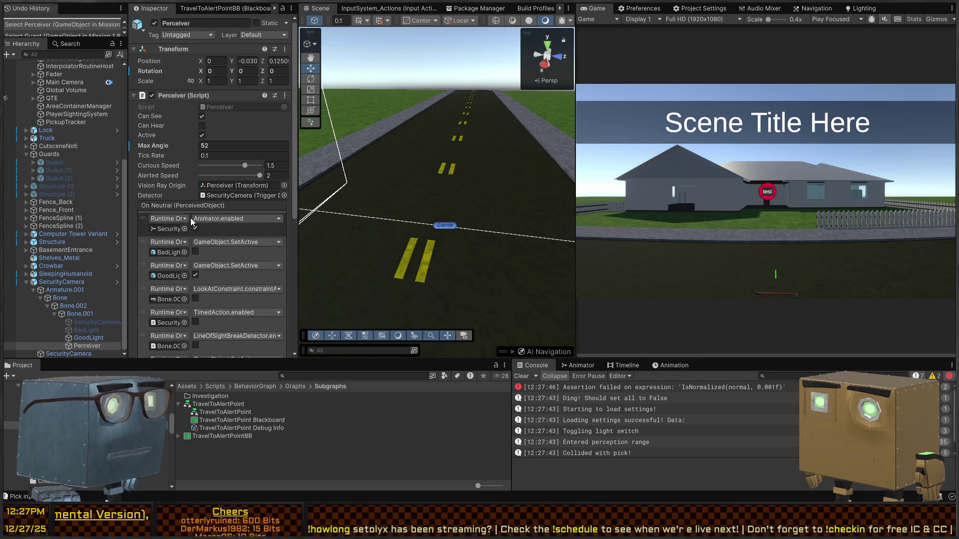
scroll(174, 165, down, 7)
scroll(173, 170, down, 2)
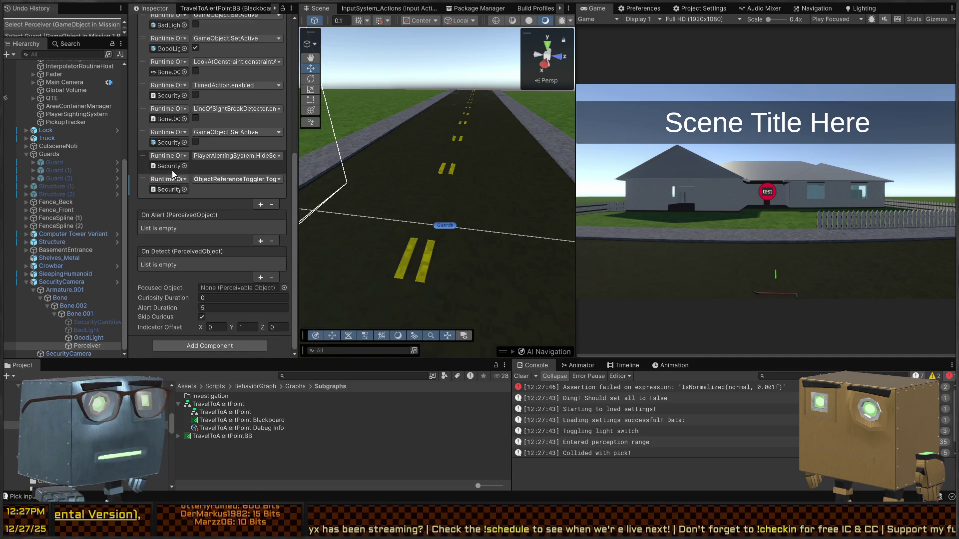
scroll(190, 260, up, 10)
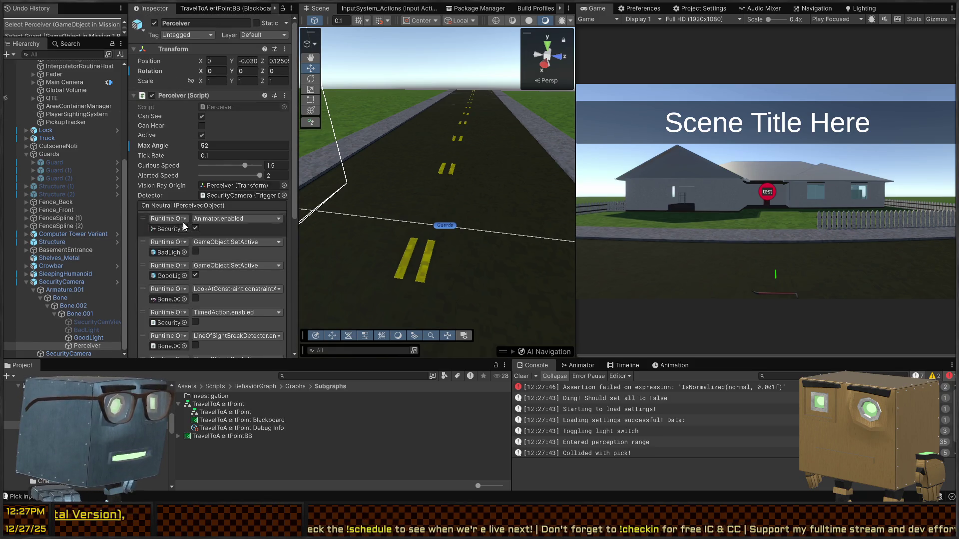
Find References In Scene for the Guard, narrowing the Hierarchy to Guard and PlayerSightingSystem.
click(56, 162)
scroll(210, 167, down, 5)
click(249, 142)
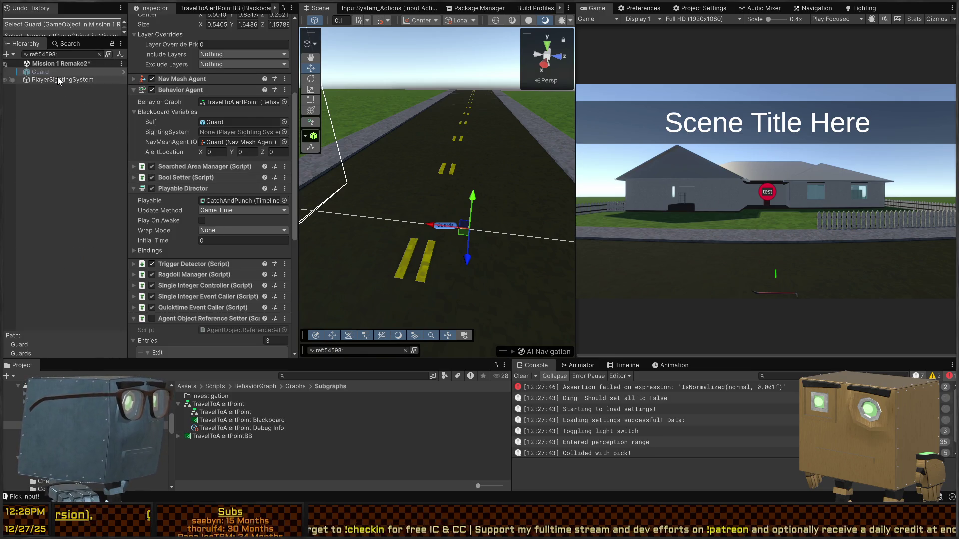
Check PlayerSightingSystem's list of searching agents, then return to the Guard's components.
click(56, 80)
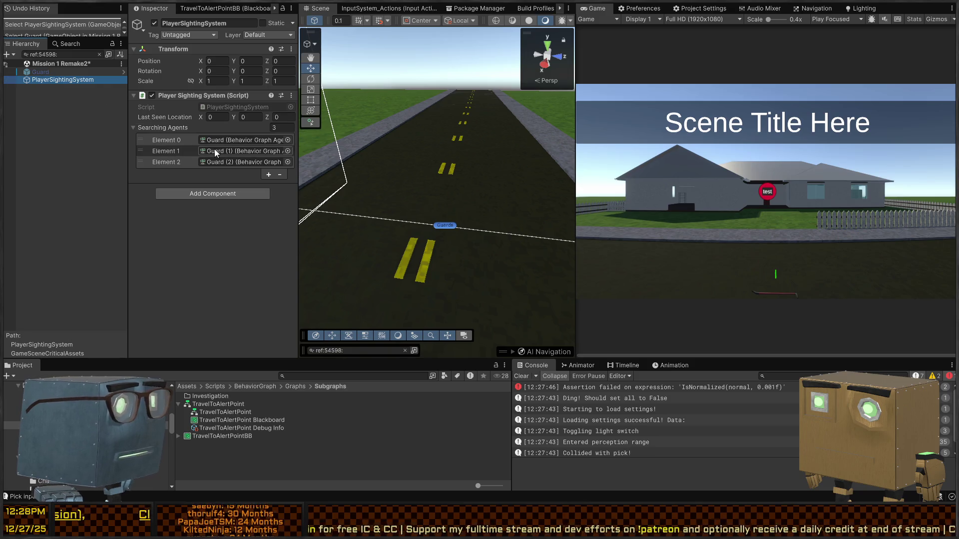
click(34, 74)
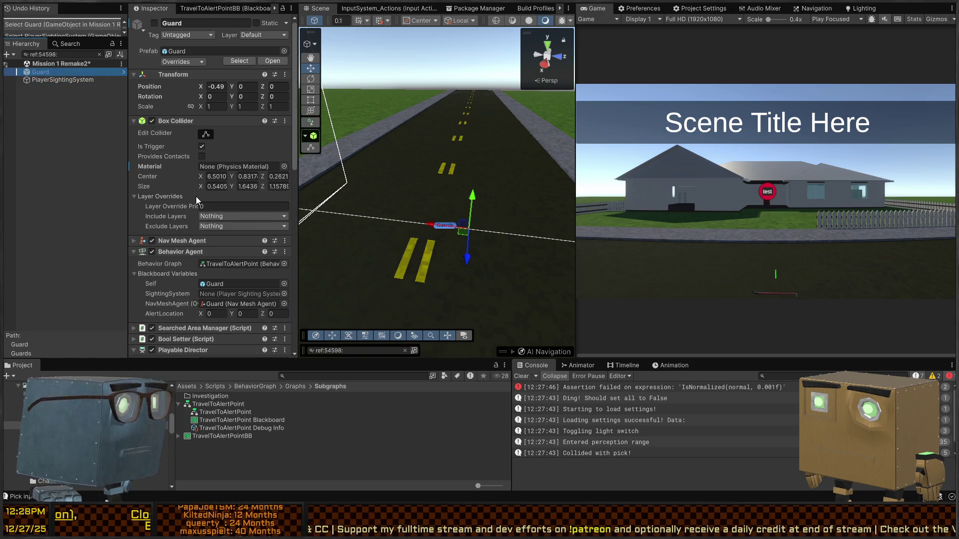
scroll(184, 194, down, 3)
scroll(200, 187, down, 10)
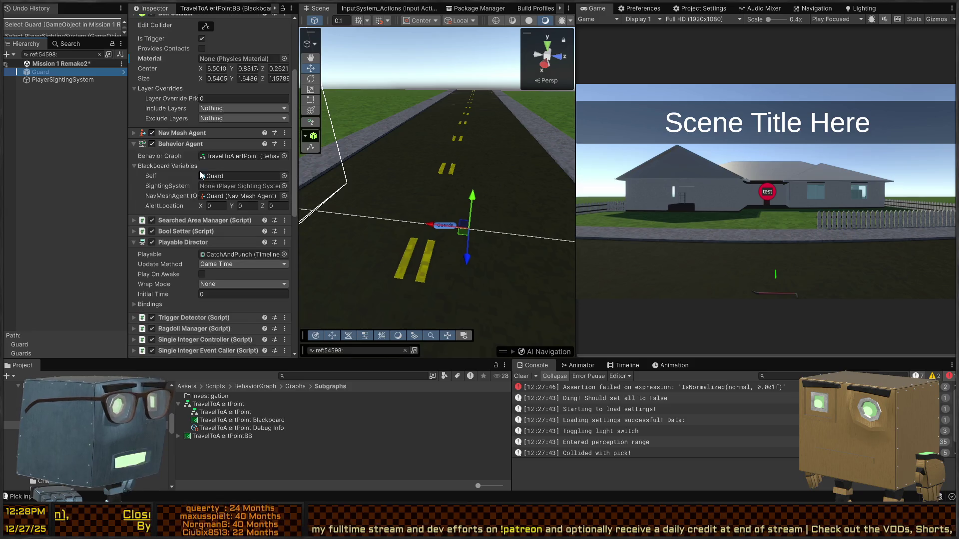
Remove the disabled Agent Object Reference Setter and open the remaining one's script in Visual Studio.
right_click(222, 103)
click(259, 145)
scroll(206, 224, down, 1)
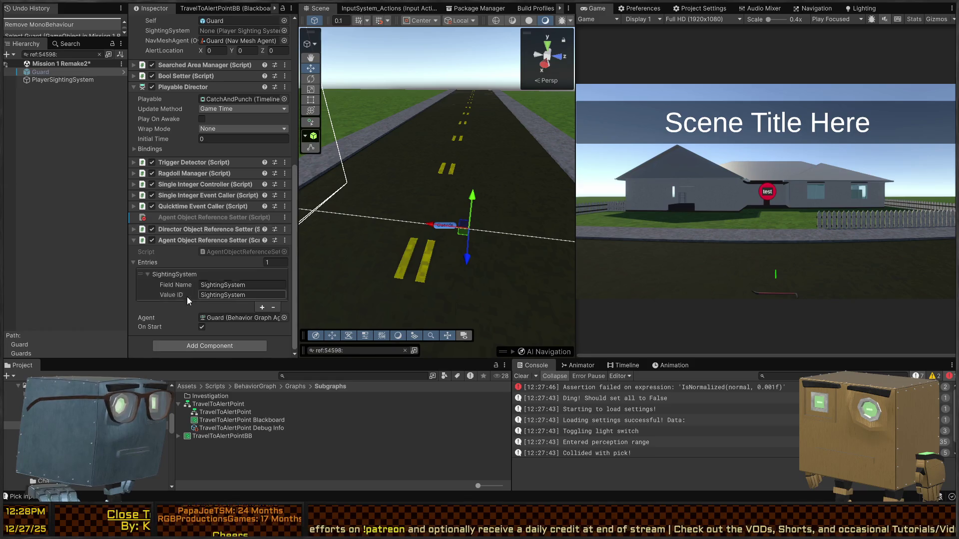
double_click(213, 254)
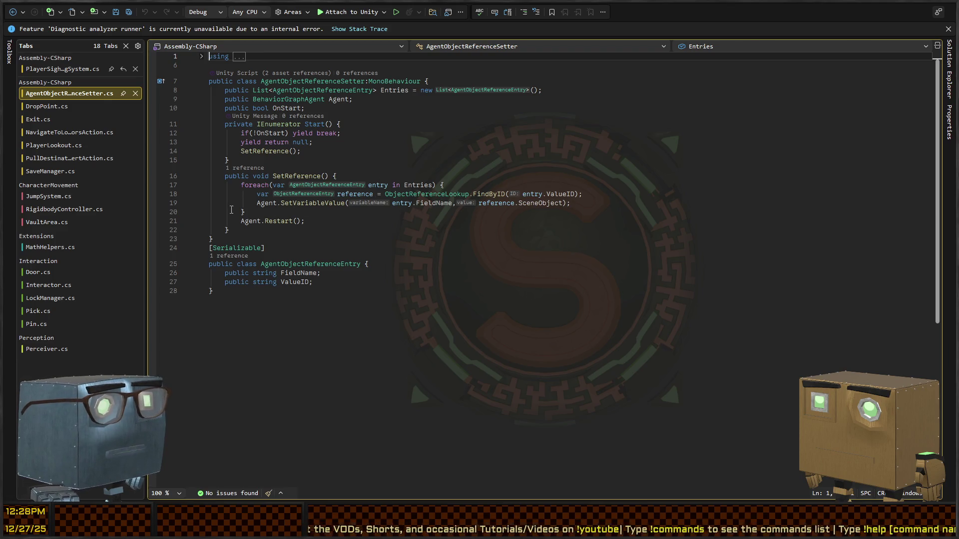
Insert `if(!Agent) throw new Exception("WTFFFFFFFFFFF");` at the top of SetReference, then return to Unity.
click(373, 177)
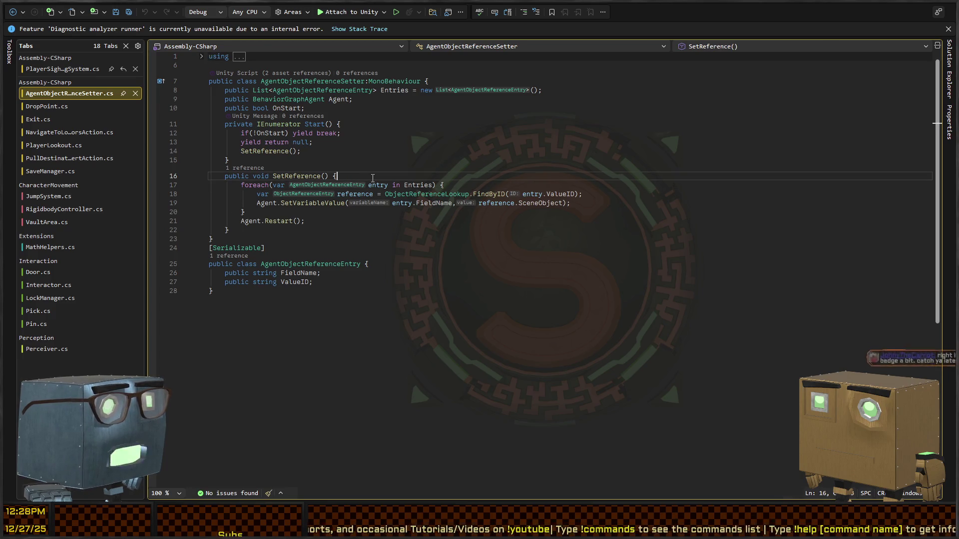
key(Return)
text(if(!)
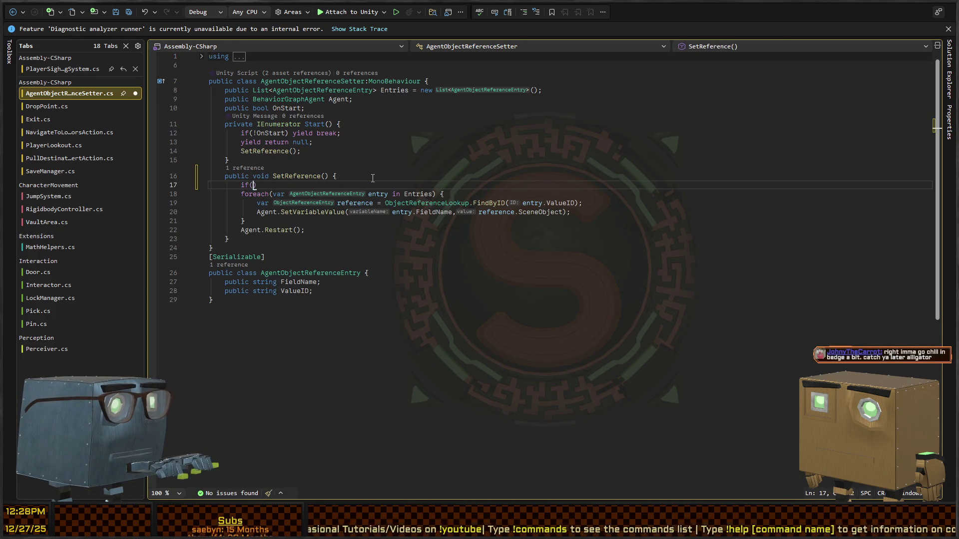
text(Agent) thr)
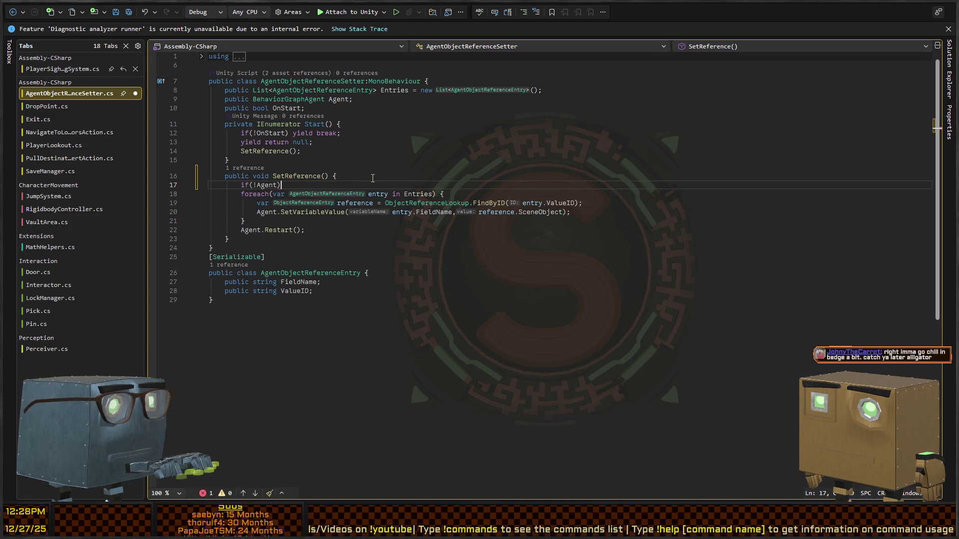
text(ow new E)
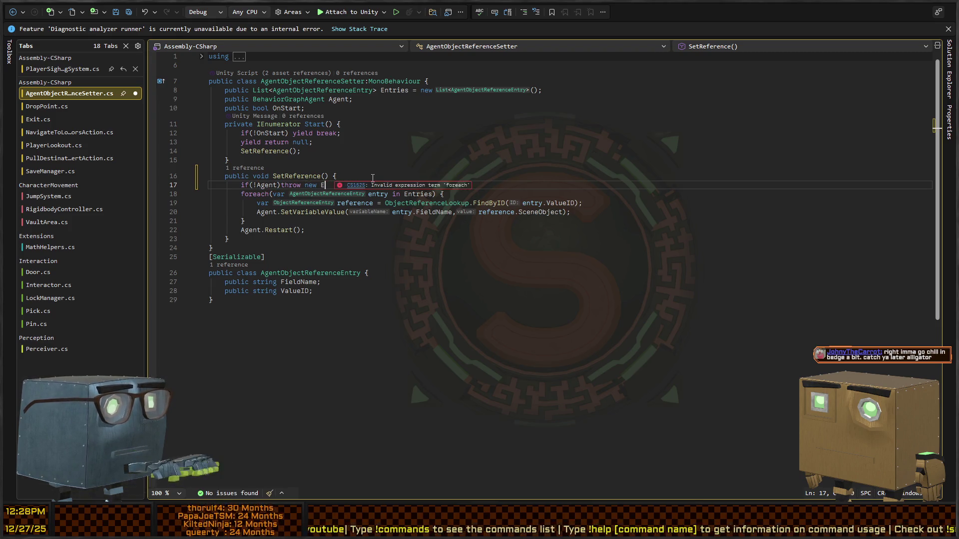
text(xception("WTFFFFFFFF)
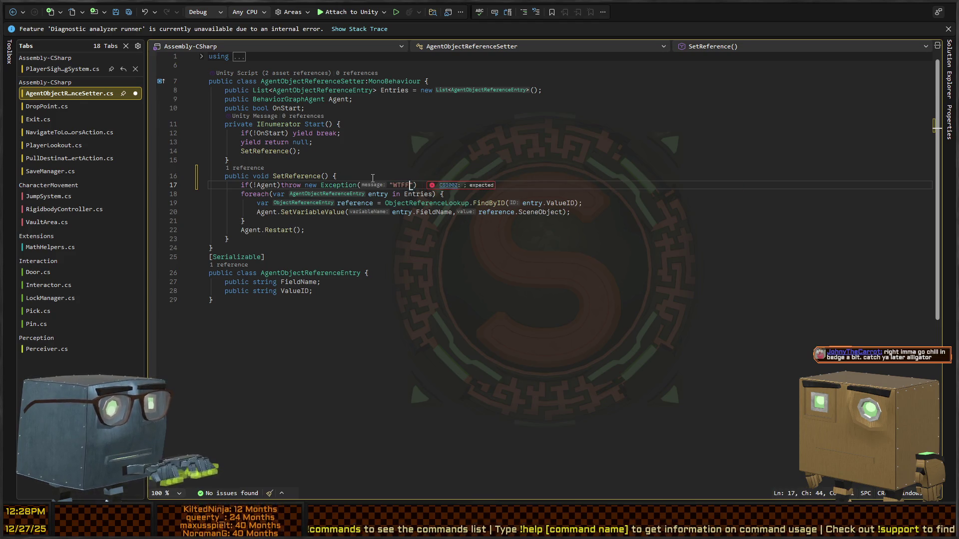
text(FFF");)
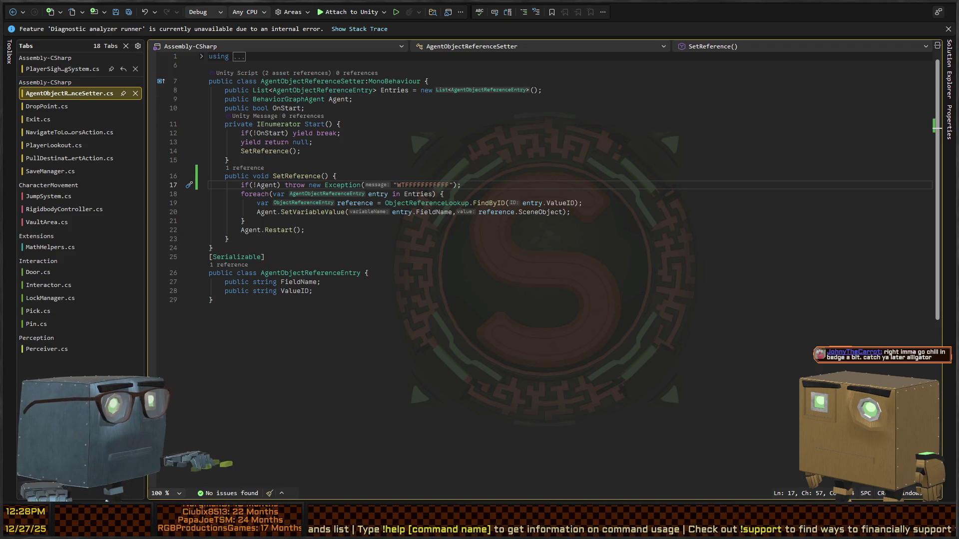
key(alt+Tab)
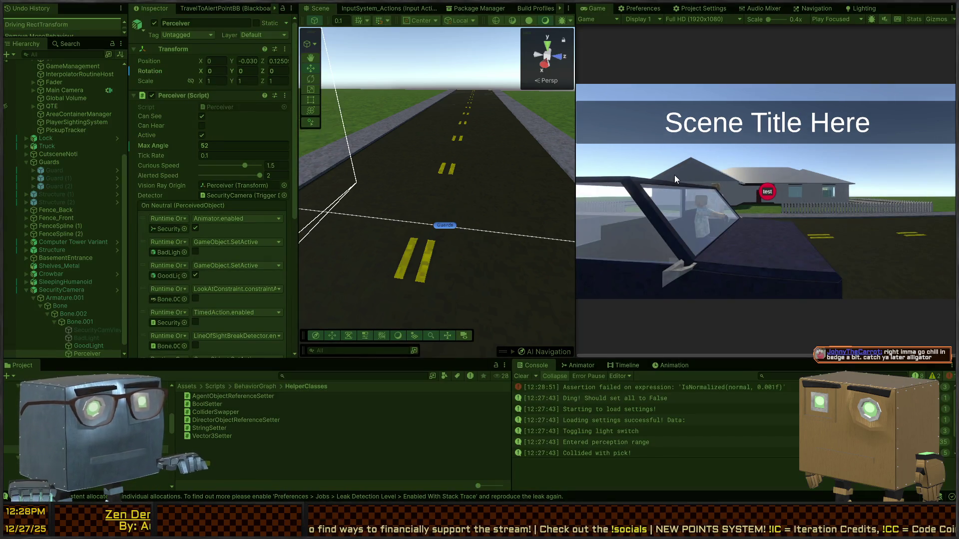
During play, walk the player toward the house, then select and frame the Guard to view its blackboard.
scroll(211, 167, down, 10)
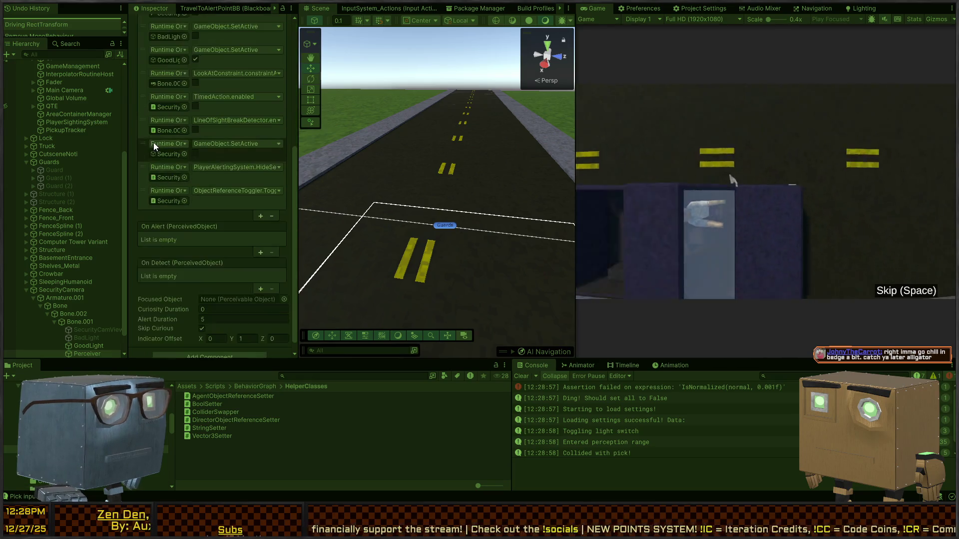
click(49, 170)
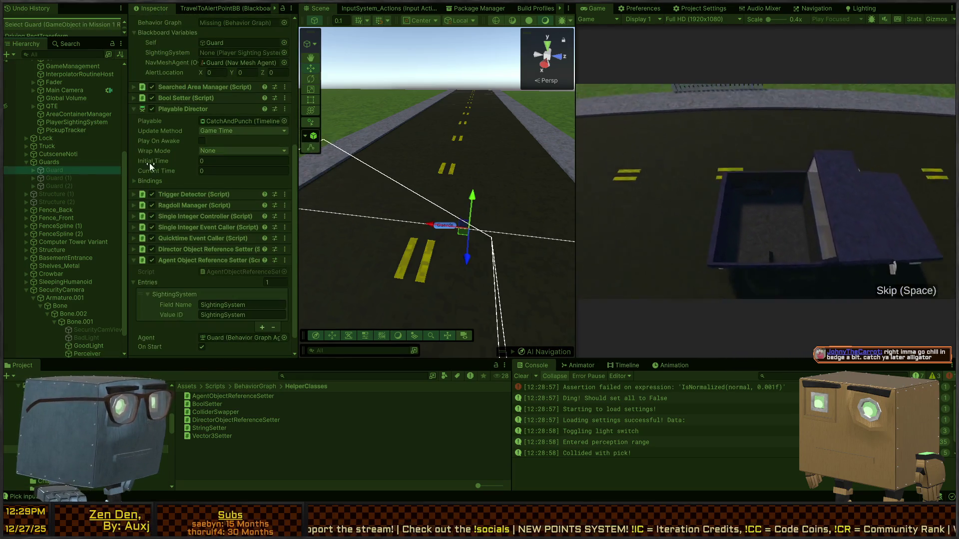
scroll(150, 186, up, 6)
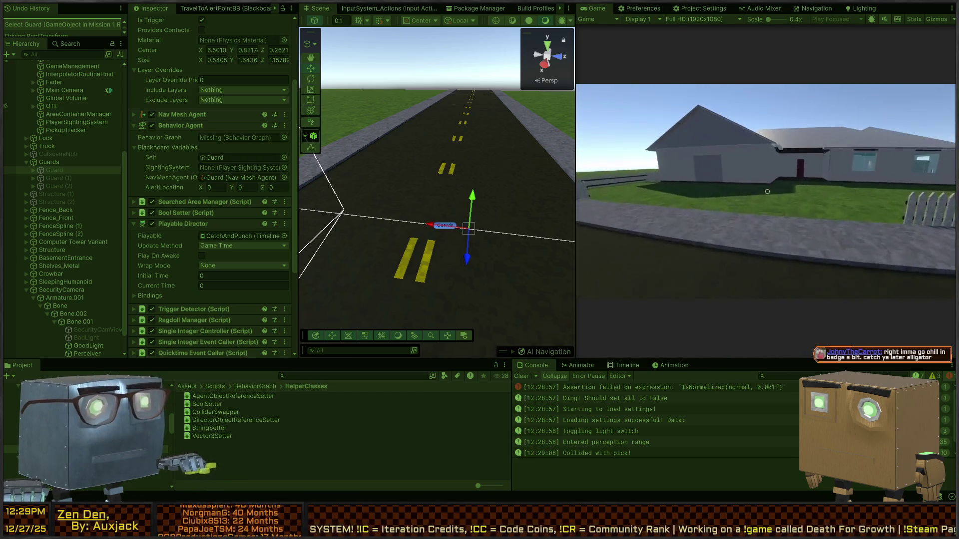
key(w)
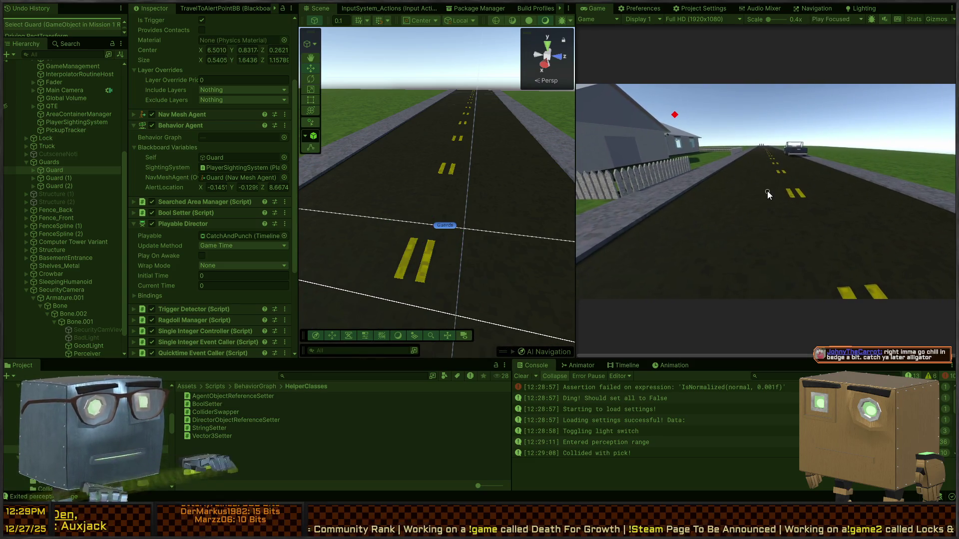
click(54, 171)
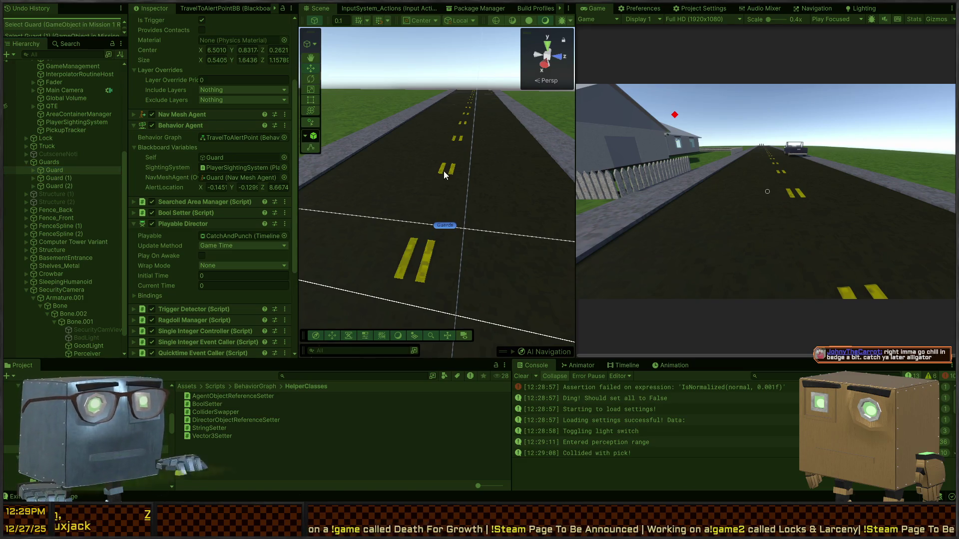
key(f)
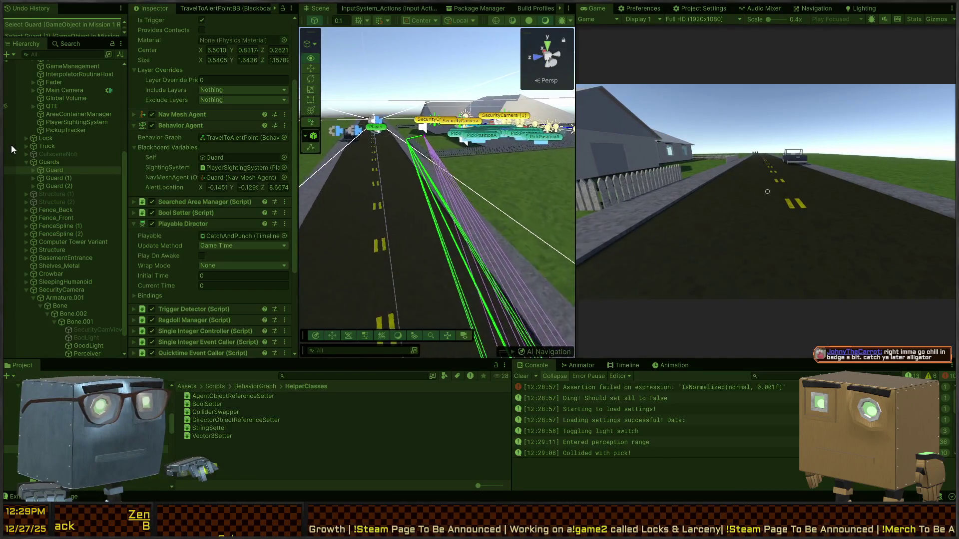
Follow the moving Guard, orbit around it and the house, then select the Perceiver.
key(f)
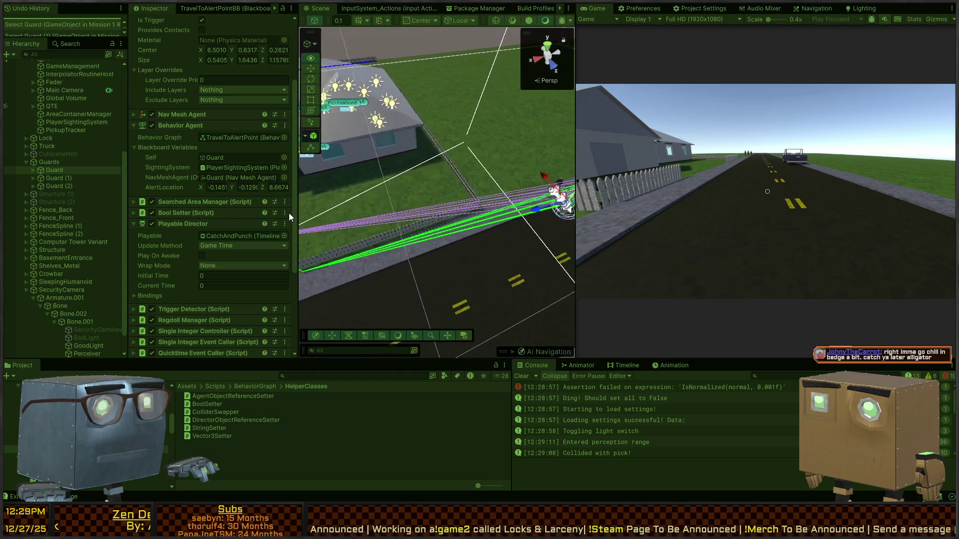
mouse_move(312, 204)
mouse_down()
mouse_move(396, 192)
mouse_move(296, 190)
mouse_up()
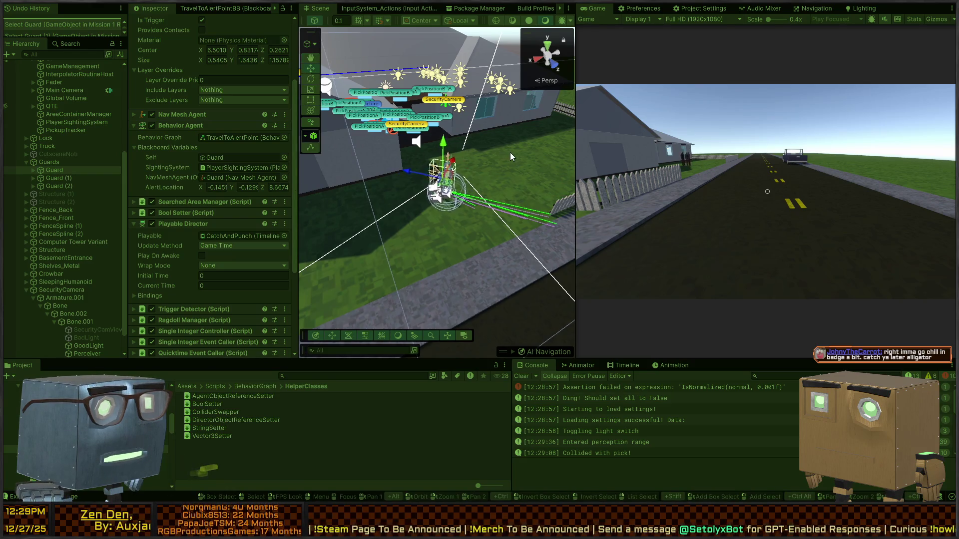
mouse_move(493, 186)
mouse_down()
mouse_move(321, 177)
mouse_move(487, 182)
mouse_up()
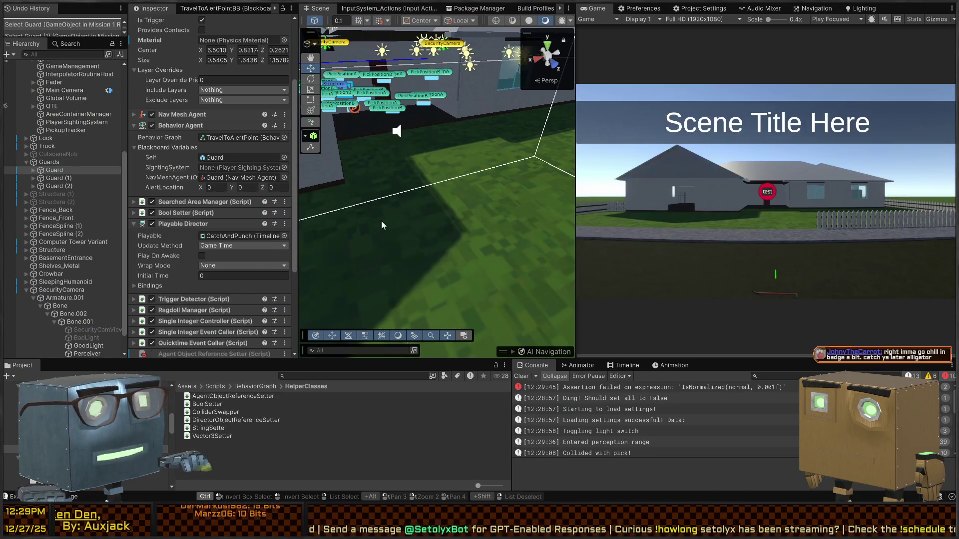
click(379, 228)
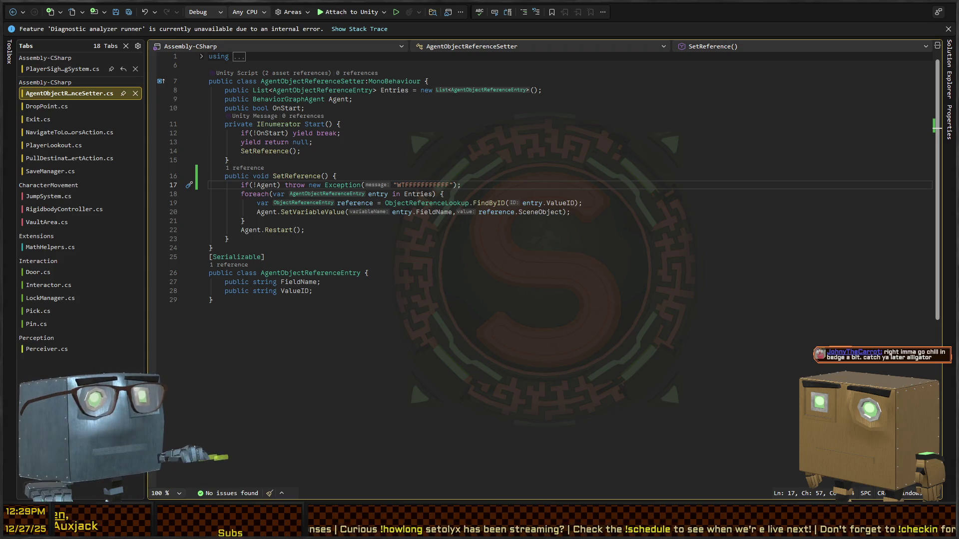
Return to Unity and show the TravelToAlertPointBB blackboard next to the InputSystem_Actions editor.
key(alt+Tab)
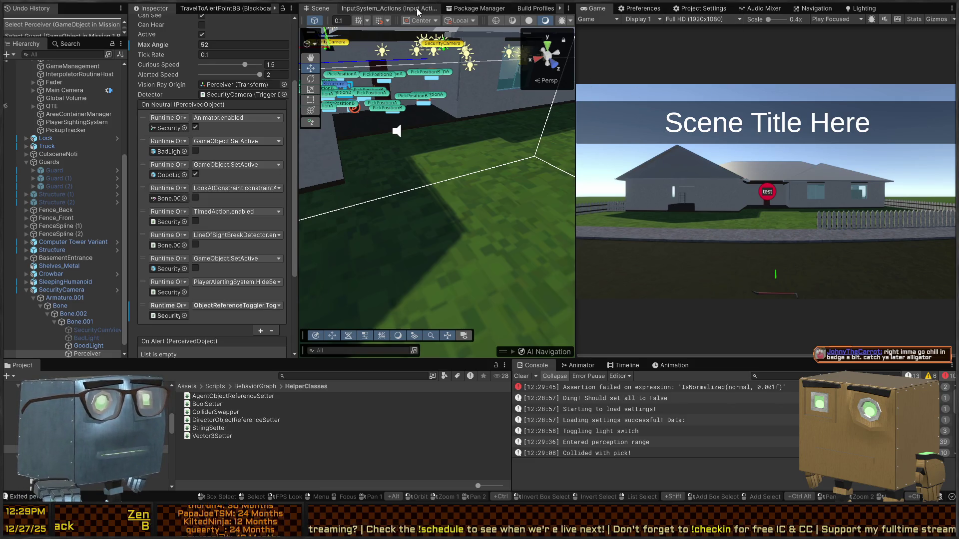
click(370, 11)
click(202, 13)
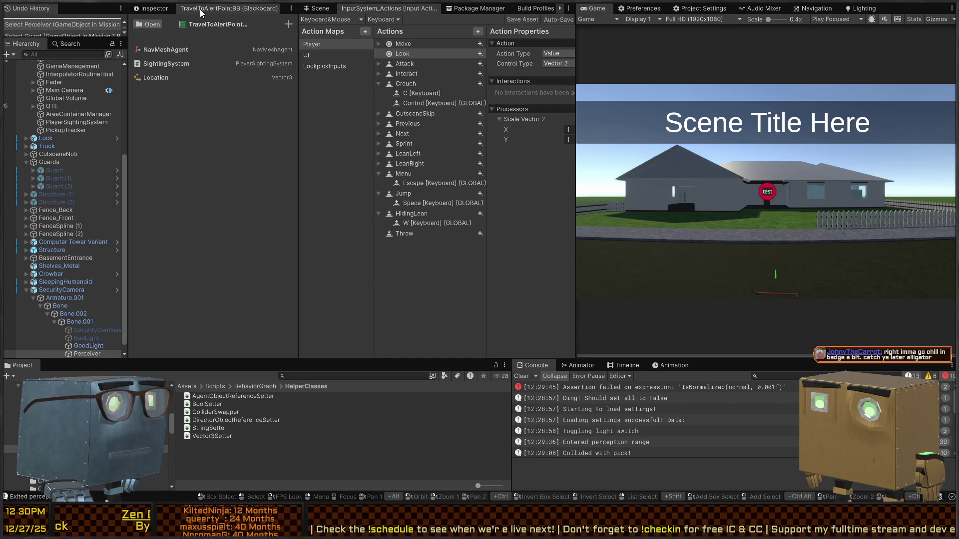
Close the InputSystem_Actions, Package Manager and TravelToAlertPoint tabs so SearchFromAlert shows.
middle_click(411, 7)
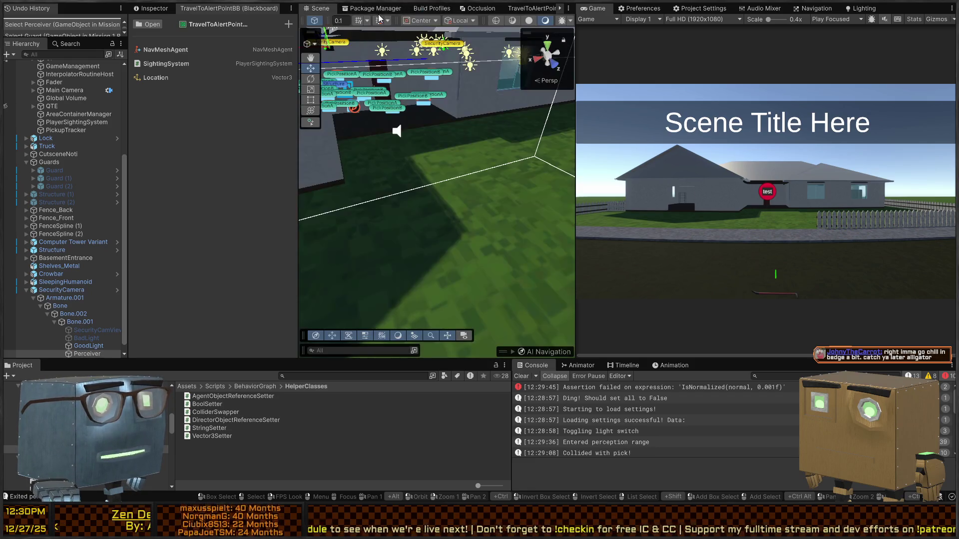
middle_click(387, 8)
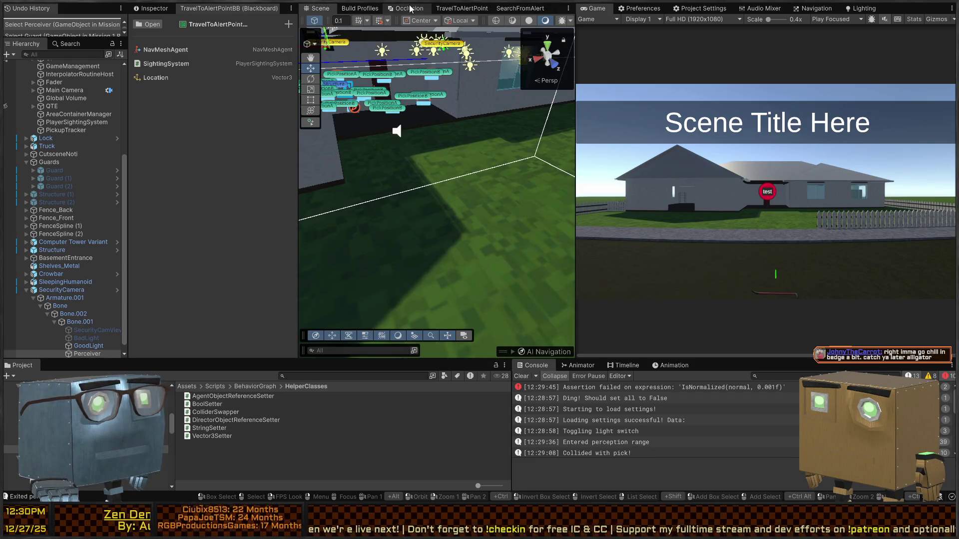
click(410, 9)
click(462, 8)
click(512, 9)
click(475, 10)
middle_click(464, 13)
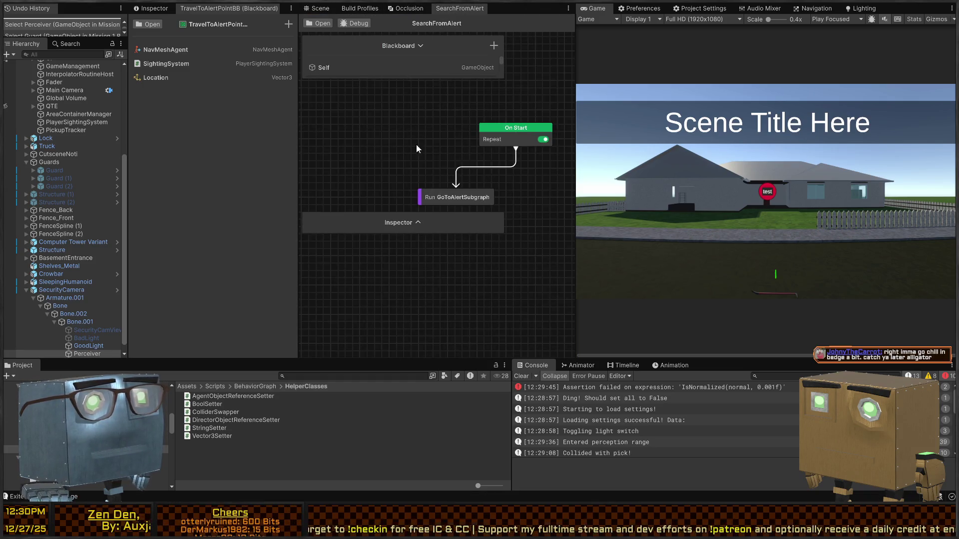
Pan the SearchFromAlert graph, move Run GoToAlertSubgraph up-left, and open Graphs/Subgraphs in the Project.
drag(399, 145, 334, 120)
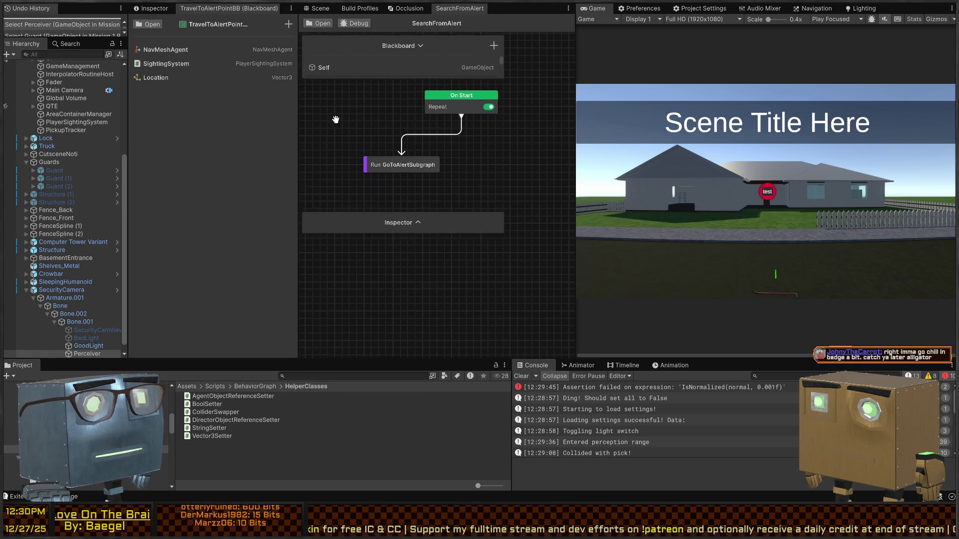
drag(380, 167, 334, 160)
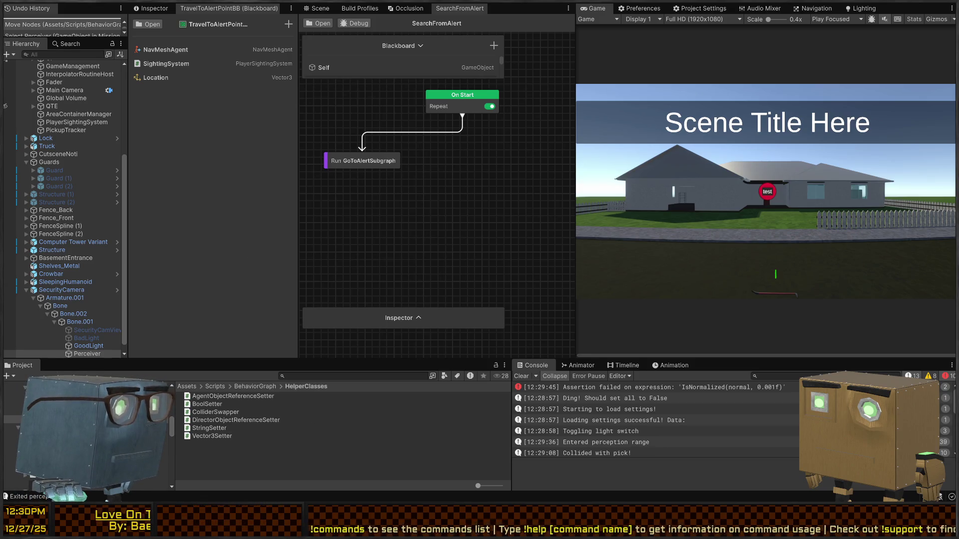
click(50, 425)
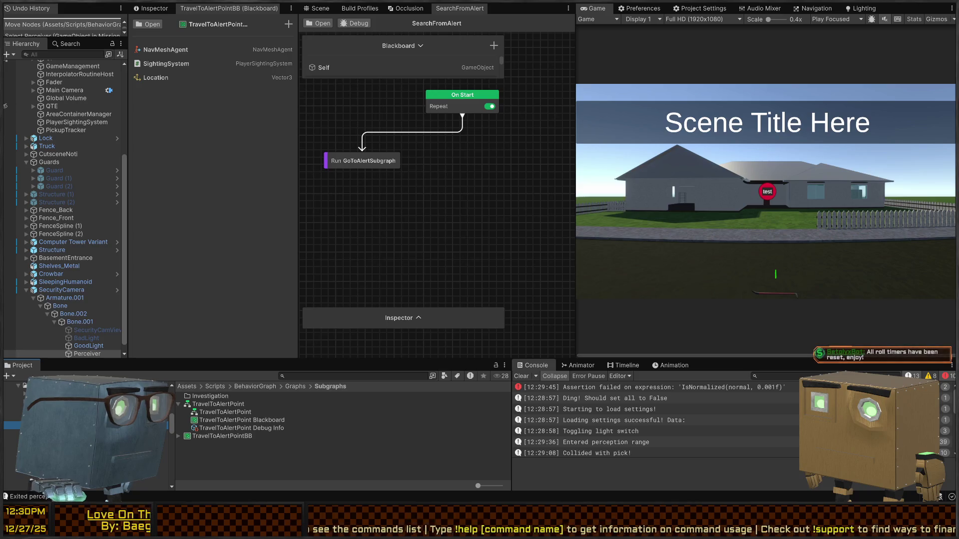
click(202, 453)
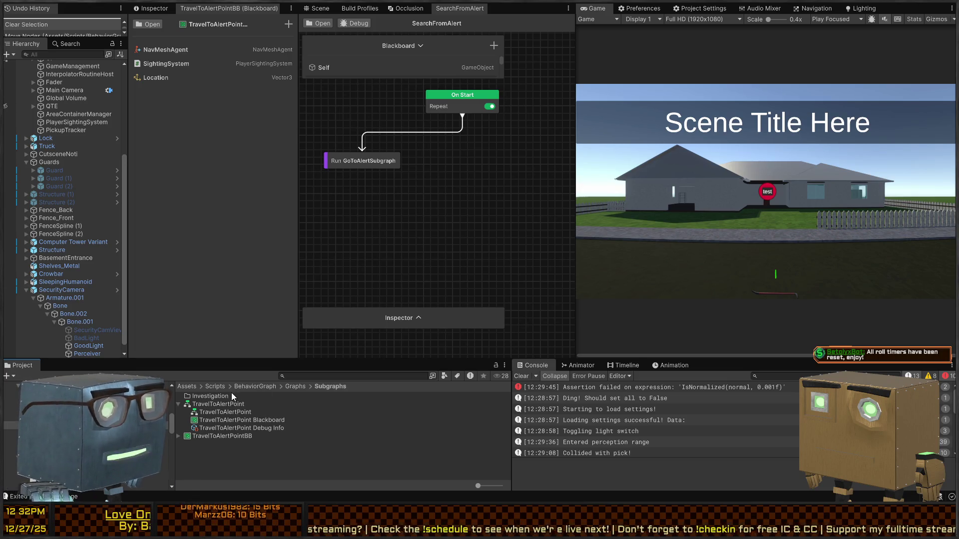
click(295, 386)
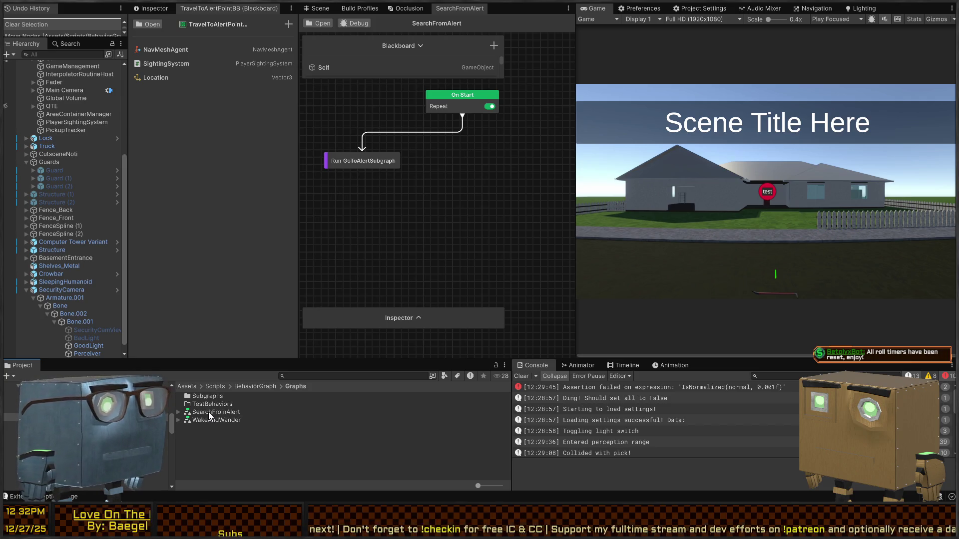
Open Subgraphs and then the empty Investigation folder, and pan the graph canvas.
double_click(206, 397)
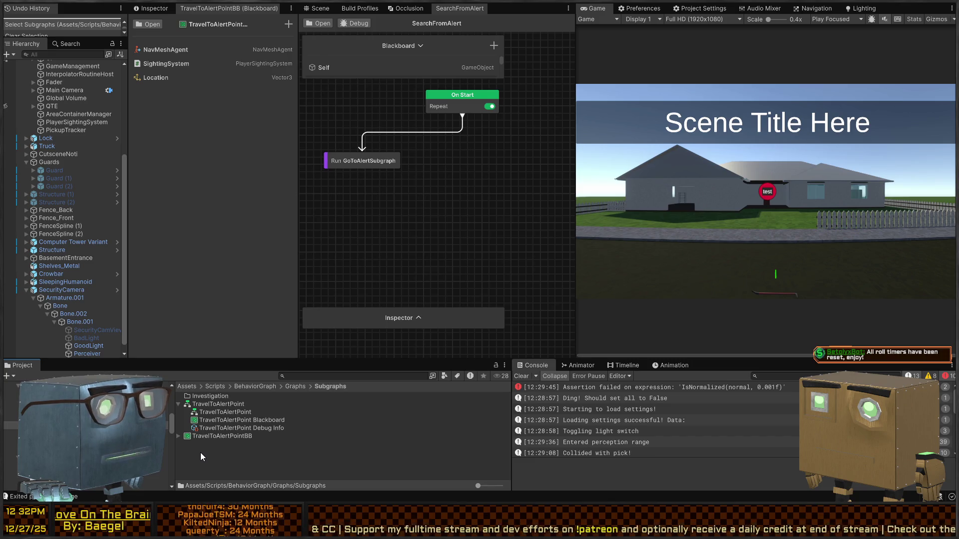
double_click(205, 397)
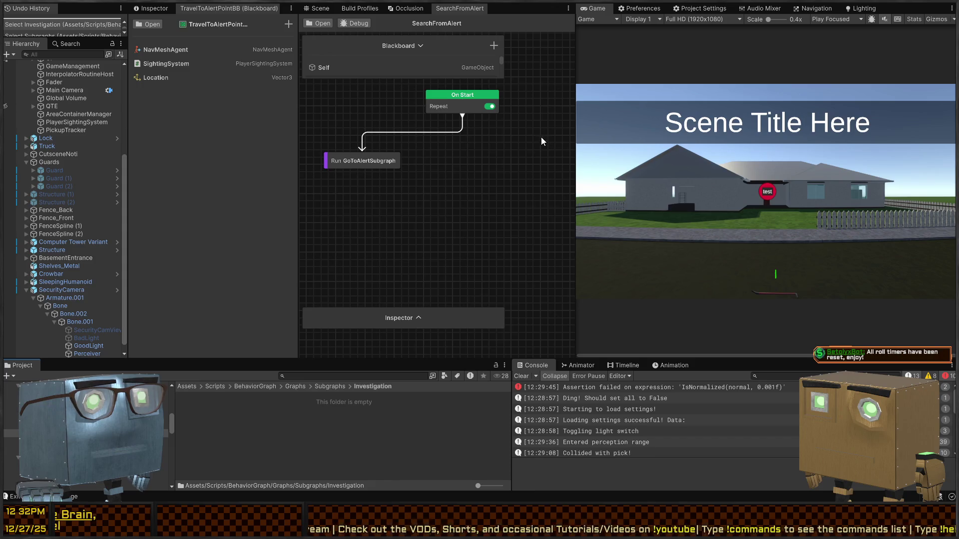
mouse_move(416, 159)
mouse_down()
mouse_move(483, 177)
mouse_move(484, 200)
mouse_up()
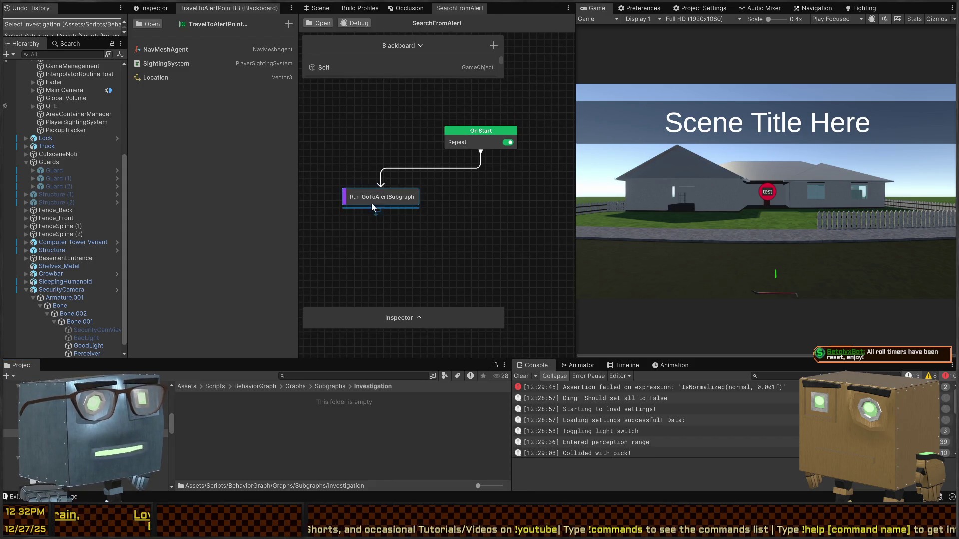
mouse_move(425, 197)
mouse_down()
mouse_move(439, 128)
mouse_move(417, 186)
mouse_up()
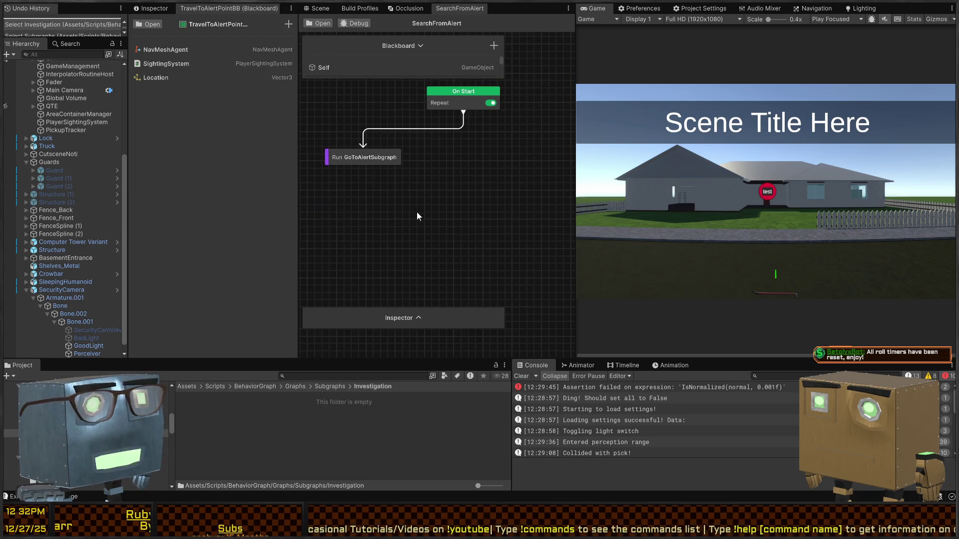
Add a sticky note reading 'Only on first alert' above the Run GoToAlertSubgraph node.
key(space)
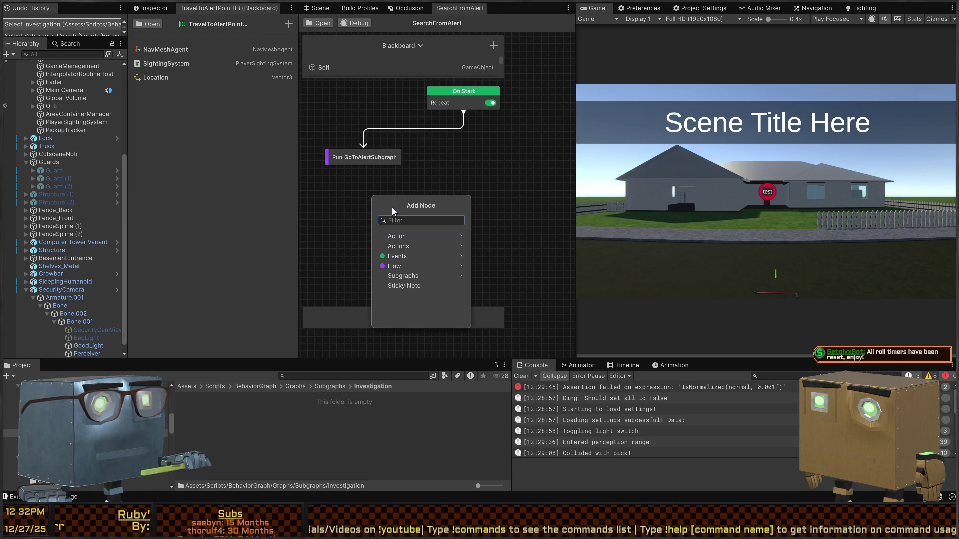
text(note)
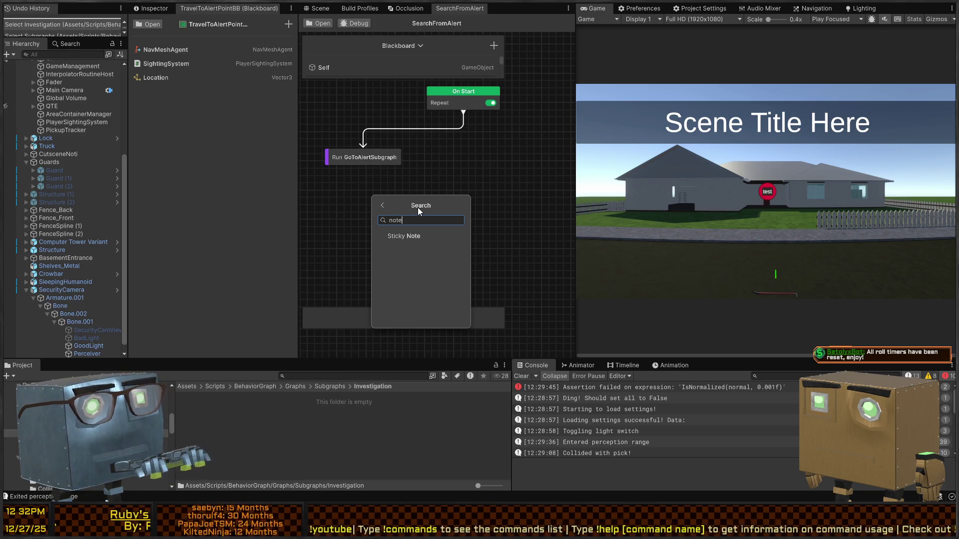
key(Return)
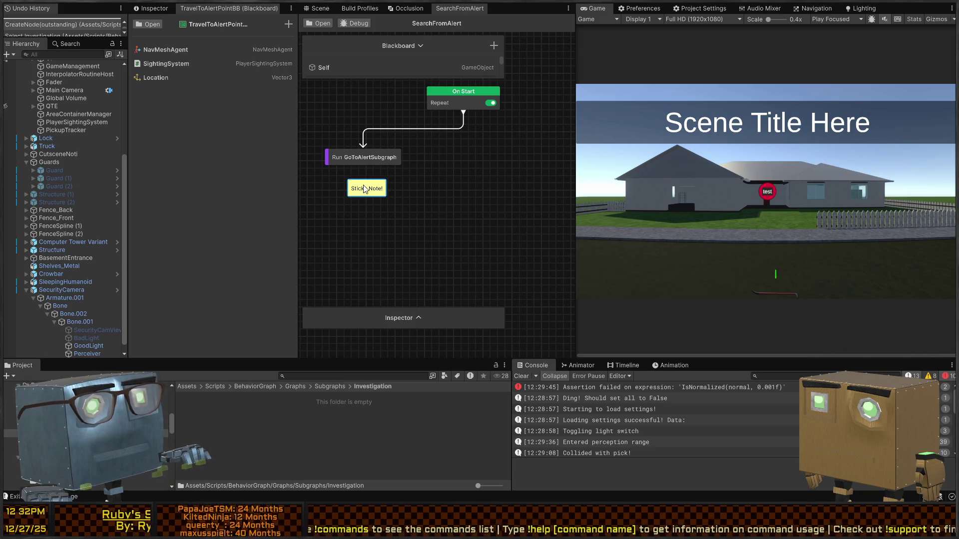
double_click(362, 186)
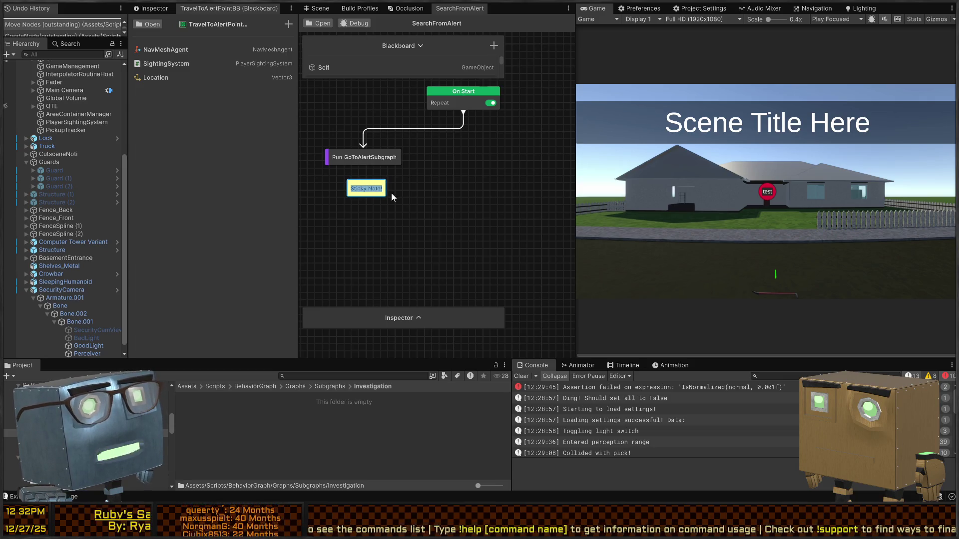
text(Only on first alert)
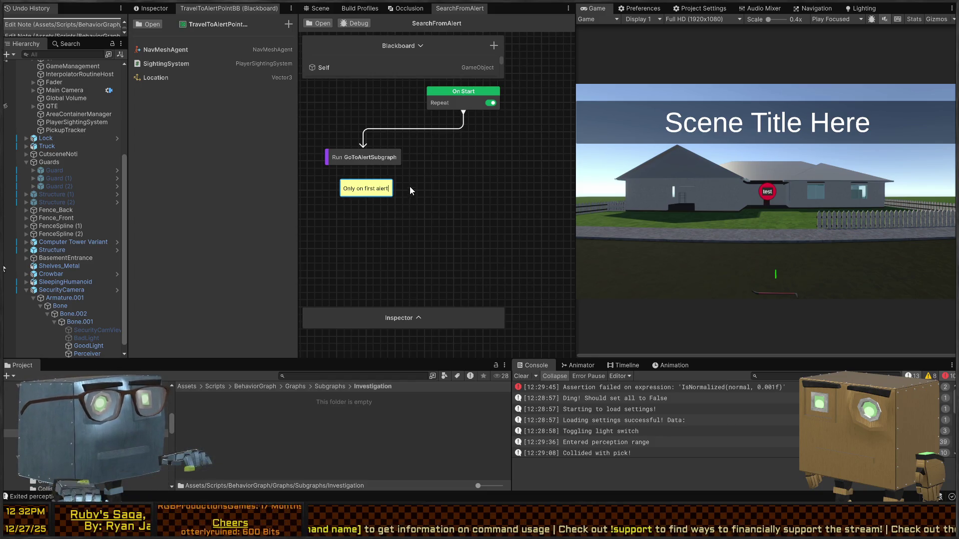
drag(375, 194, 367, 135)
Turn off Repeat on the On Start node and discard a test duplicate of the note.
click(491, 103)
click(488, 145)
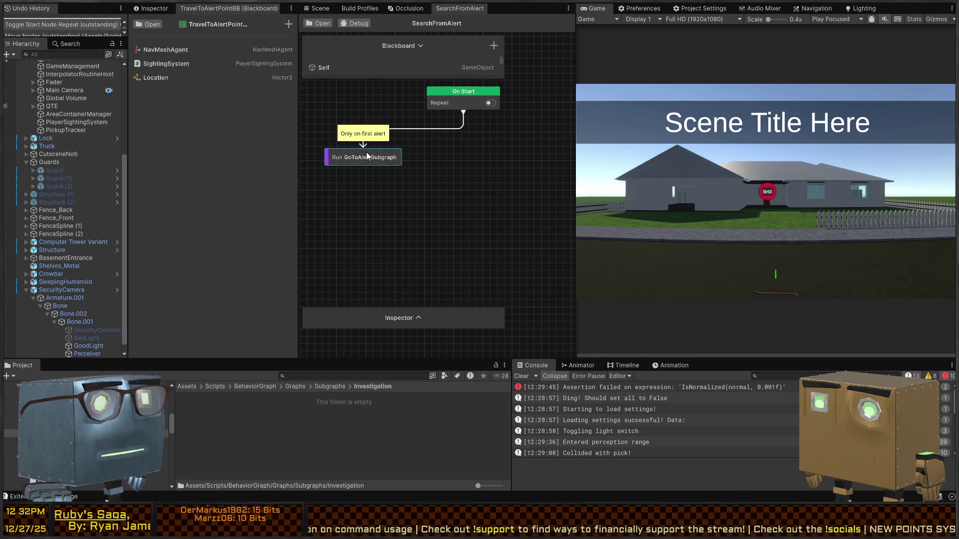
click(367, 135)
key(ctrl+c)
key(ctrl+v)
double_click(442, 185)
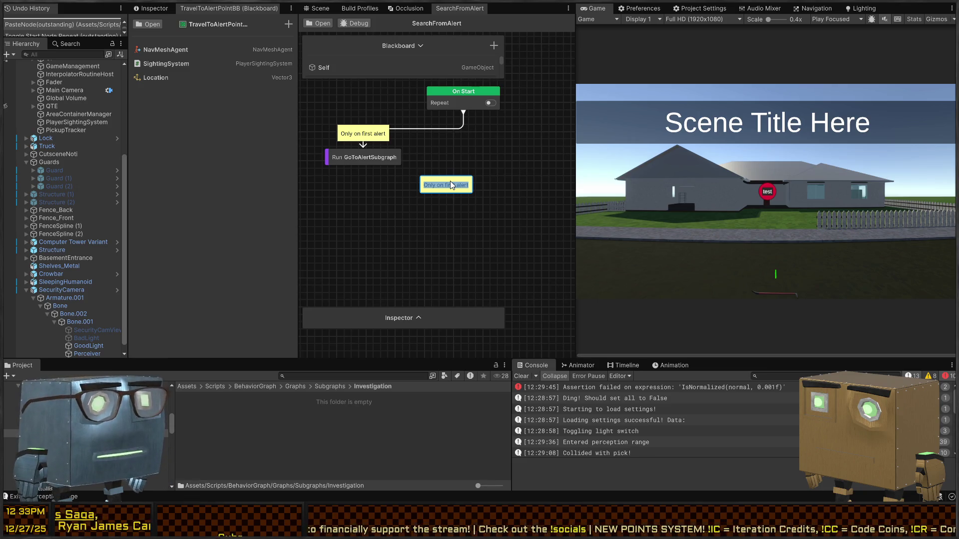
click(468, 177)
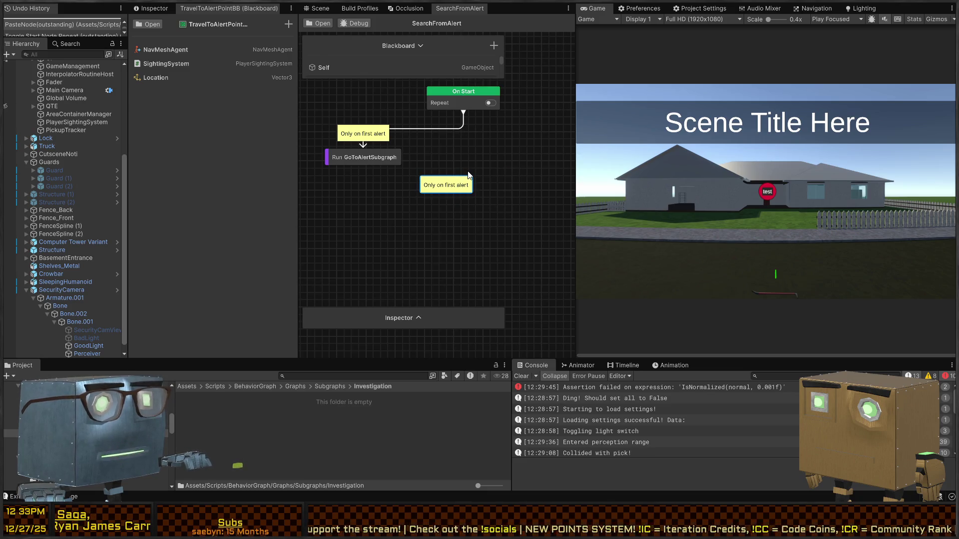
key(Delete)
key(space)
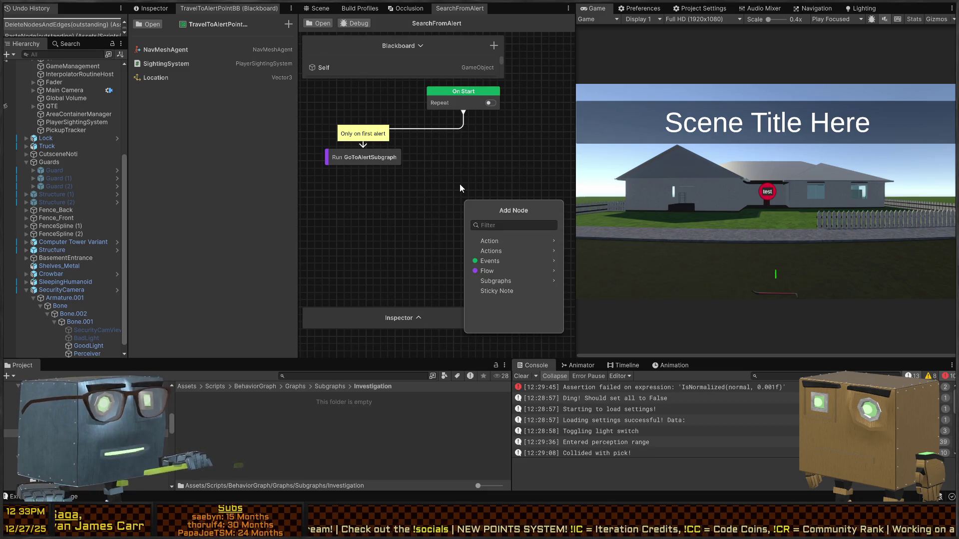
Add a Flow Repeat node, connect Run GoToAlertSubgraph to it, and line all three up under On Start.
click(498, 272)
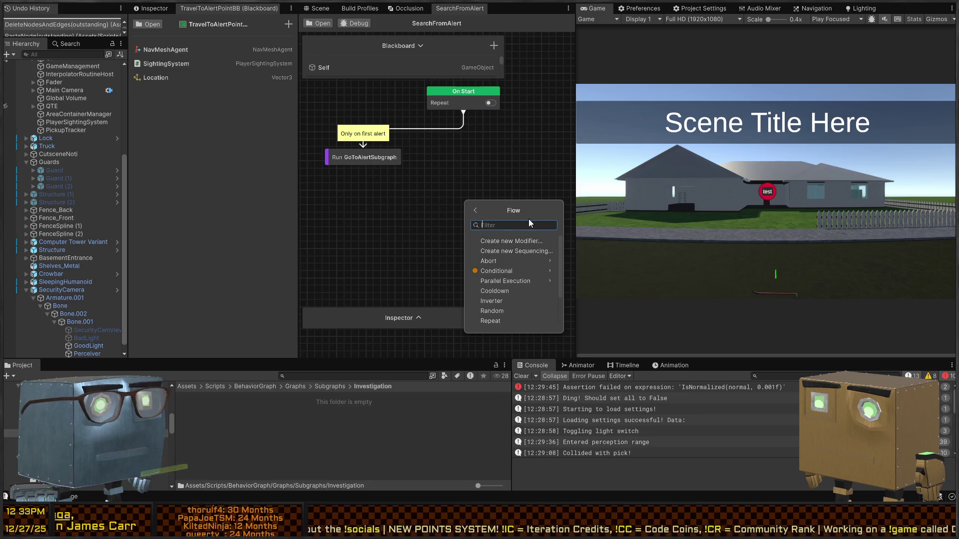
scroll(511, 291, down, 1)
click(500, 294)
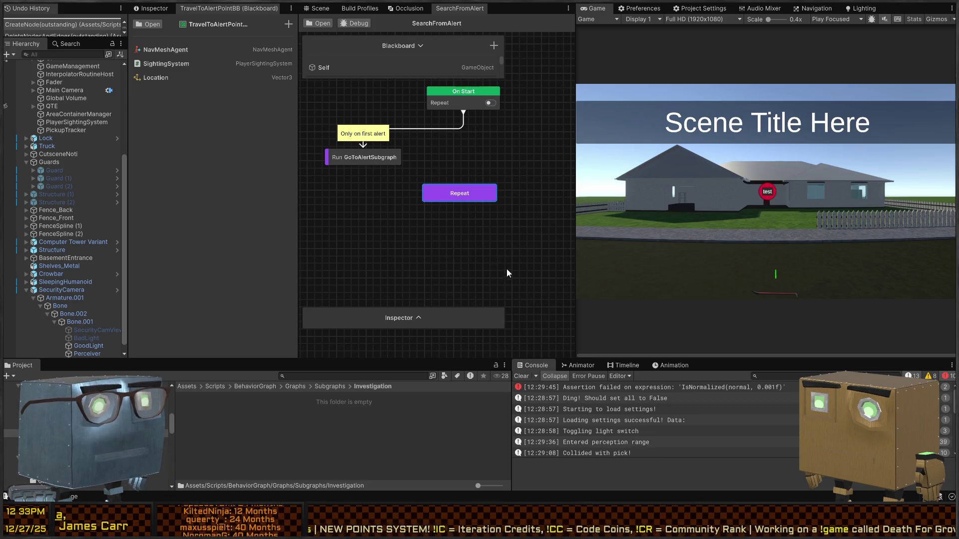
drag(471, 197, 439, 200)
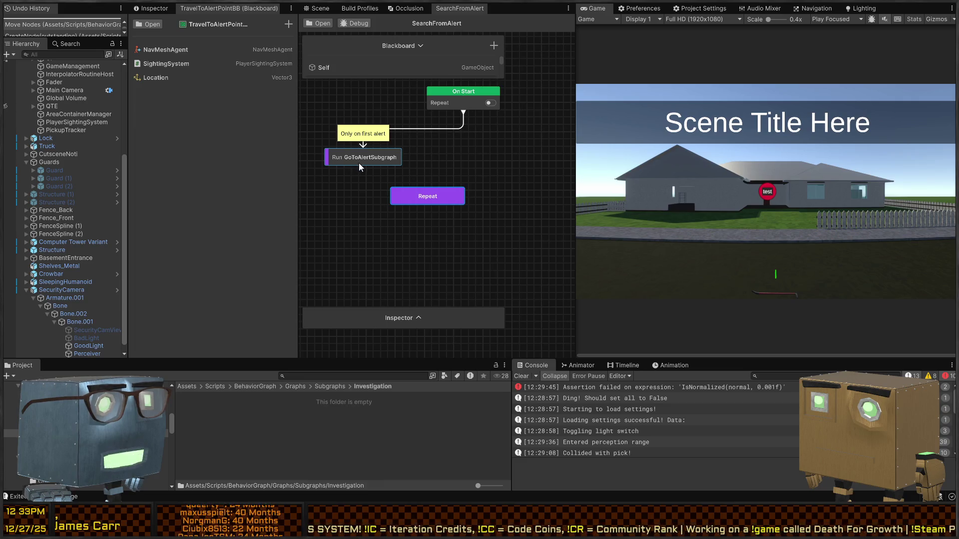
mouse_move(364, 170)
mouse_down()
mouse_move(440, 197)
mouse_move(386, 196)
mouse_up()
mouse_move(413, 250)
mouse_down()
mouse_move(325, 113)
mouse_move(466, 132)
mouse_move(453, 130)
mouse_up()
click(470, 235)
mouse_move(490, 217)
mouse_down()
mouse_move(436, 223)
mouse_move(436, 194)
mouse_up()
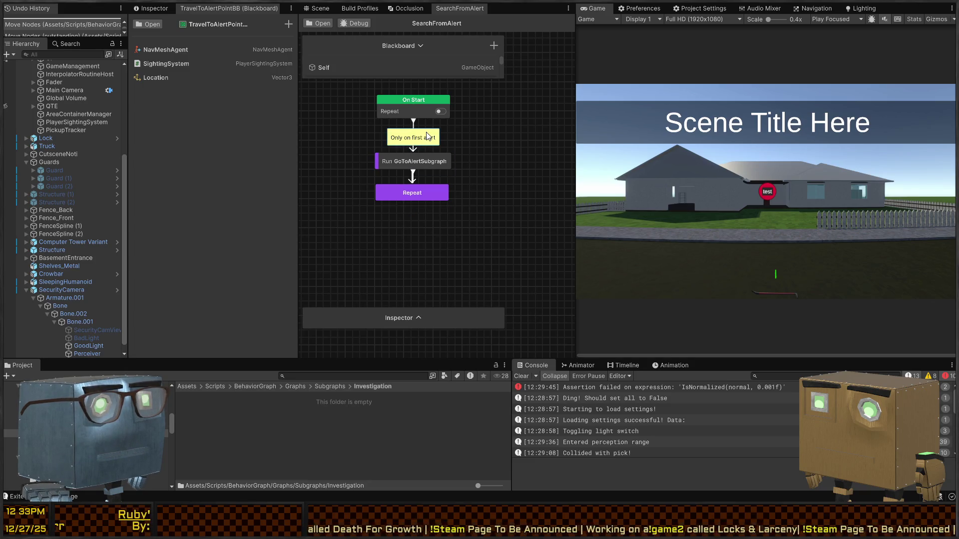
Place a note 'Repeat until all rooms are searched' below Repeat, then name a new Investigation asset SearchBuilding.
key(ctrl+v)
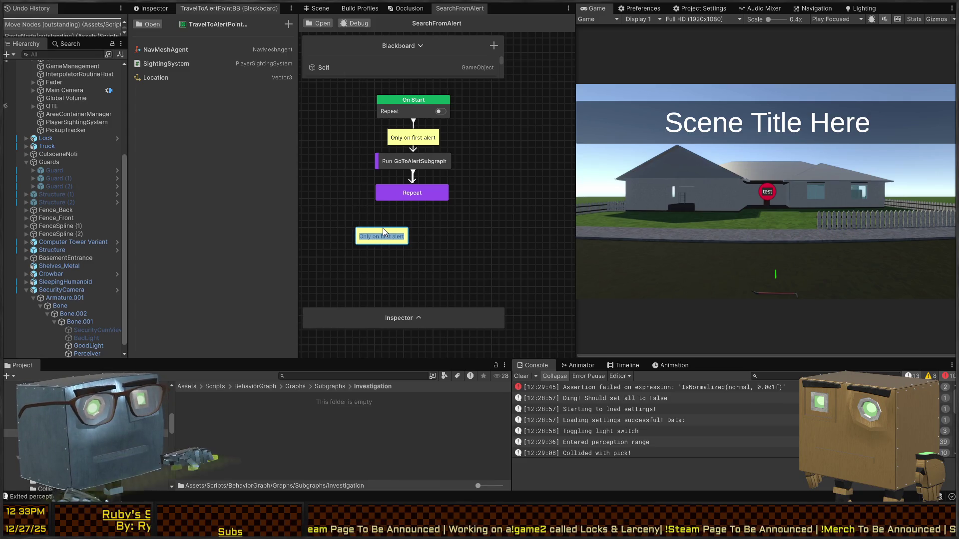
text(Repeat until all rooms are search)
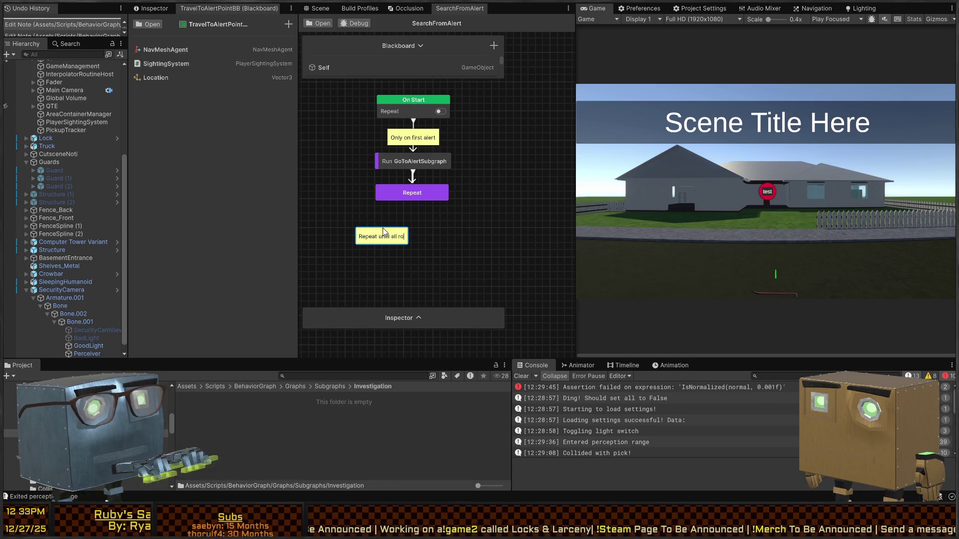
text(ed)
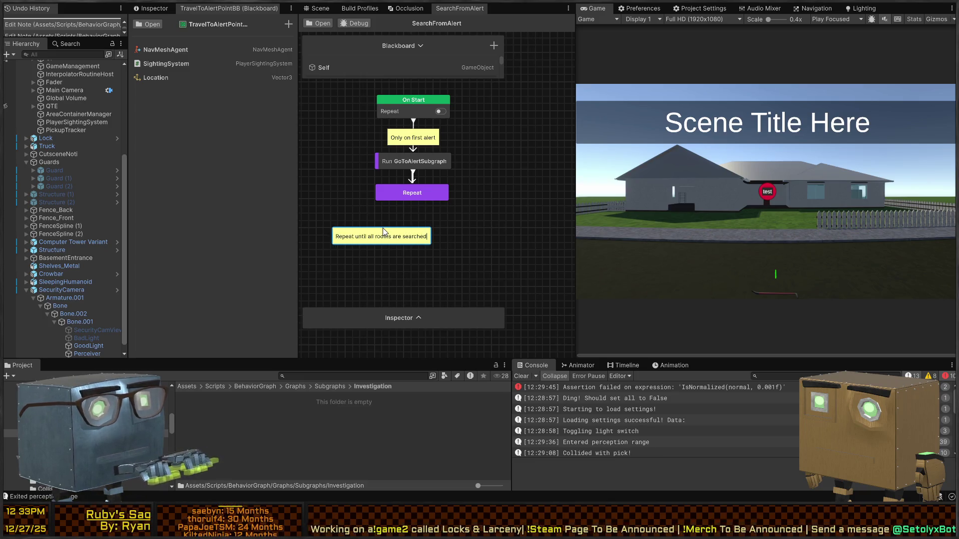
click(431, 211)
drag(383, 239, 407, 214)
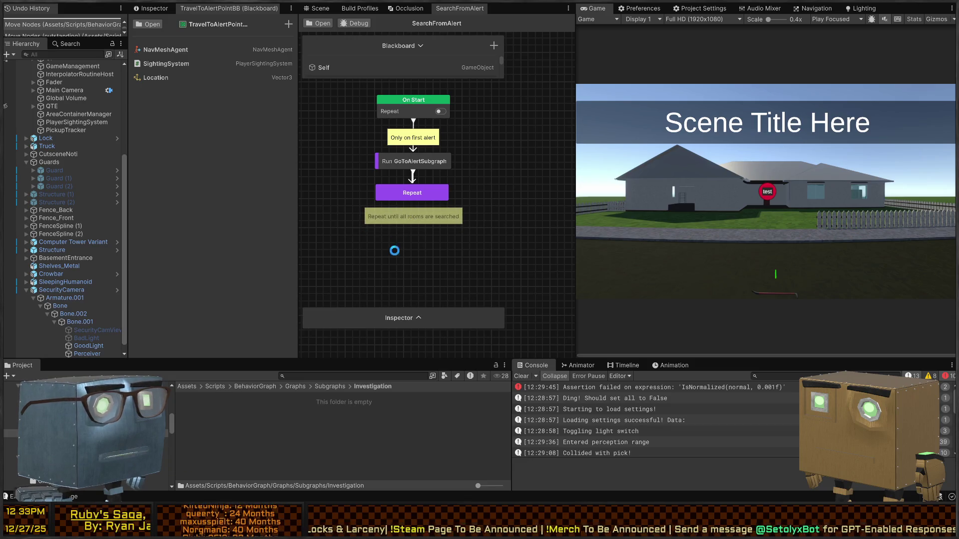
drag(392, 250, 415, 197)
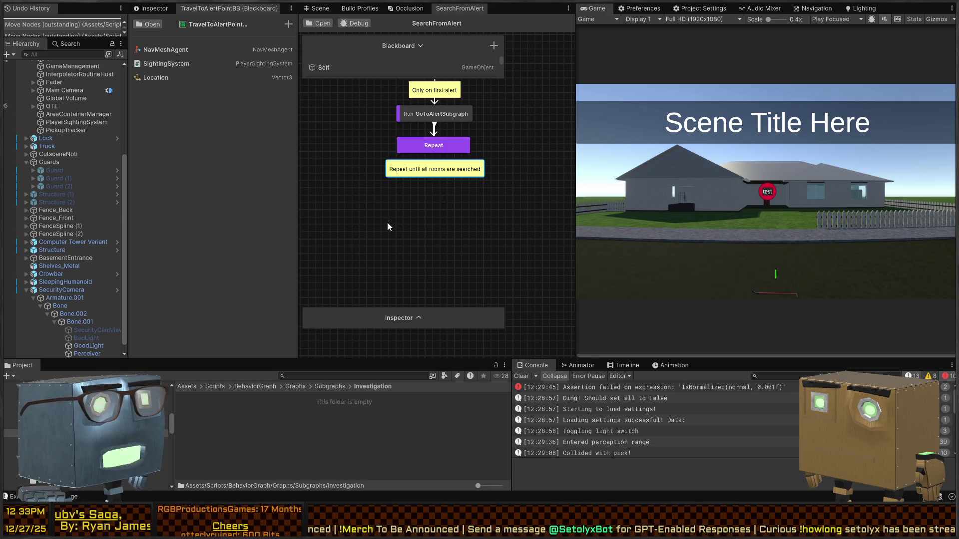
drag(388, 222, 392, 211)
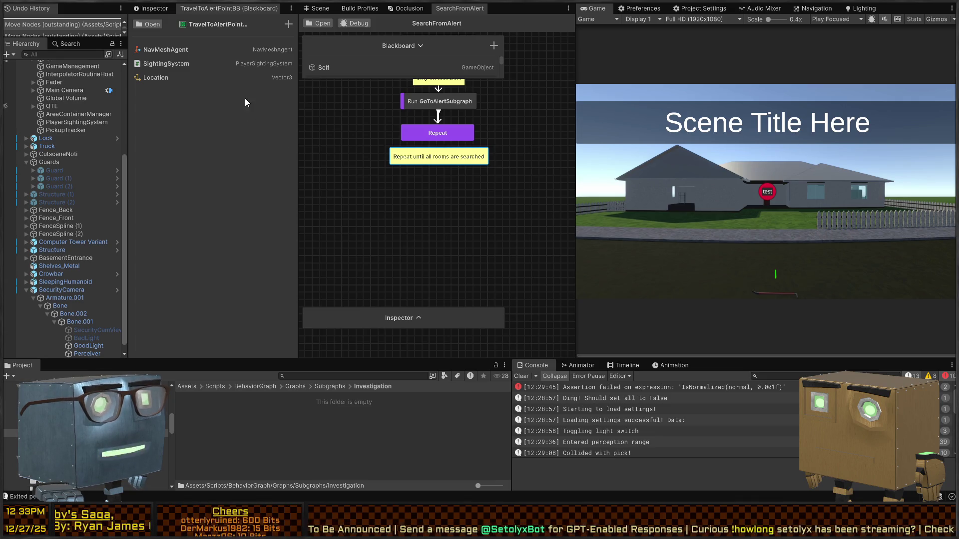
click(260, 432)
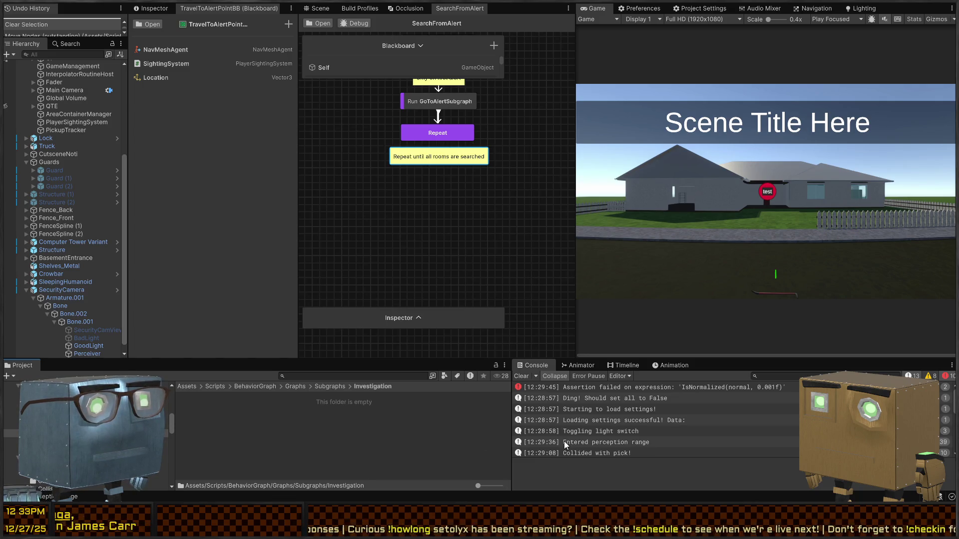
text(S)
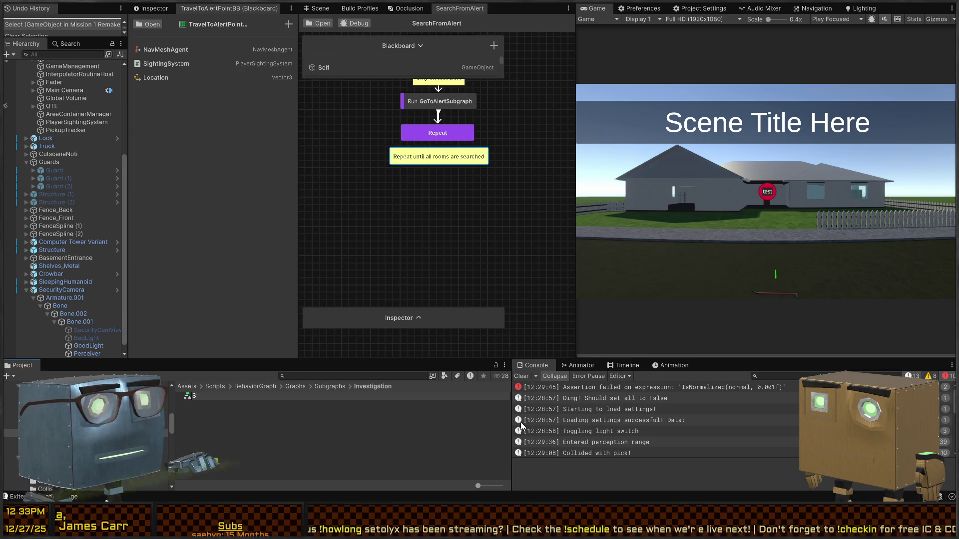
text(earchBuilding)
Create the SearchBuilding graph and SearchBuildingBB blackboard, then try dragging SearchBuildingBB onto the graph.
key(Return)
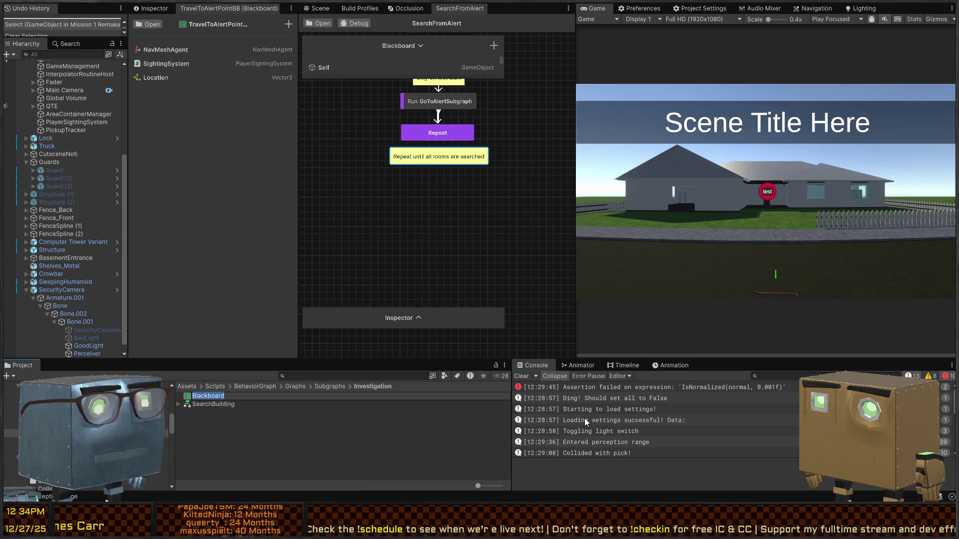
text(SearchBuildingBB)
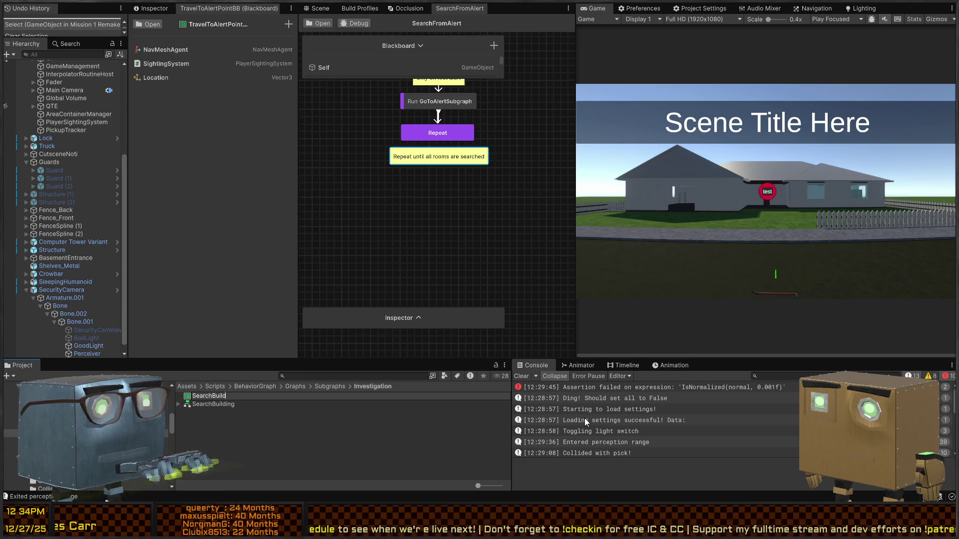
key(Return)
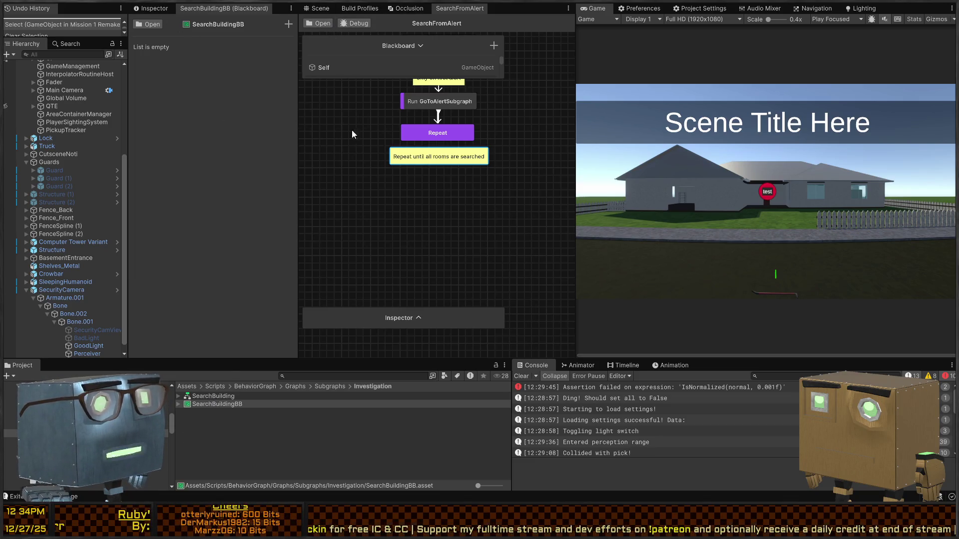
mouse_move(196, 401)
mouse_down()
mouse_move(410, 201)
mouse_move(403, 90)
mouse_up()
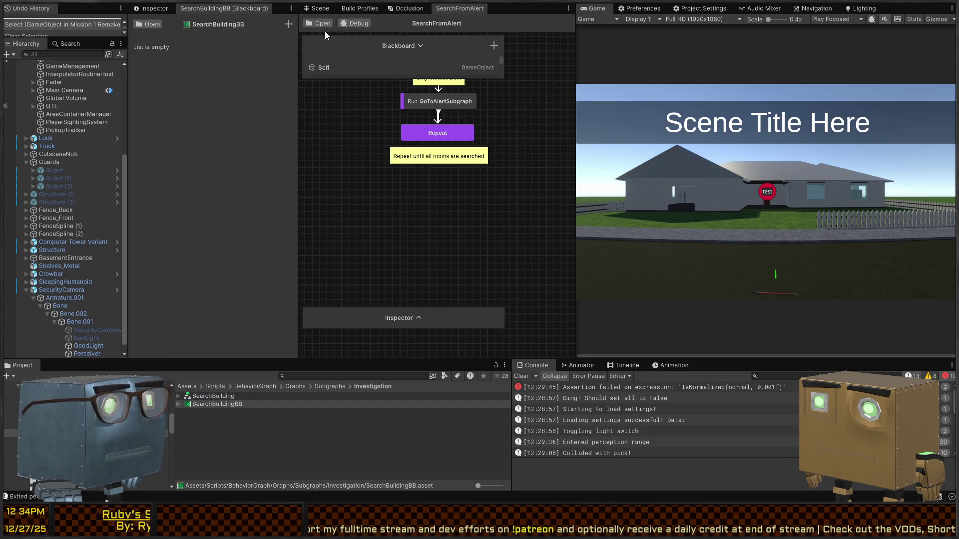
Enlarge the graph's Blackboard panel to review its variables.
drag(360, 78, 332, 231)
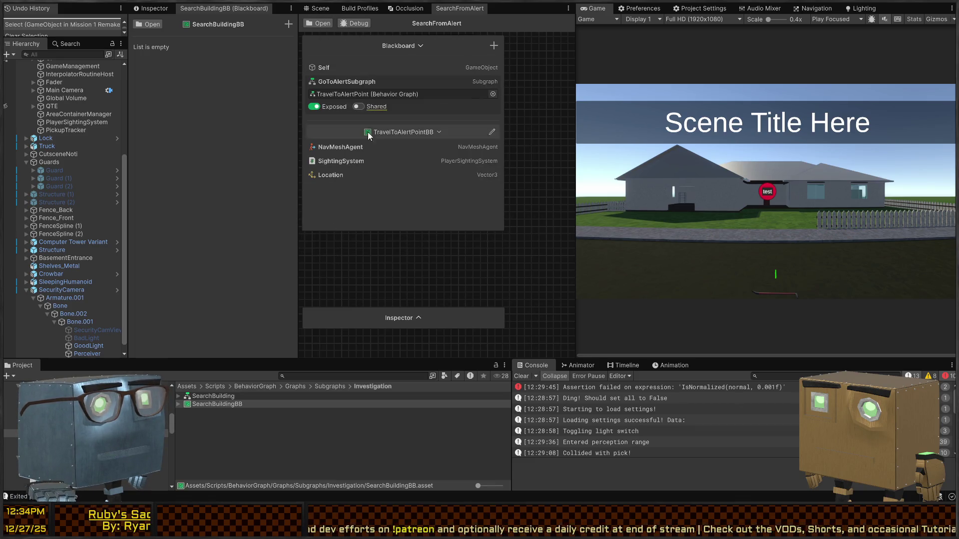
click(359, 83)
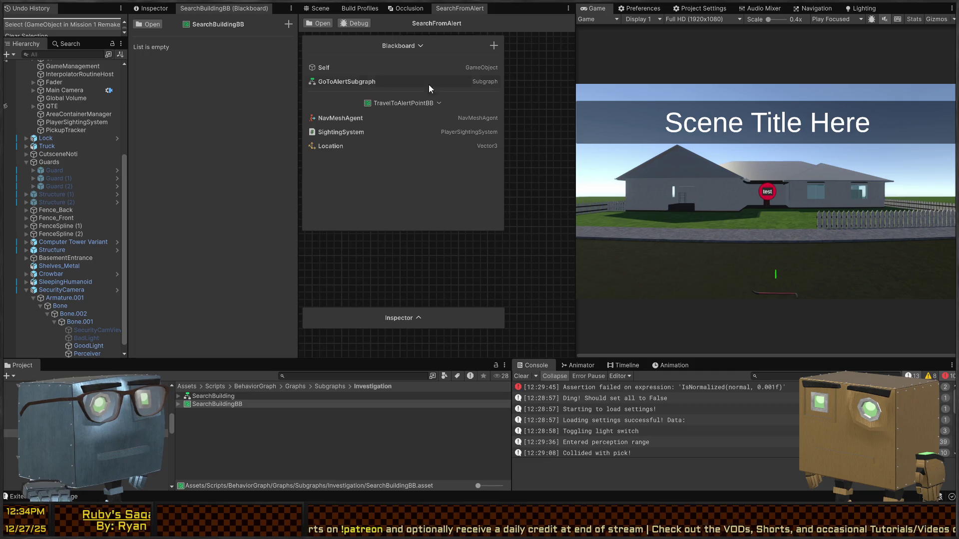
click(494, 47)
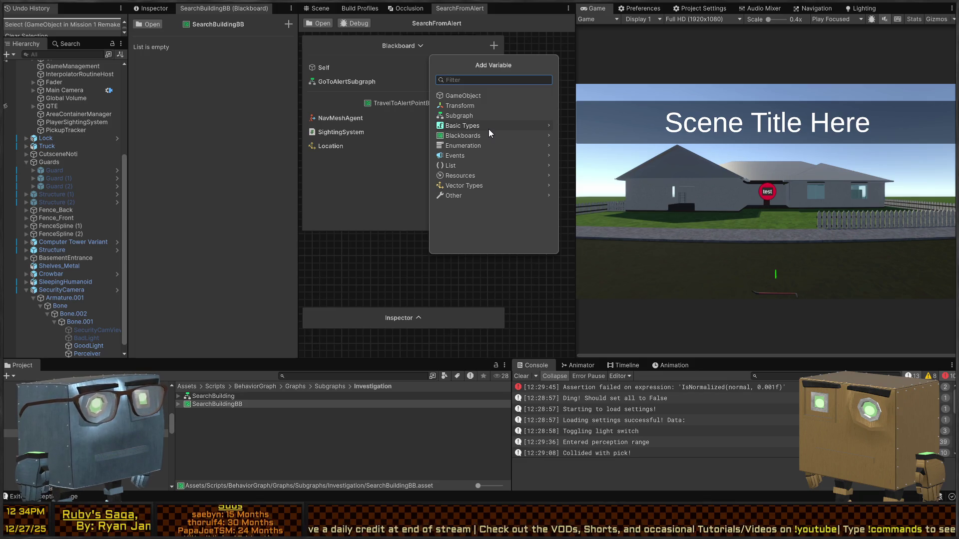
click(424, 120)
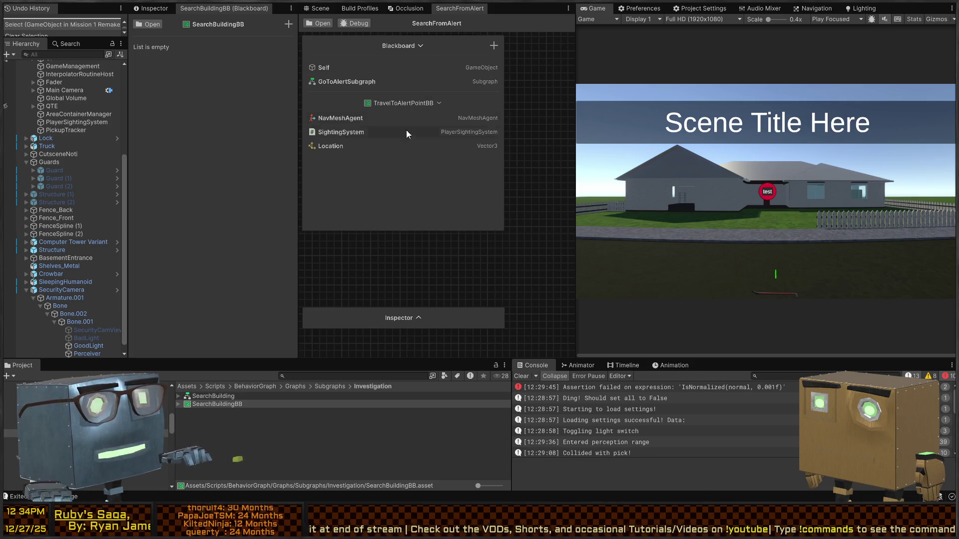
Delete the TravelToAlertPointBB group from the blackboard, collapse the panel, and select the Guard object.
click(440, 105)
mouse_move(445, 42)
mouse_down()
mouse_move(474, 151)
mouse_move(467, 163)
mouse_move(438, 96)
mouse_up()
key(Delete)
click(421, 96)
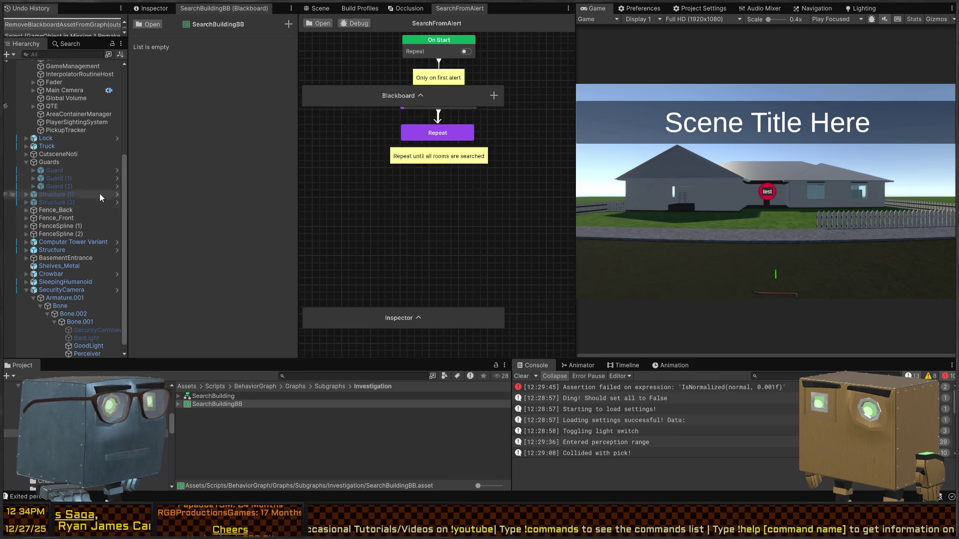
scroll(49, 228, up, 5)
click(68, 222)
click(156, 9)
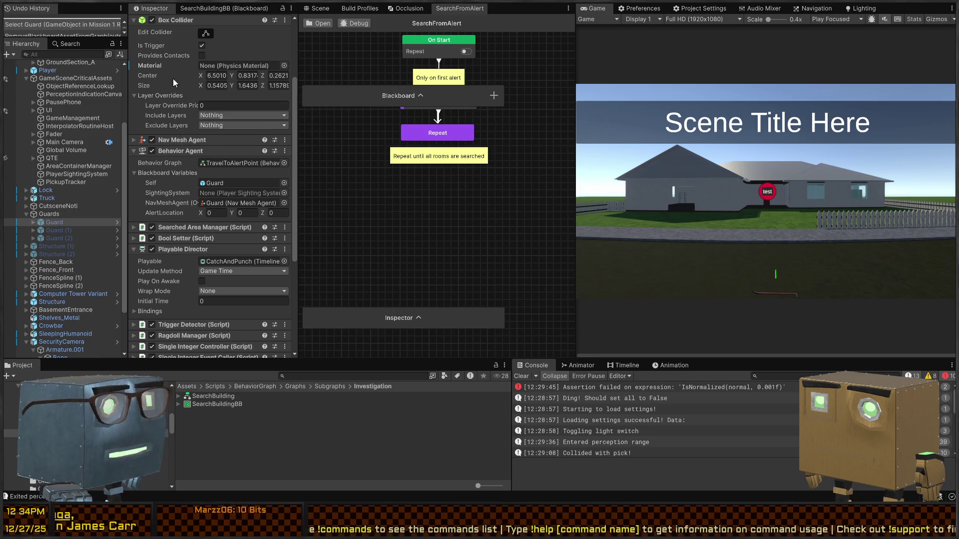
Reopen the graph's blackboard, select the Run GoToAlertSubgraph node, then show the Guard's components.
click(222, 8)
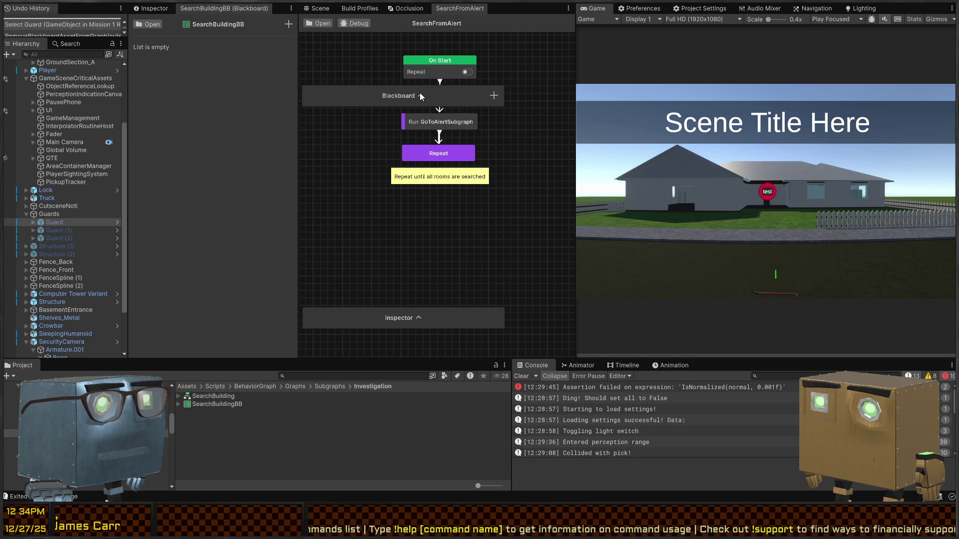
click(421, 98)
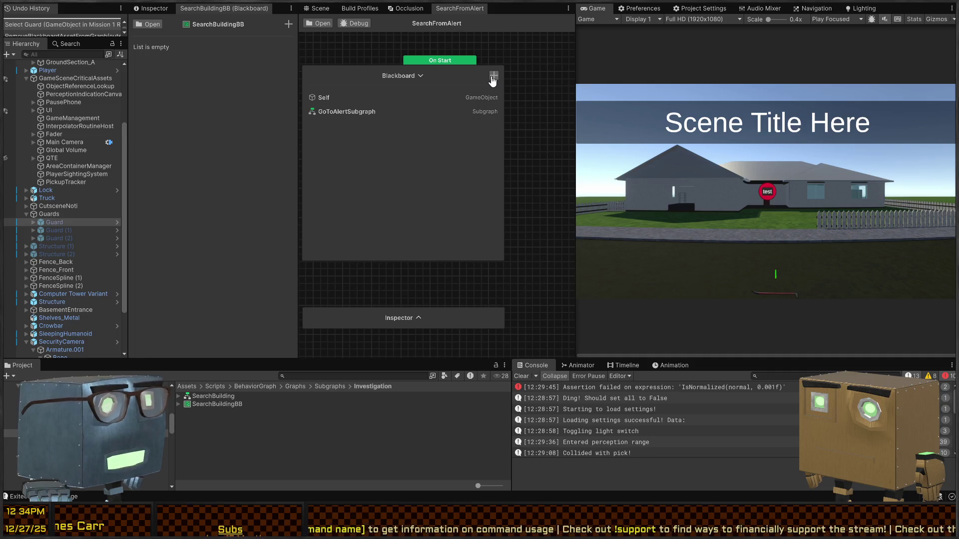
mouse_move(423, 77)
mouse_down()
mouse_move(475, 135)
mouse_move(490, 171)
mouse_move(440, 111)
mouse_up()
click(412, 124)
click(55, 222)
click(153, 8)
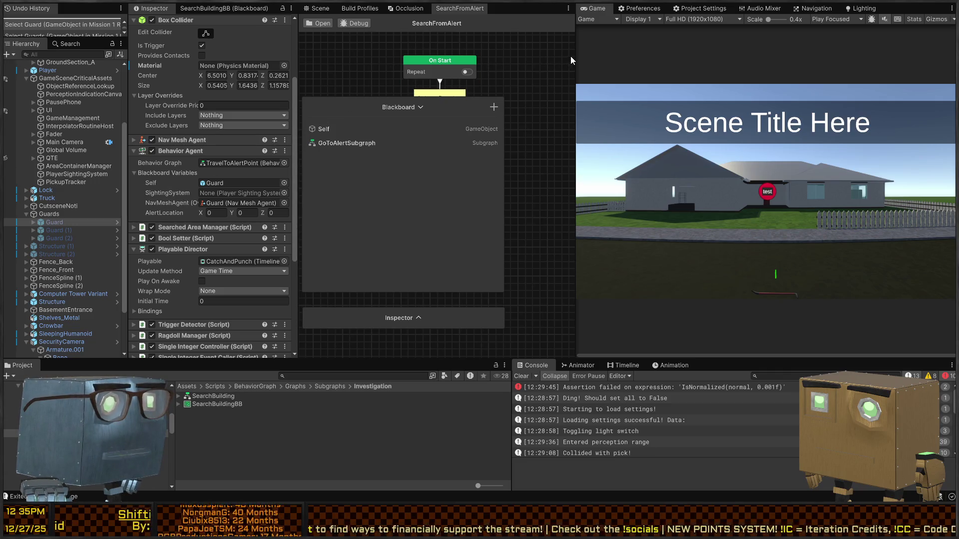
Widen the graph editor by shrinking the game view and reposition the blackboard.
drag(575, 55, 669, 55)
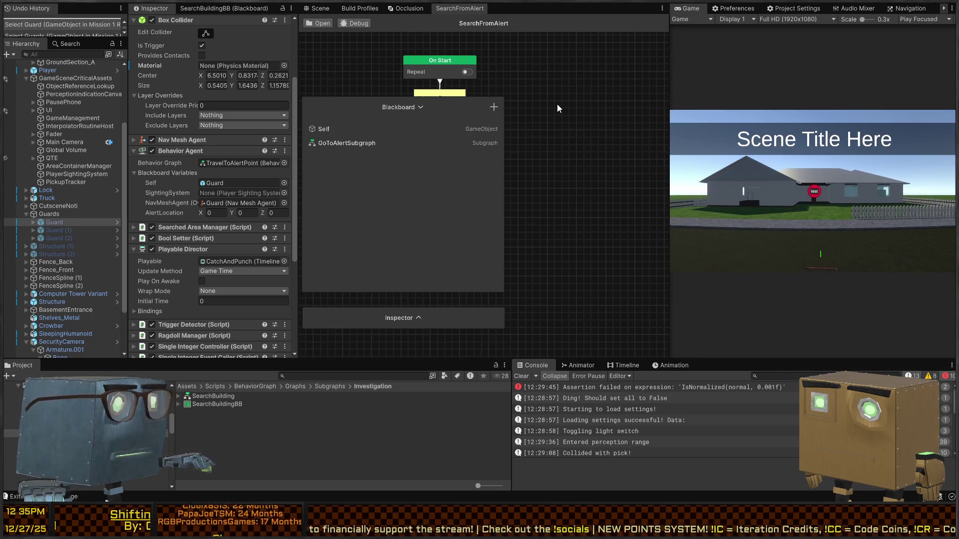
mouse_move(365, 104)
mouse_down()
mouse_move(559, 117)
mouse_move(572, 177)
mouse_up()
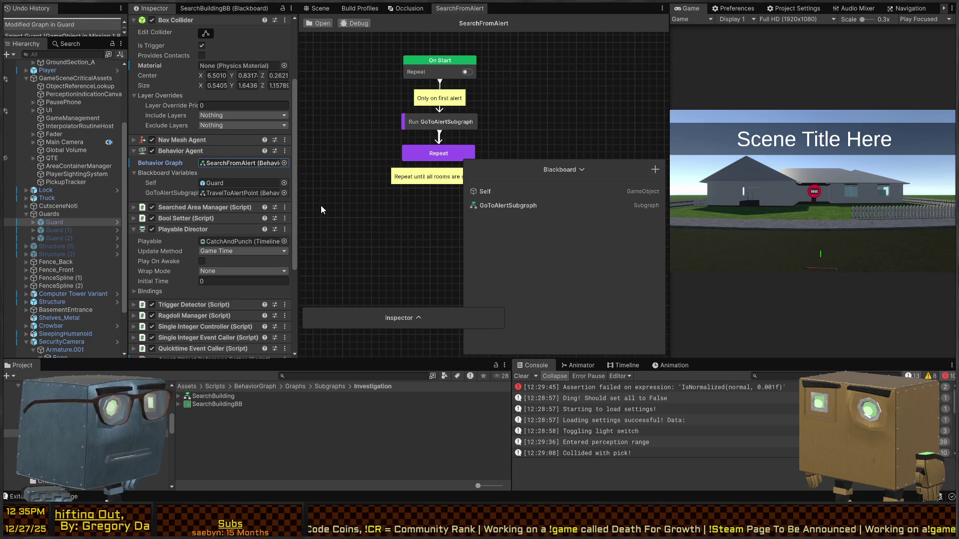
drag(568, 176, 406, 123)
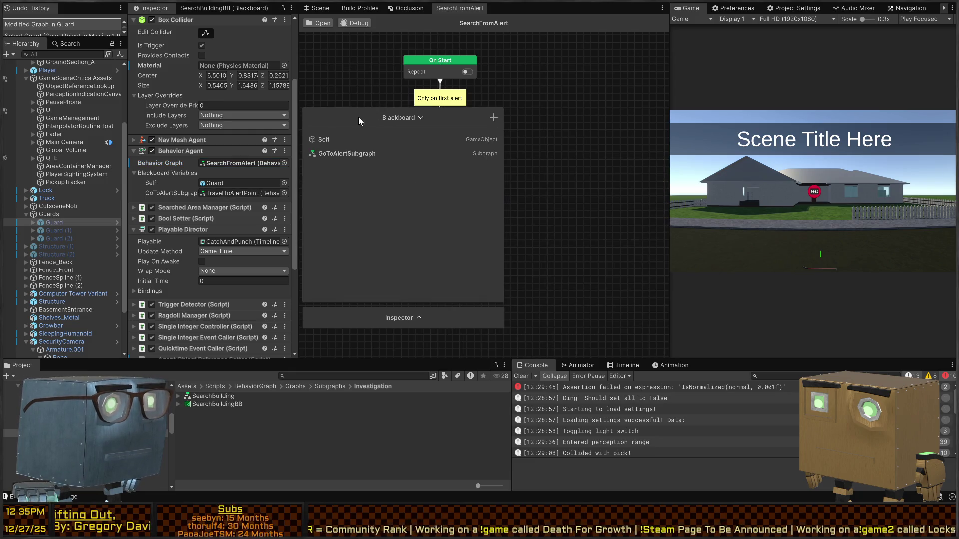
Add the SearchBuildingBB and TravelToAlertPointBB blackboards to the SearchFromAlert blackboard.
drag(482, 119, 492, 118)
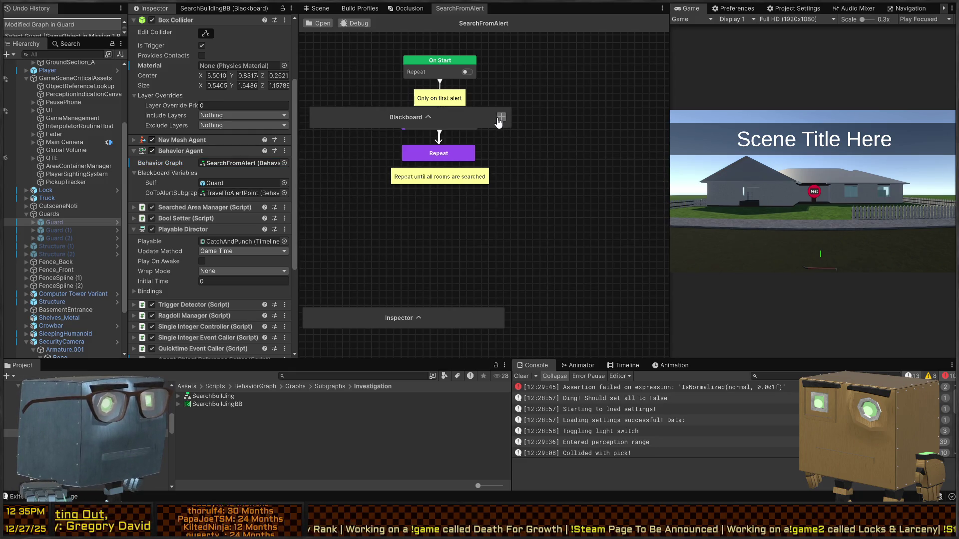
click(501, 117)
click(484, 208)
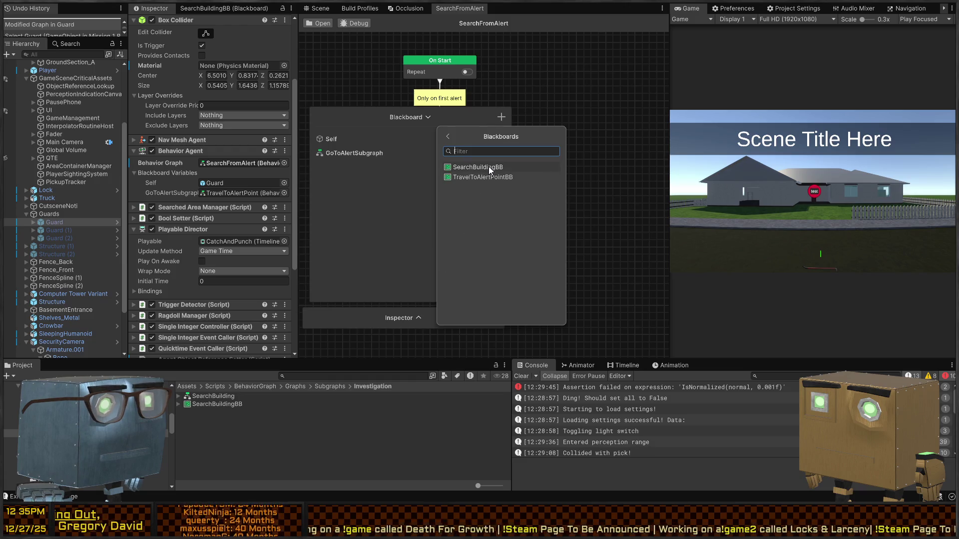
click(489, 168)
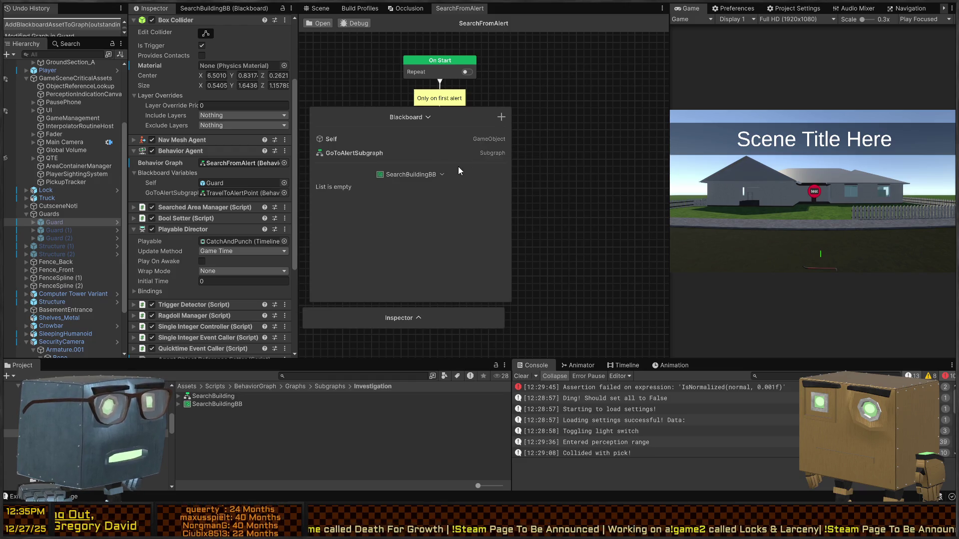
click(501, 118)
click(495, 208)
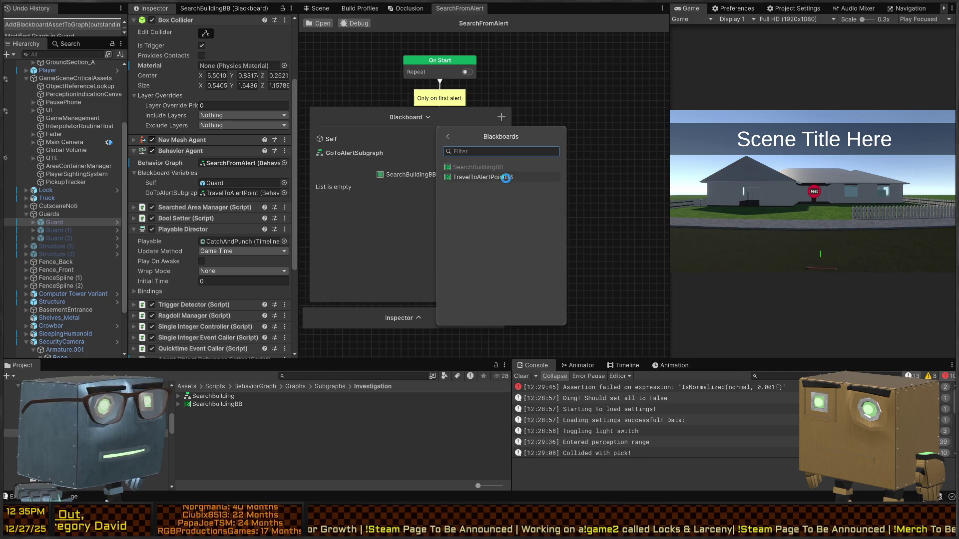
click(506, 178)
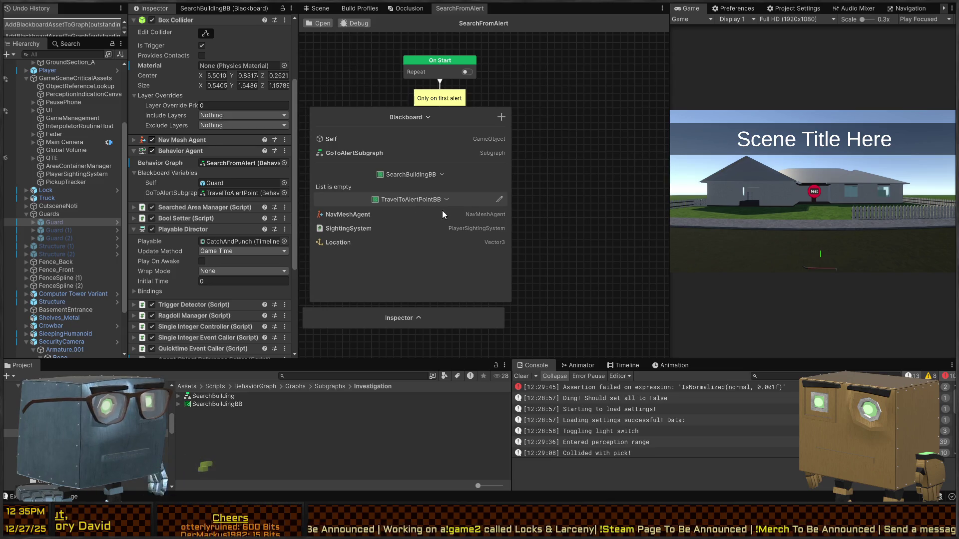
Delete both TravelToAlertPointBB and SearchBuildingBB again and move the blackboard aside.
key(Delete)
click(432, 177)
key(Delete)
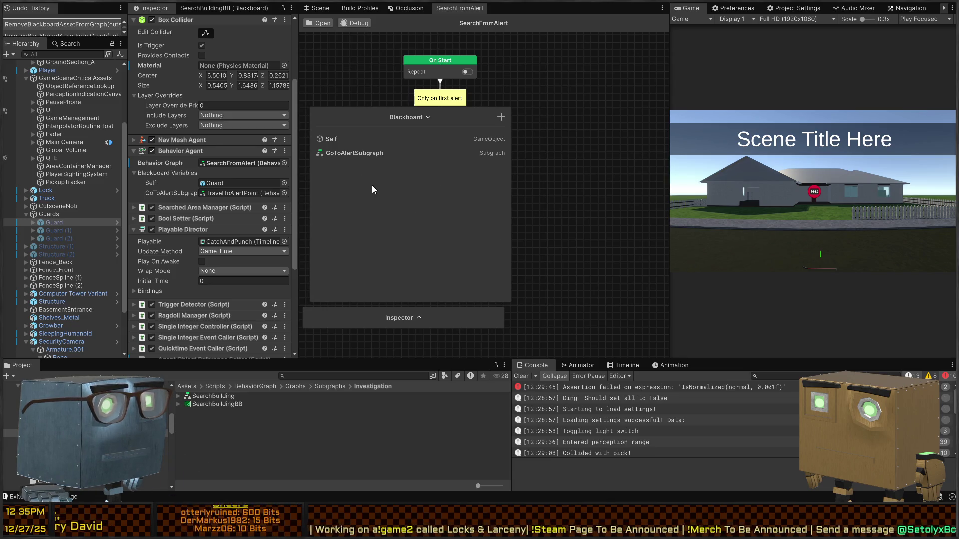
drag(439, 117, 593, 169)
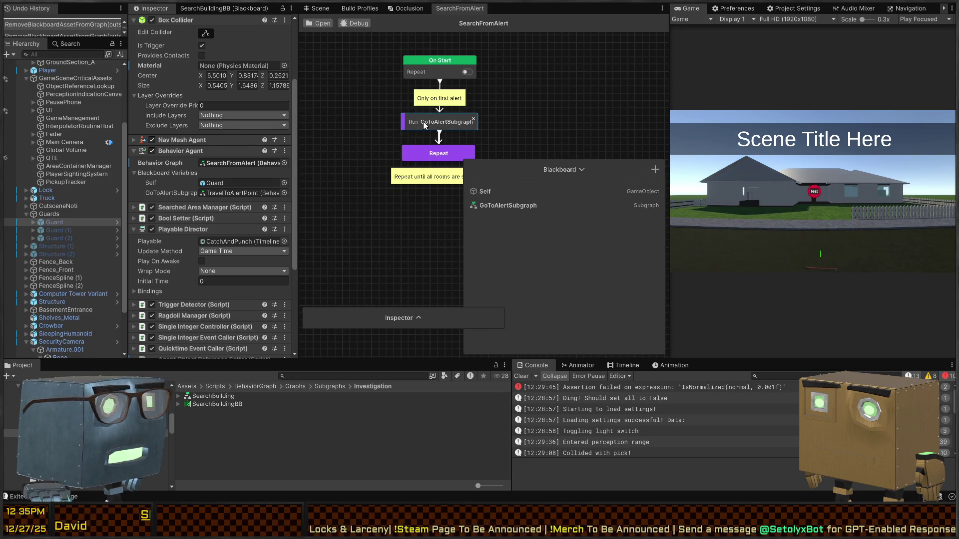
Show the Run GoToAlertSubgraph node's settings just below the node, enlarged to reveal subgraph details.
click(422, 318)
drag(442, 321, 437, 159)
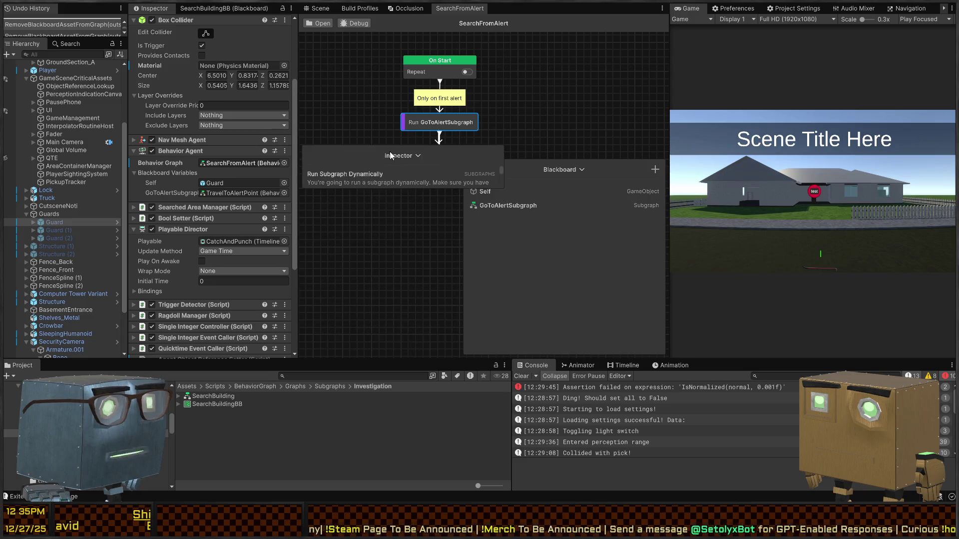
drag(352, 190, 352, 336)
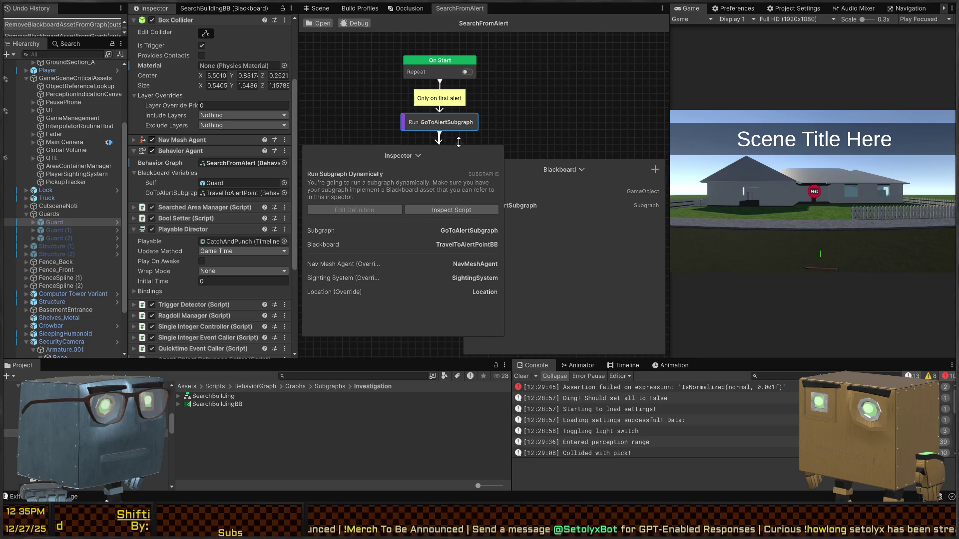
drag(463, 150, 446, 181)
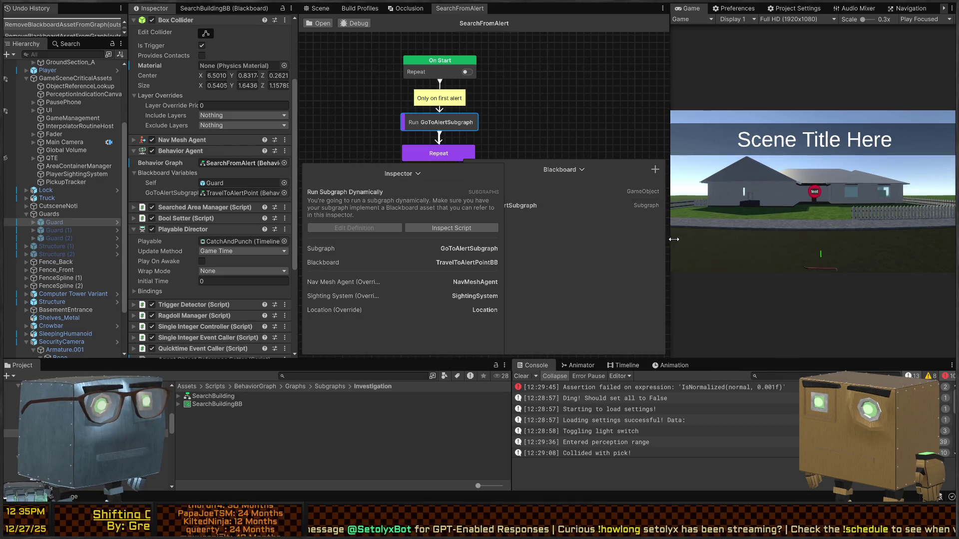
Maximise the SearchFromAlert graph with settings above the blackboard, and clear the Nav Mesh Agent override.
drag(669, 175, 760, 175)
key(shift+space)
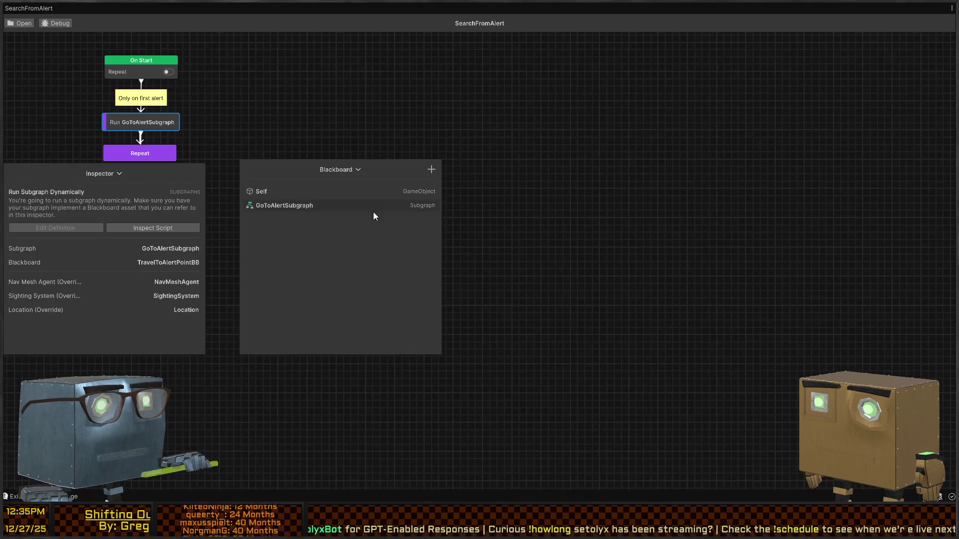
mouse_move(309, 174)
mouse_down()
mouse_move(533, 202)
mouse_move(266, 292)
mouse_move(104, 328)
mouse_up()
drag(148, 181, 133, 70)
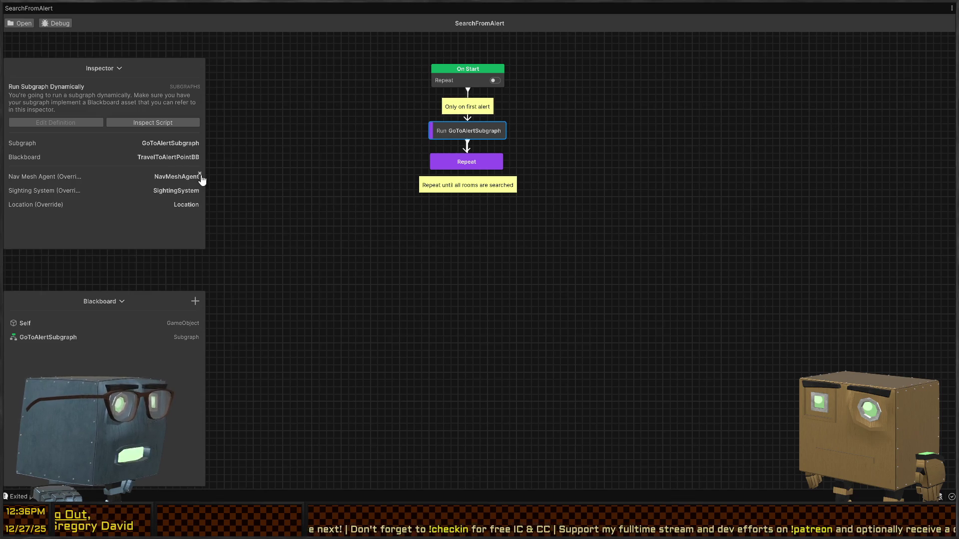
click(200, 175)
Clear the Sighting System and Location overrides and link Nav Mesh Agent to a new NavMeshAgent variable.
click(196, 188)
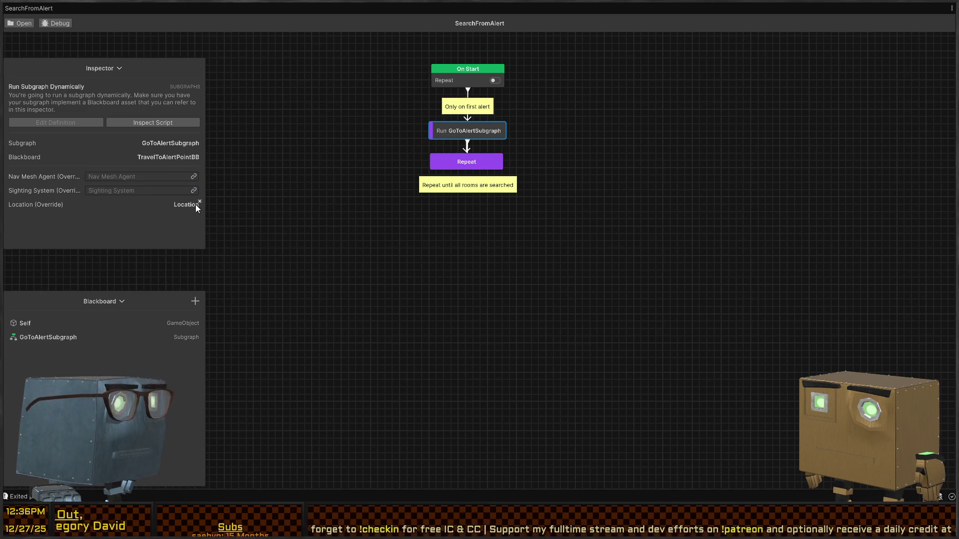
click(199, 203)
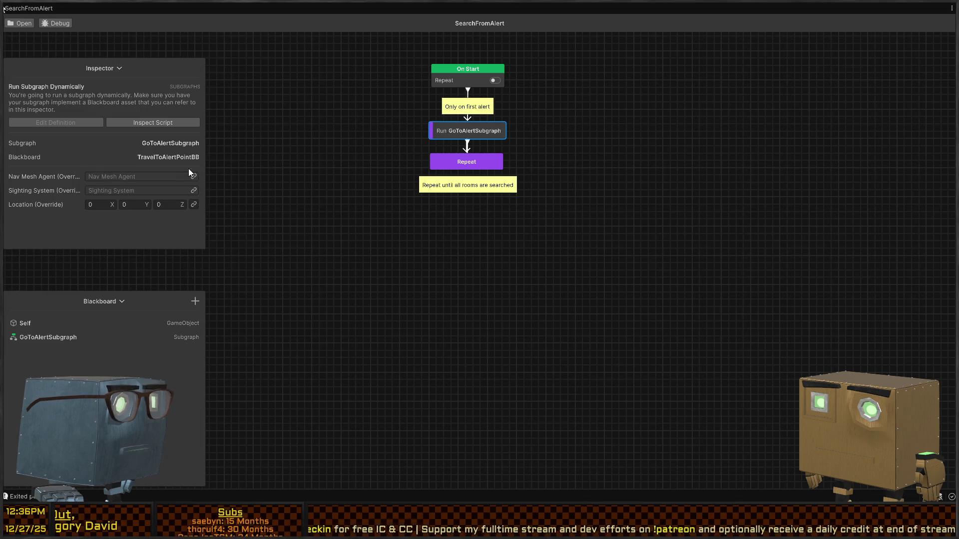
click(194, 176)
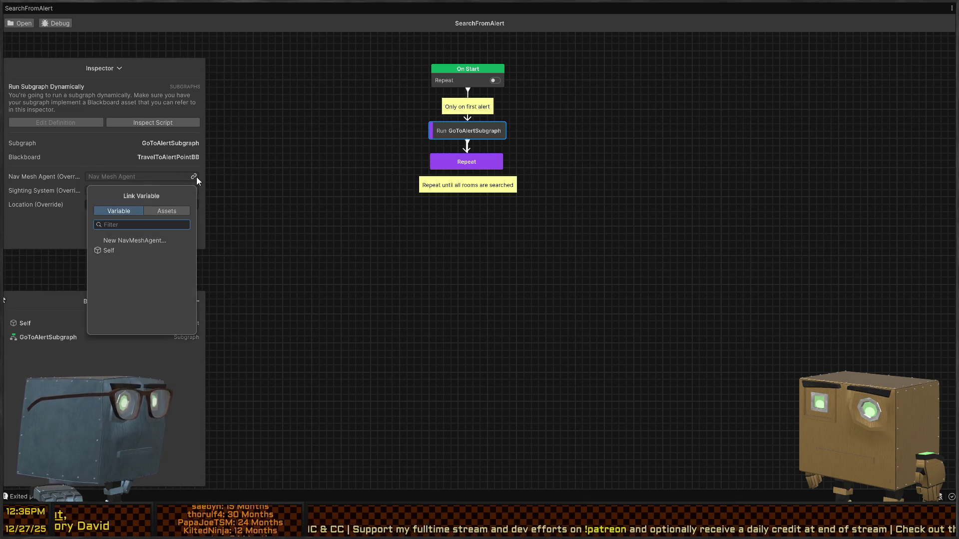
click(164, 240)
text(NavMes)
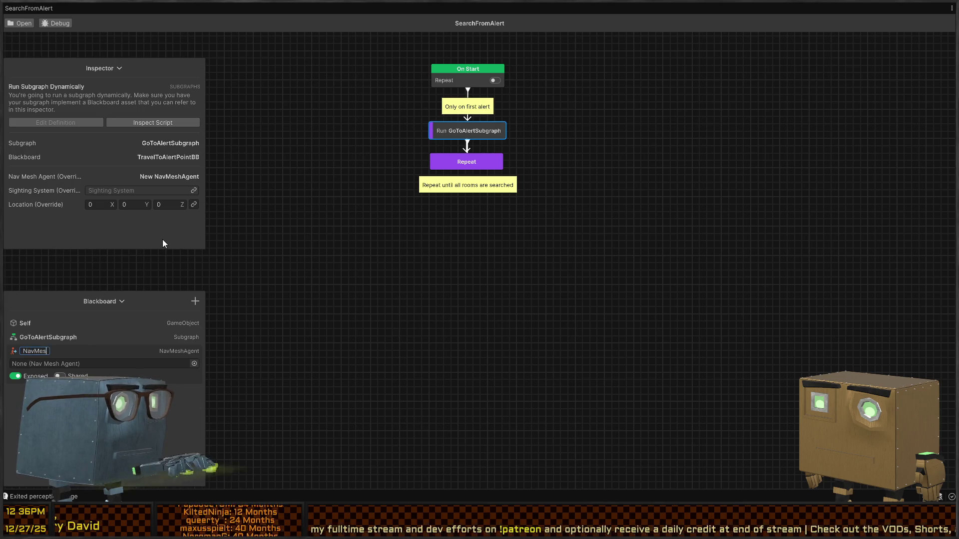
text(hAgent)
key(Return)
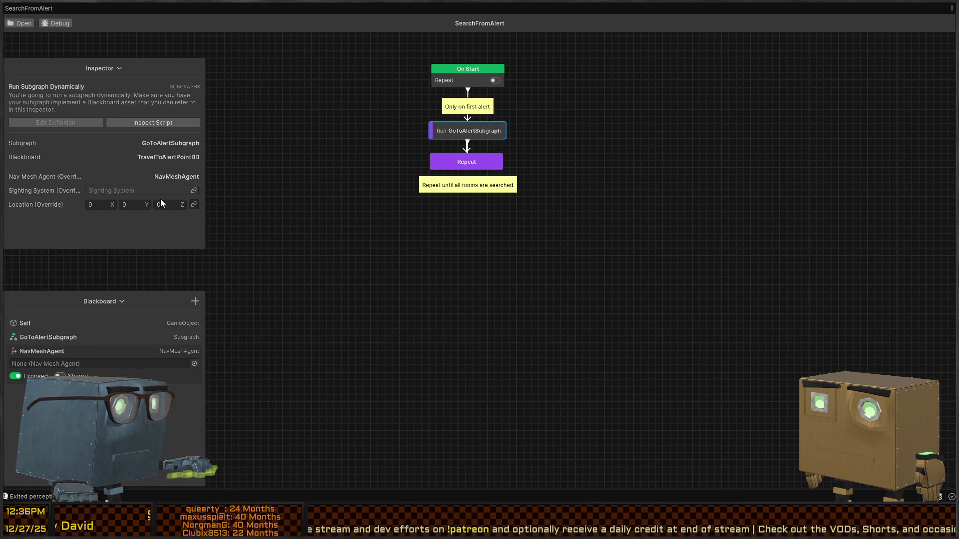
Link Sighting System to a new SightingSystem variable and Location to a new Vector3 Location variable.
click(194, 190)
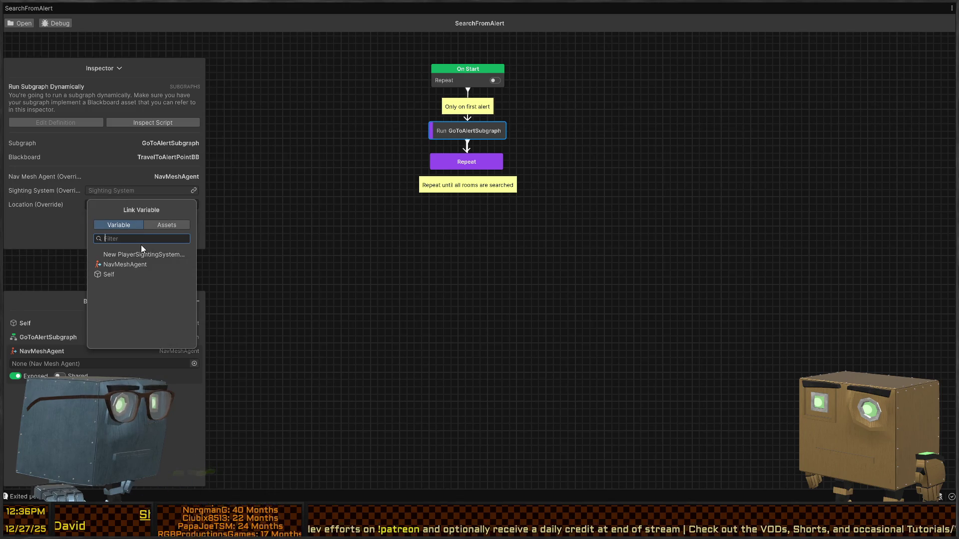
click(127, 255)
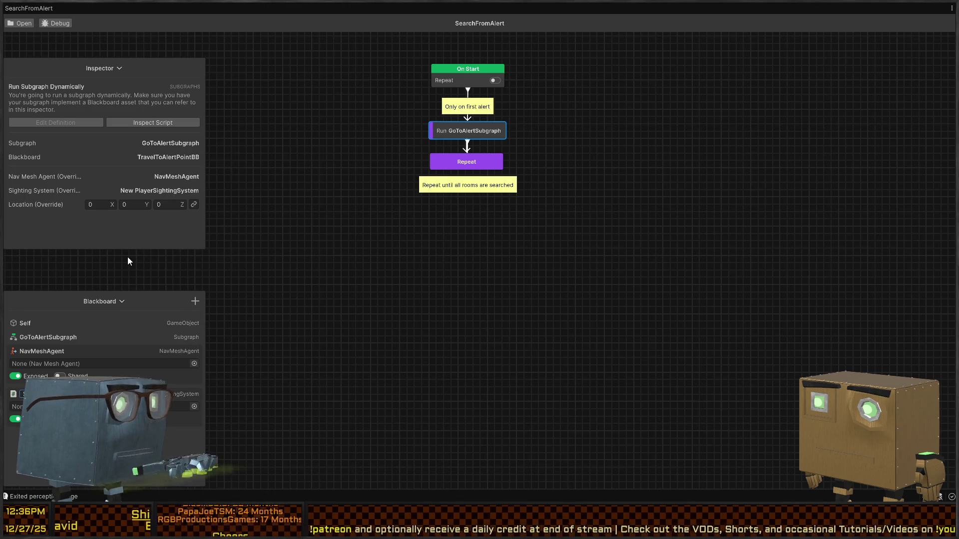
text(SightingSystem)
key(Return)
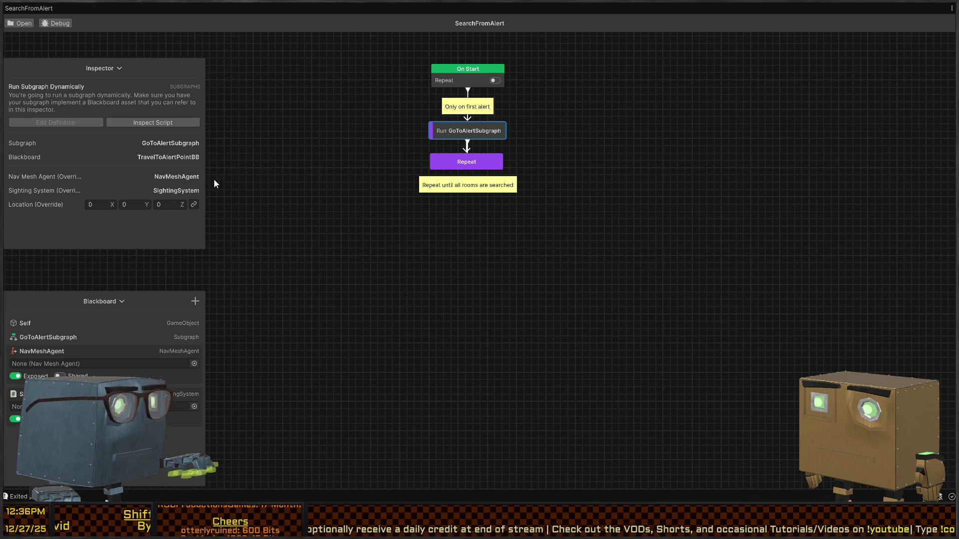
click(195, 206)
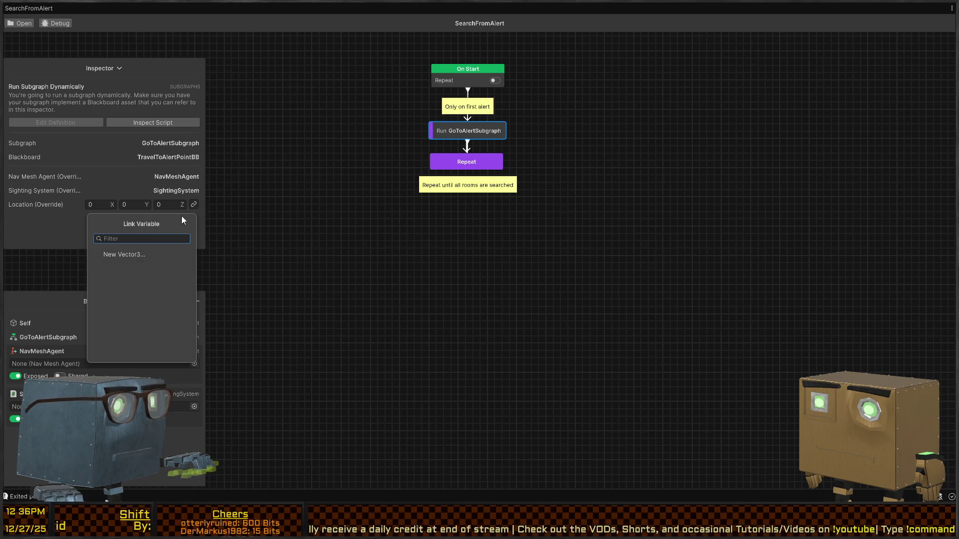
click(128, 254)
text(Location)
key(Return)
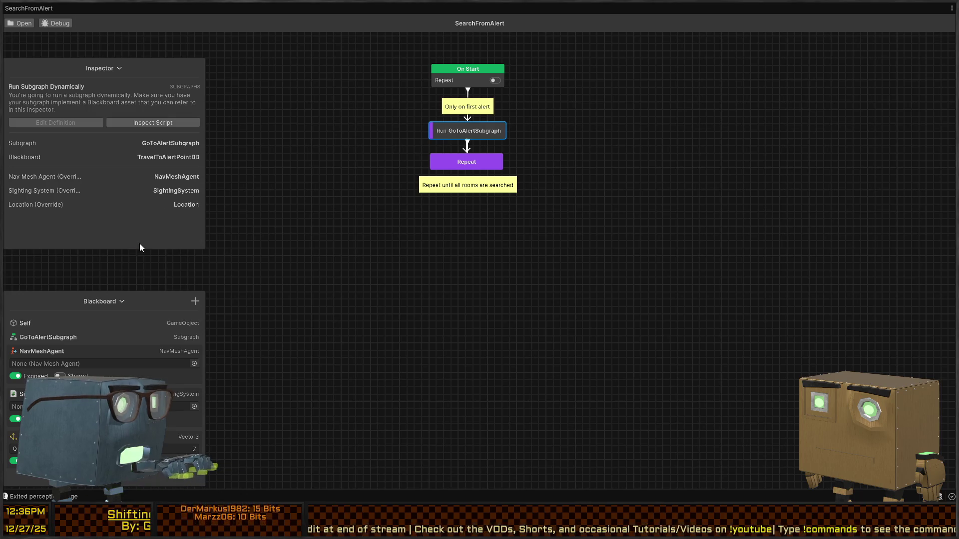
Recentre the graph and collapse the NavMeshAgent, SightingSystem and Location blackboard entries.
mouse_move(359, 196)
mouse_down()
mouse_move(404, 206)
mouse_move(415, 269)
mouse_up()
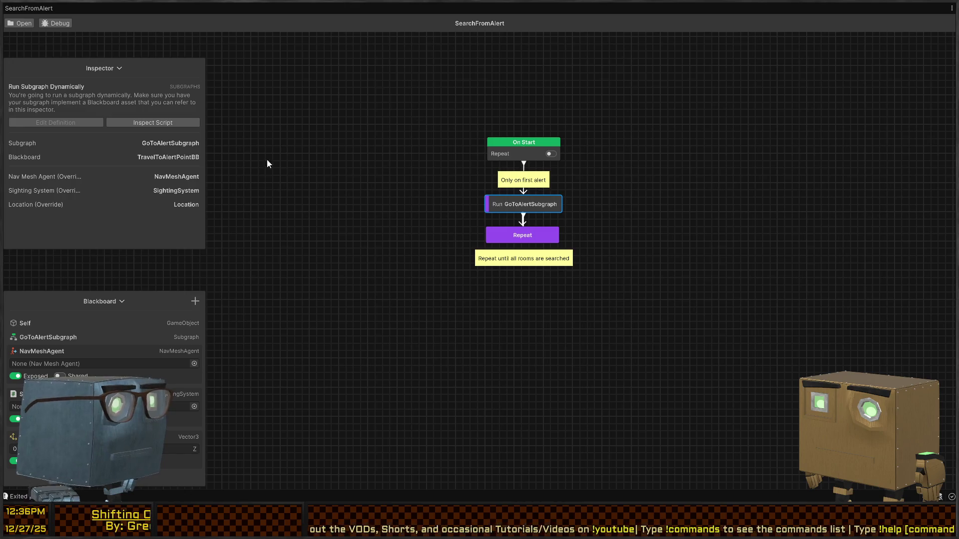
click(43, 351)
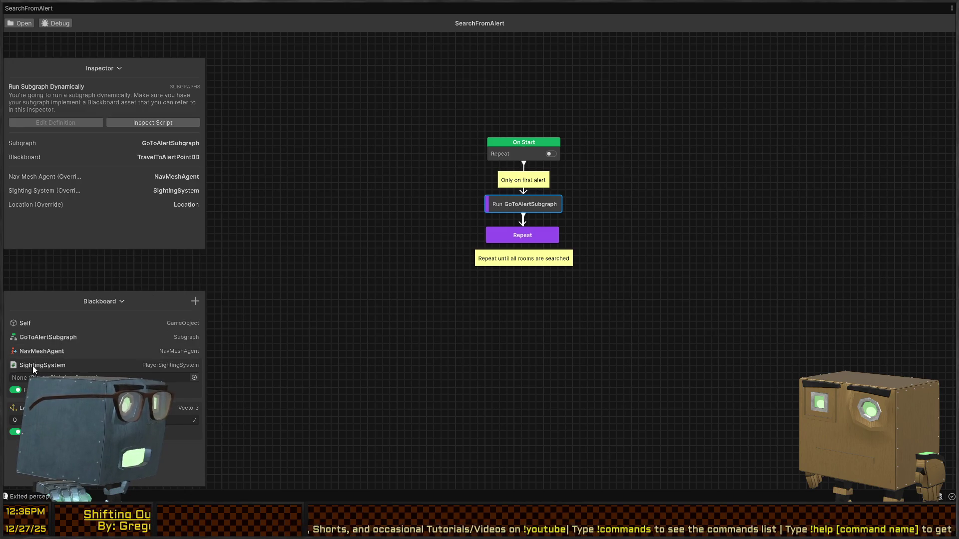
click(32, 365)
click(32, 379)
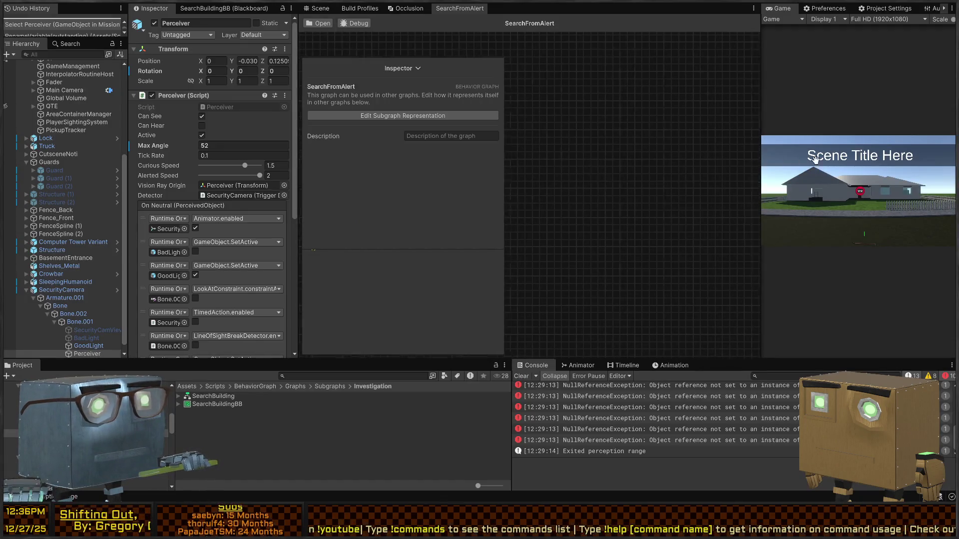
Clear the console and briefly open the Guard prefab before returning to the scene.
click(524, 376)
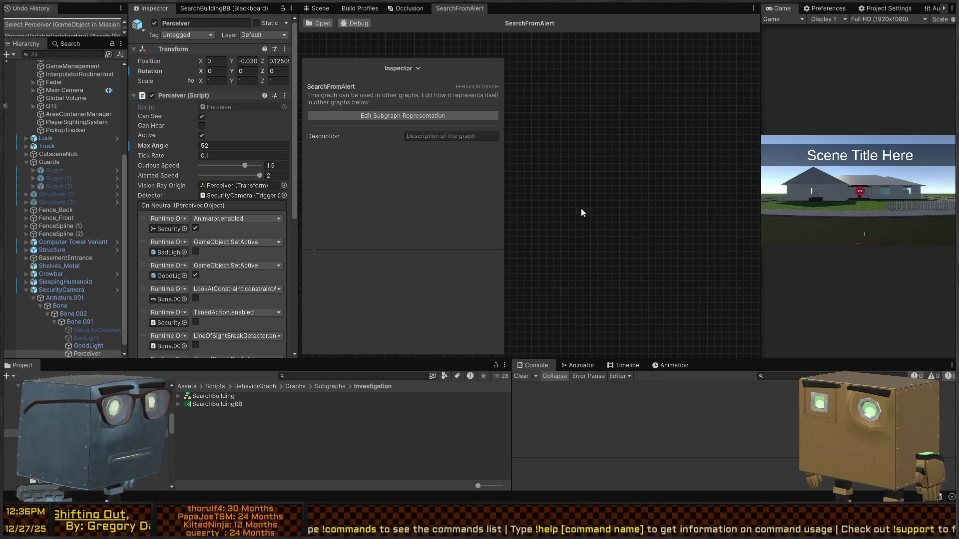
click(50, 170)
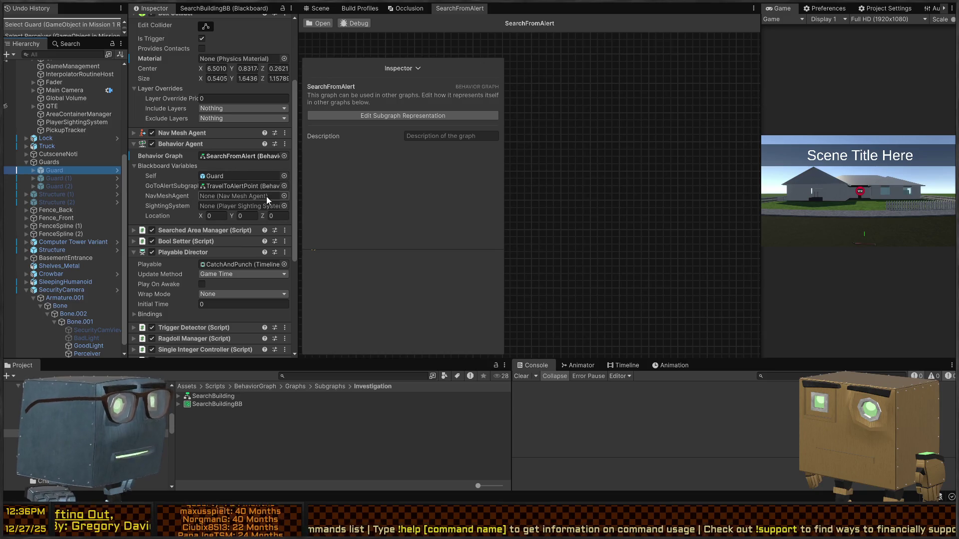
click(117, 171)
click(244, 160)
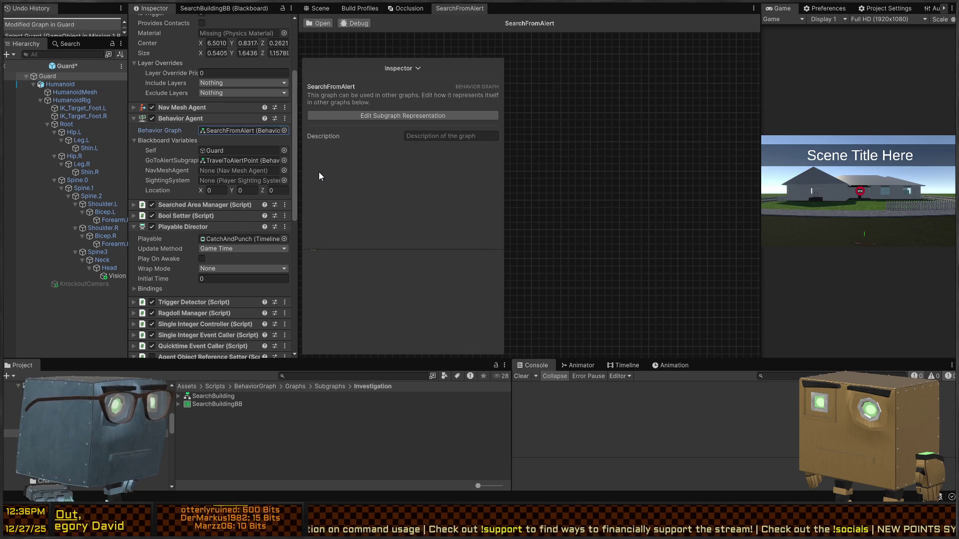
click(310, 194)
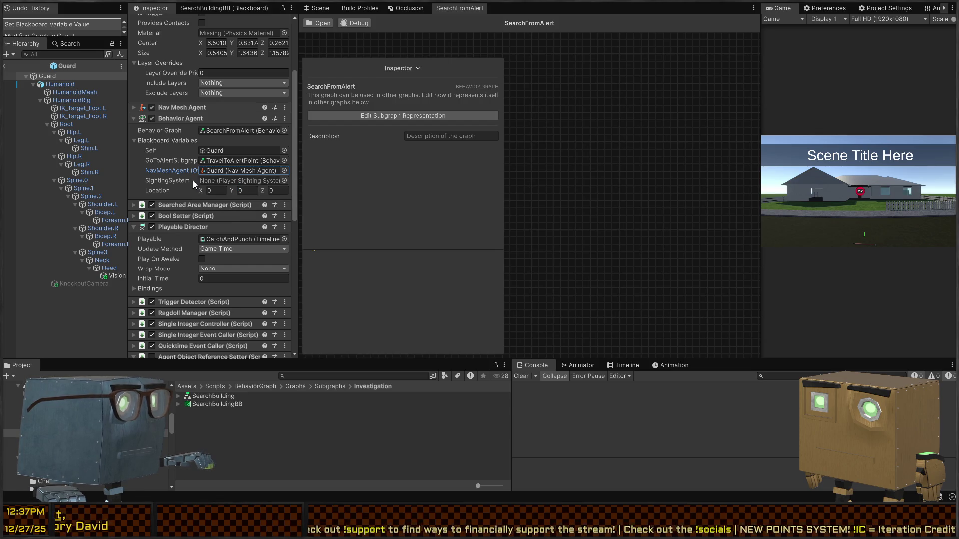
click(4, 66)
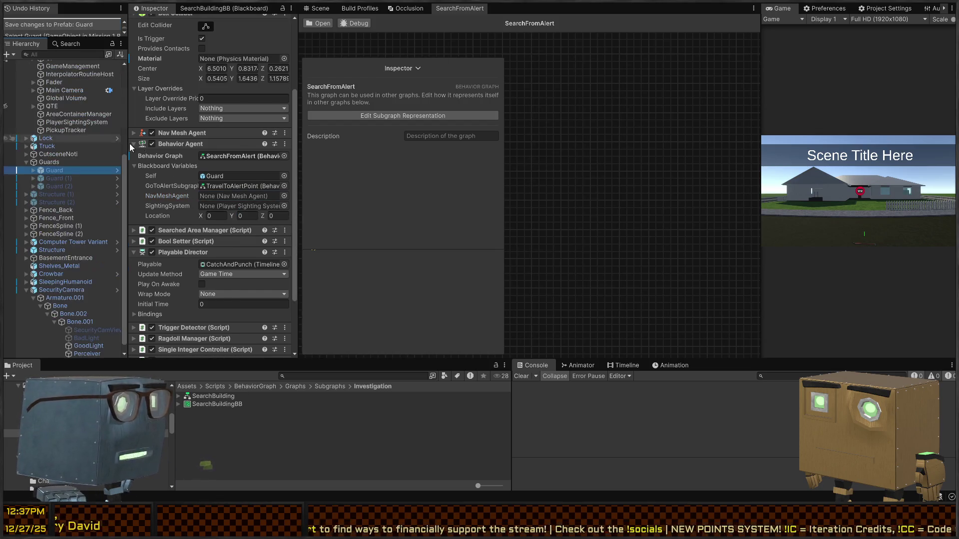
Compare Guard and Guard (1) blackboard values, then select Structure (1) in the Hierarchy.
click(50, 180)
click(52, 186)
click(54, 178)
click(55, 171)
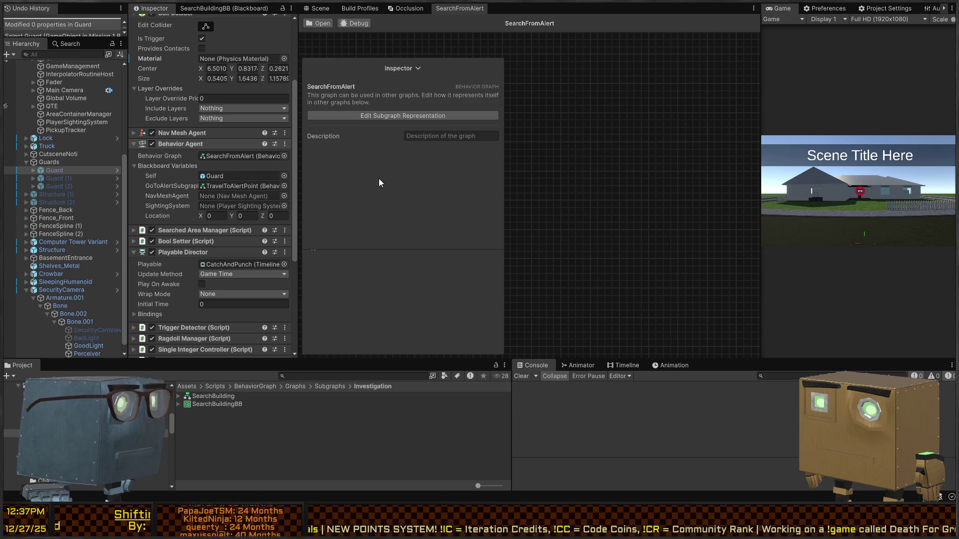
click(55, 179)
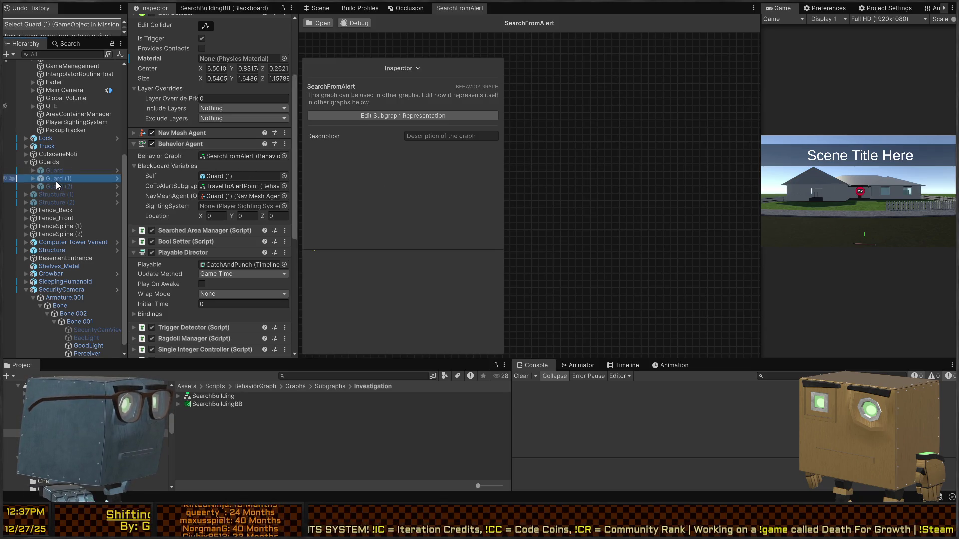
click(59, 163)
click(57, 170)
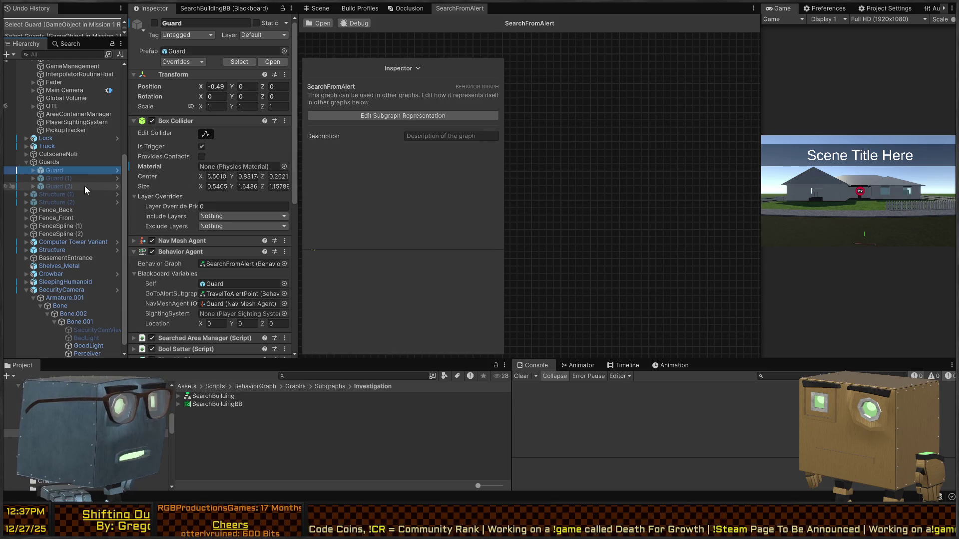
click(61, 180)
click(59, 191)
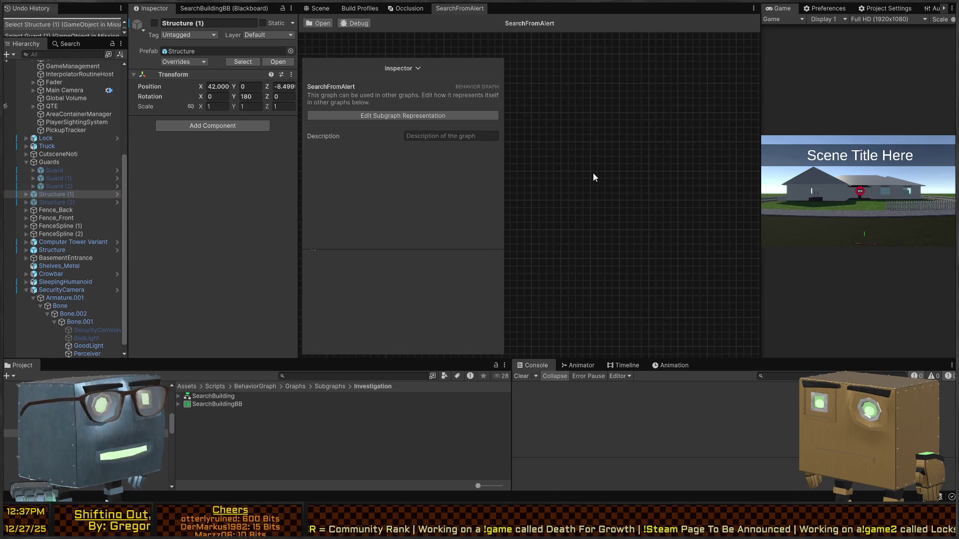
Collapse the graph's Inspector and Blackboard panels and align its child nodes in a column.
click(419, 69)
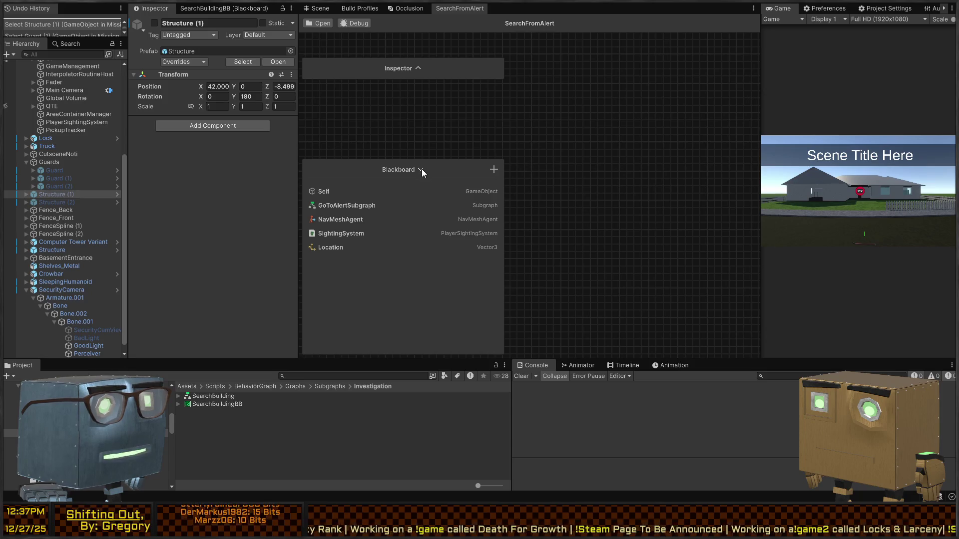
click(422, 171)
click(441, 76)
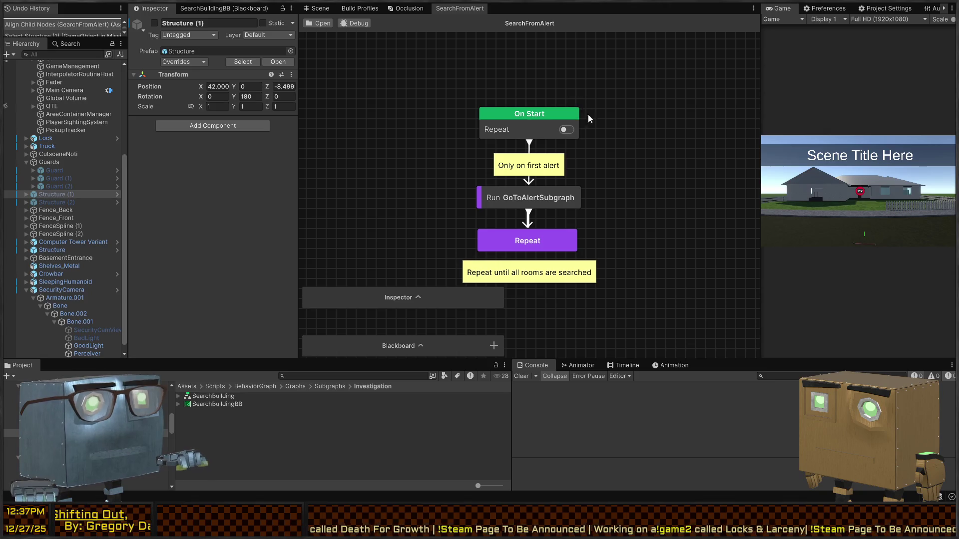
key(shift+space)
Play the scene full-size, walking toward the house and down the road, then stop playing.
key(ctrl+p)
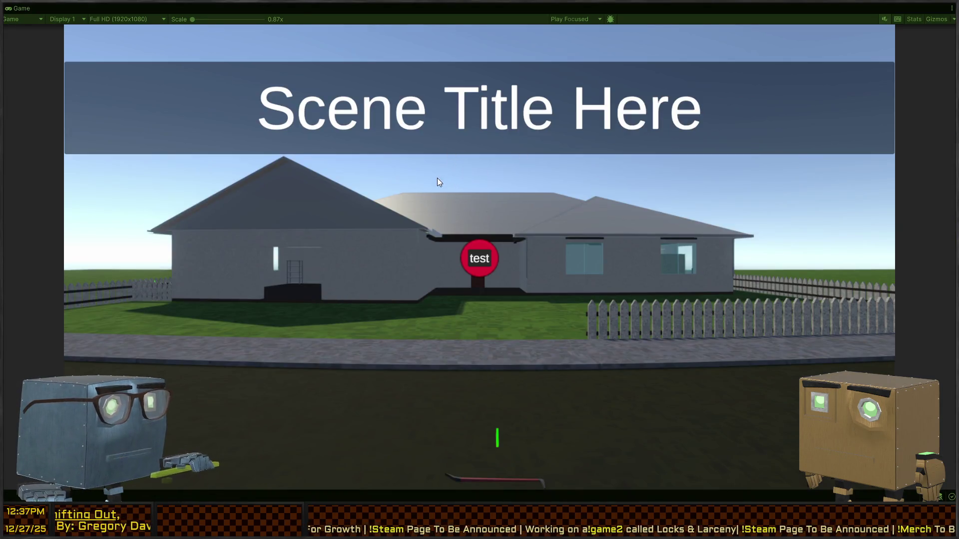
key(w)
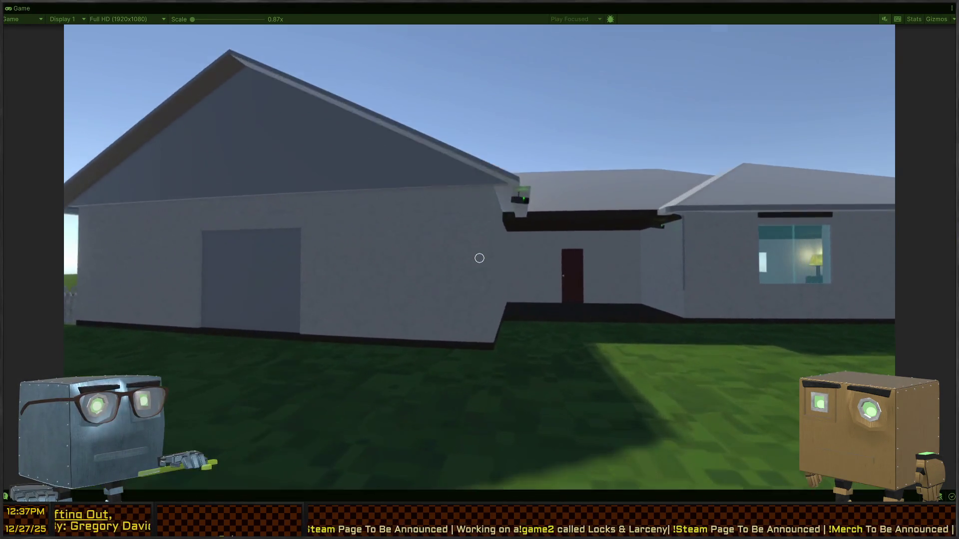
key(w)
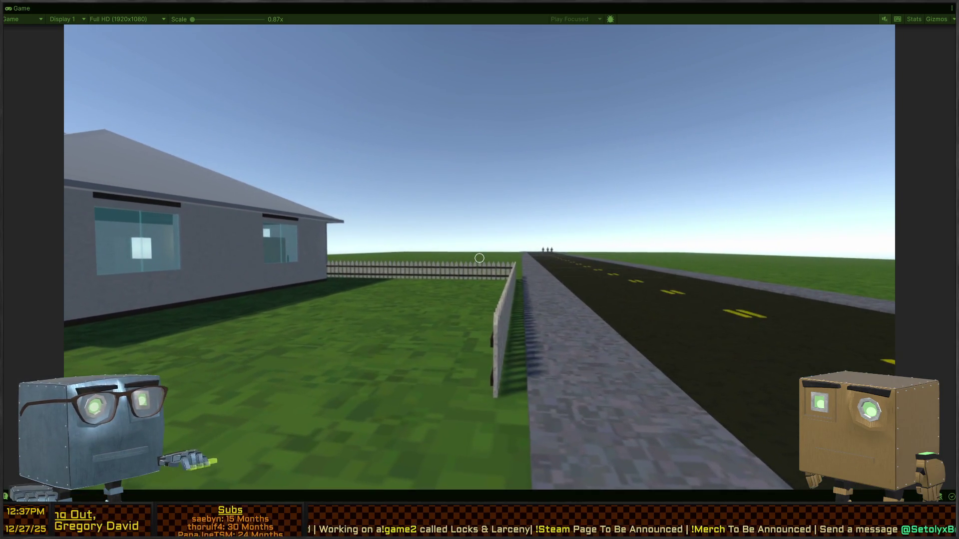
key(w)
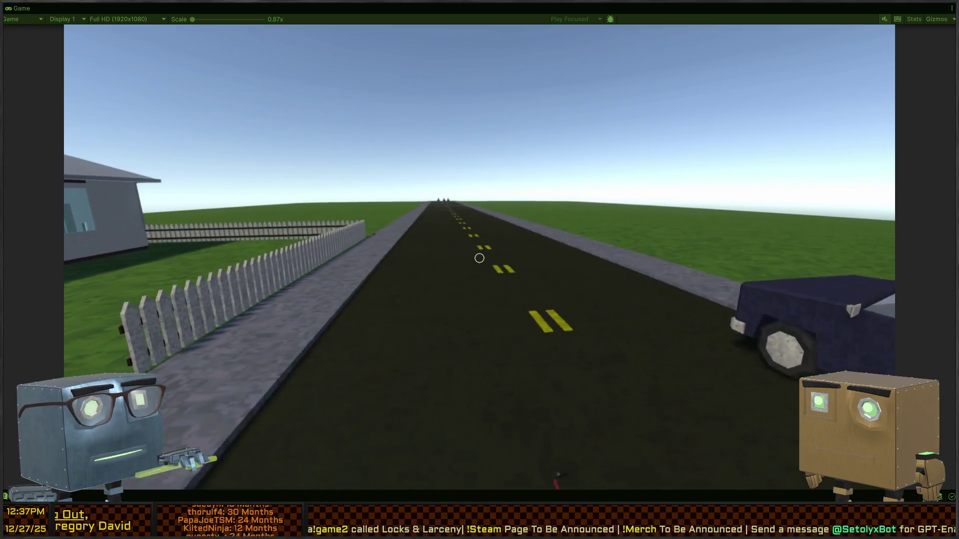
key(s)
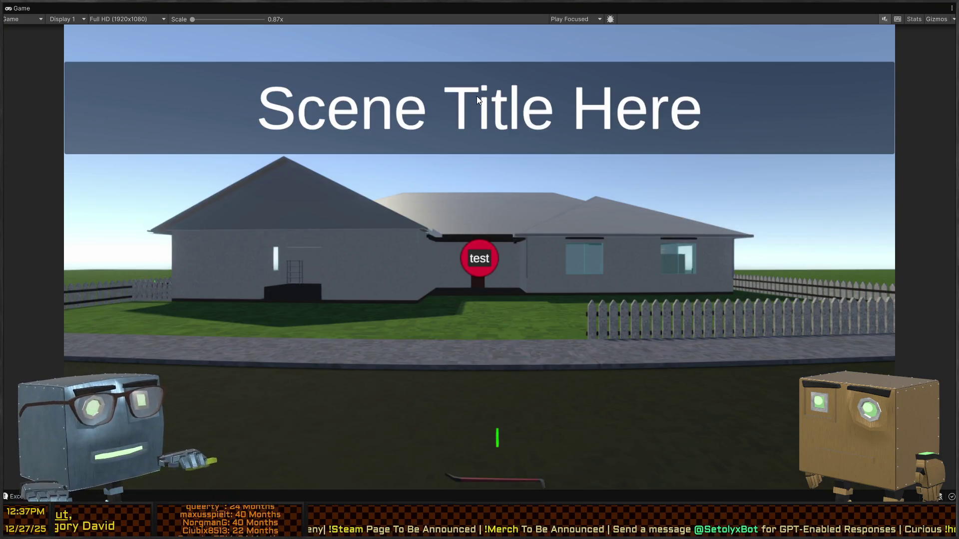
key(shift+space)
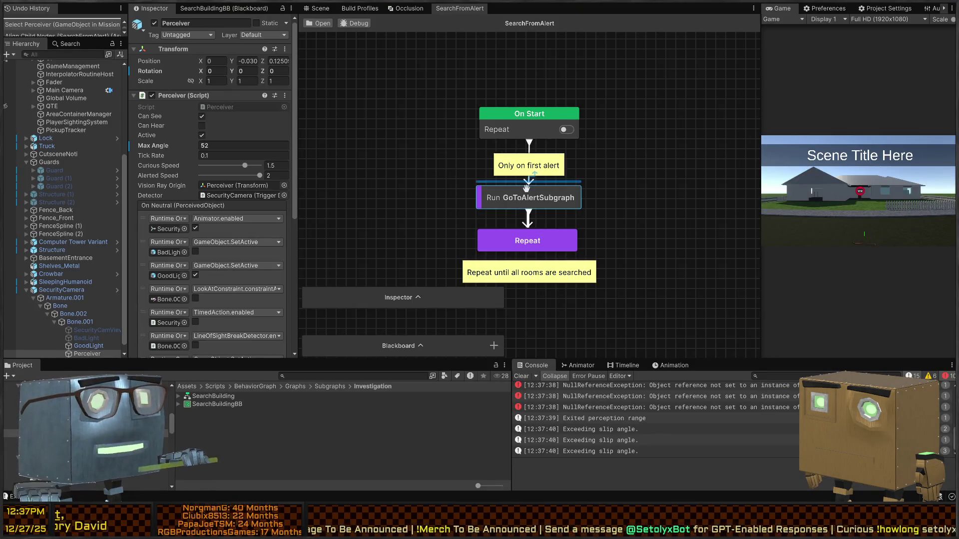
Place the Blackboard overlay at the top and the collapsed graph Inspector at the bottom.
mouse_move(446, 298)
mouse_down()
mouse_move(445, 234)
mouse_move(402, 40)
mouse_up()
click(417, 46)
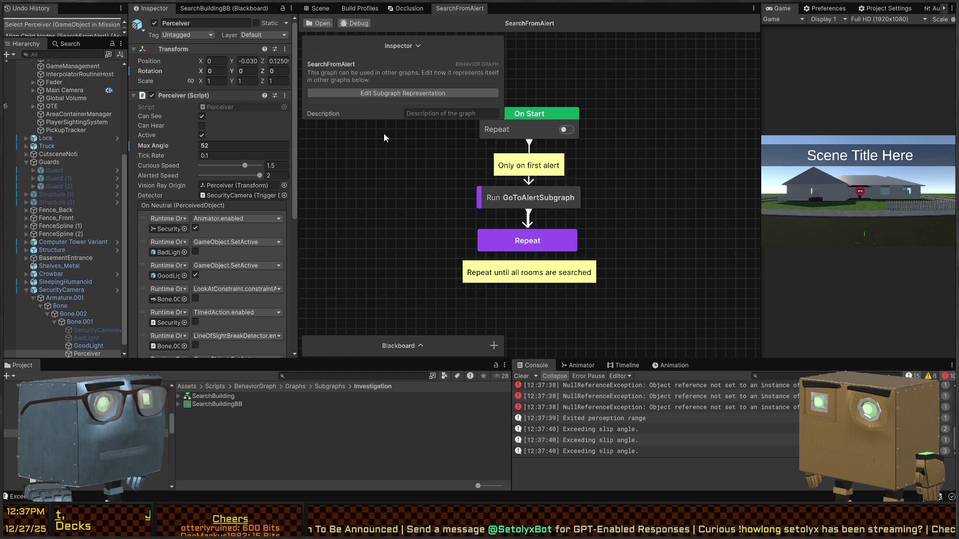
mouse_move(364, 117)
mouse_down()
mouse_move(364, 209)
mouse_move(364, 129)
mouse_up()
click(418, 45)
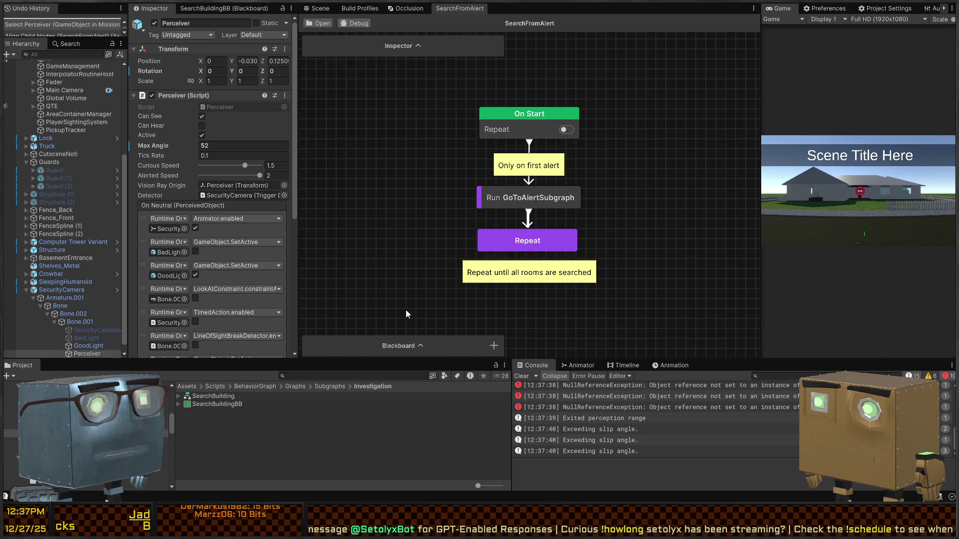
mouse_move(420, 344)
mouse_down()
mouse_move(415, 63)
mouse_move(419, 164)
mouse_move(407, 145)
mouse_up()
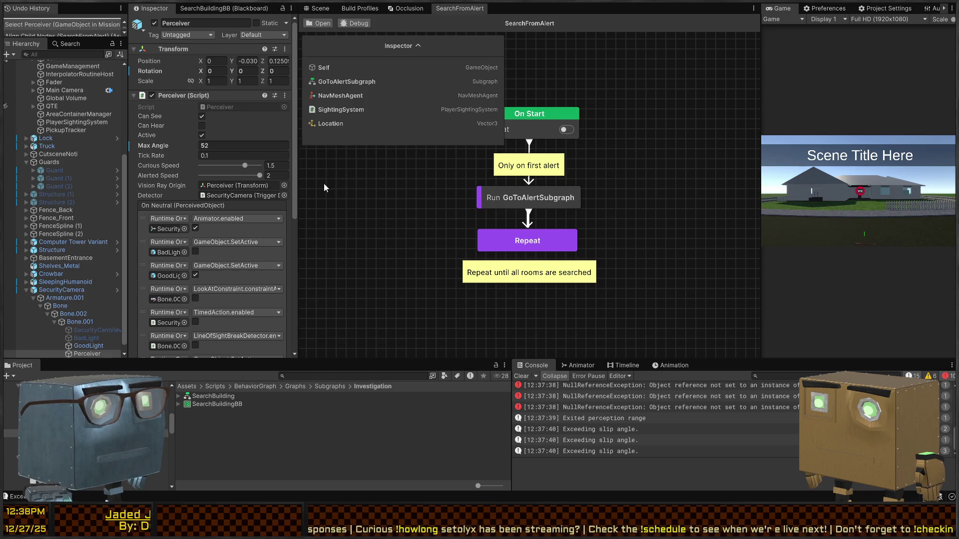
drag(355, 44, 320, 359)
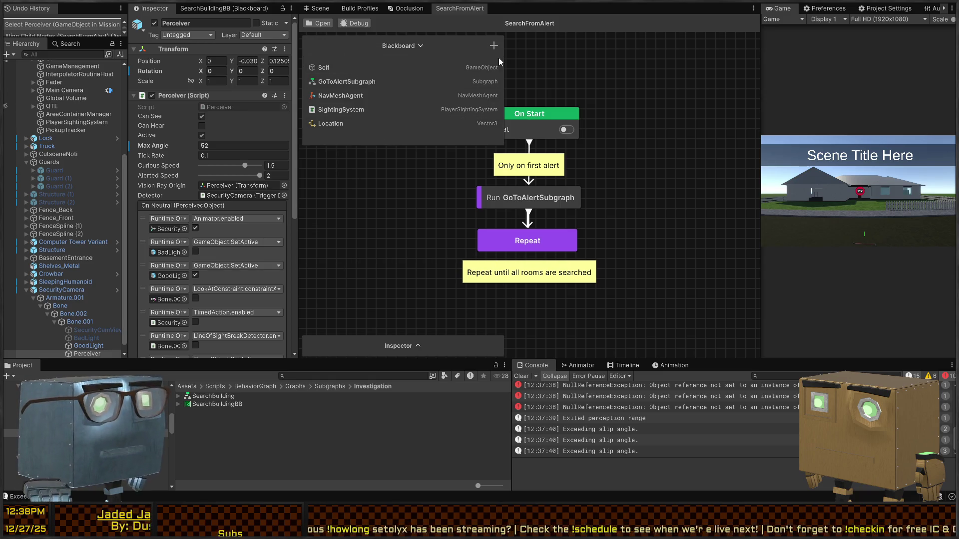
Pan and recenter the graph view on the SearchFromAlert nodes.
mouse_move(541, 168)
mouse_down()
mouse_move(628, 178)
mouse_move(569, 178)
mouse_move(594, 177)
mouse_up()
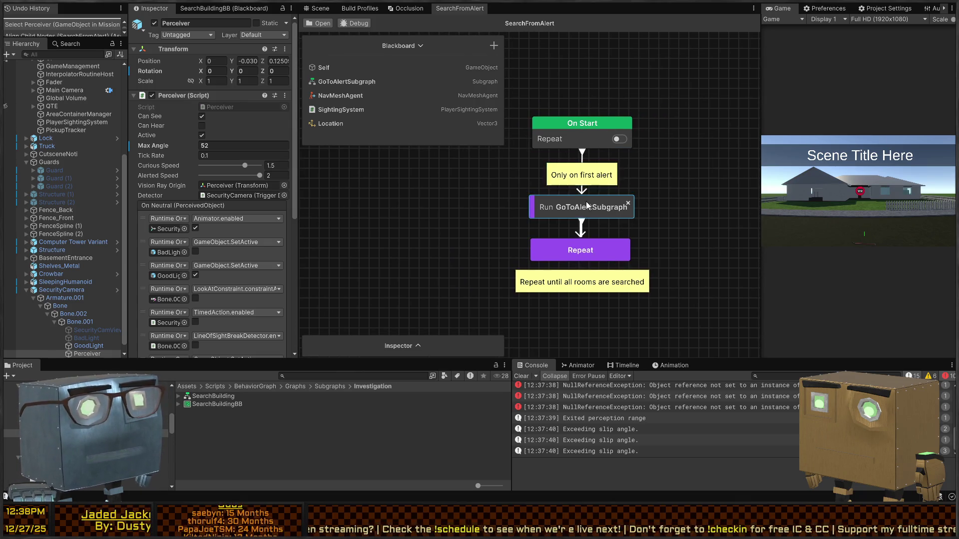
key(a)
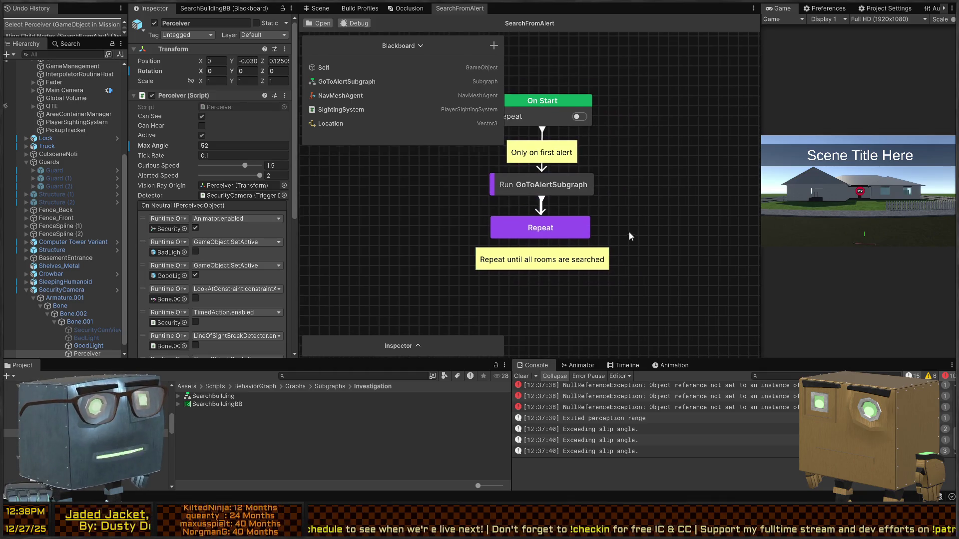
key(a)
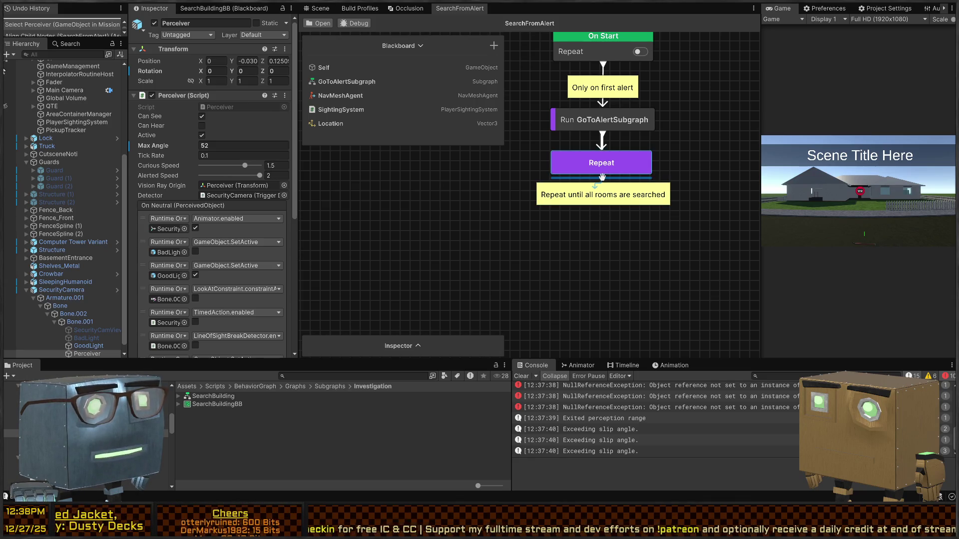
drag(602, 177, 601, 231)
Undo back to the Run Subgraph node and add 'Exits when all rooms of a building are searched' to the note.
key(ctrl+z)
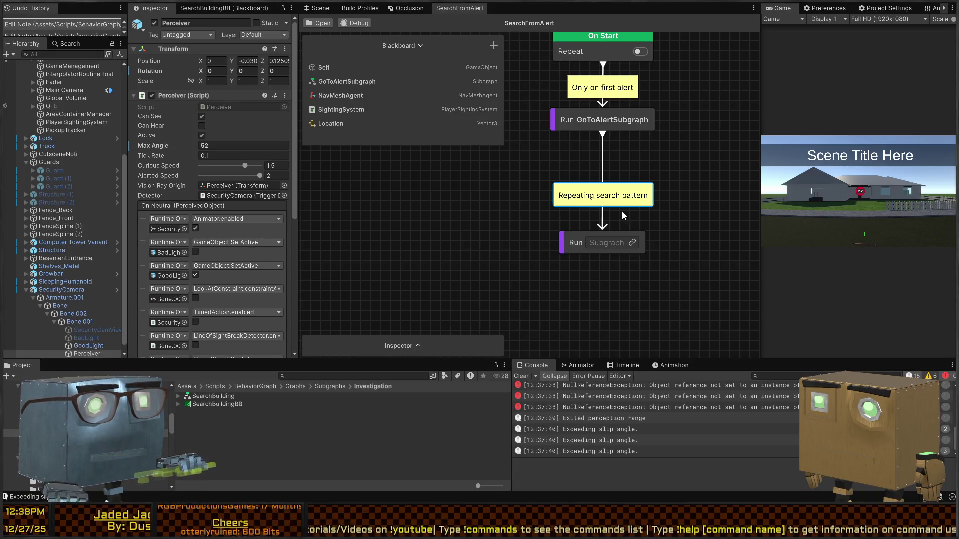
double_click(632, 201)
key(Return)
text(Exits when all r)
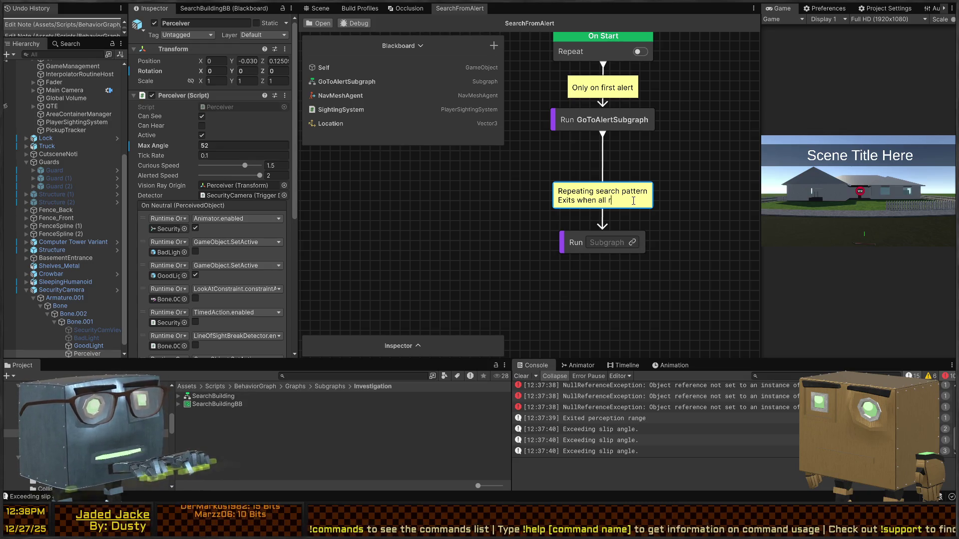
text(ooms of a building are sear)
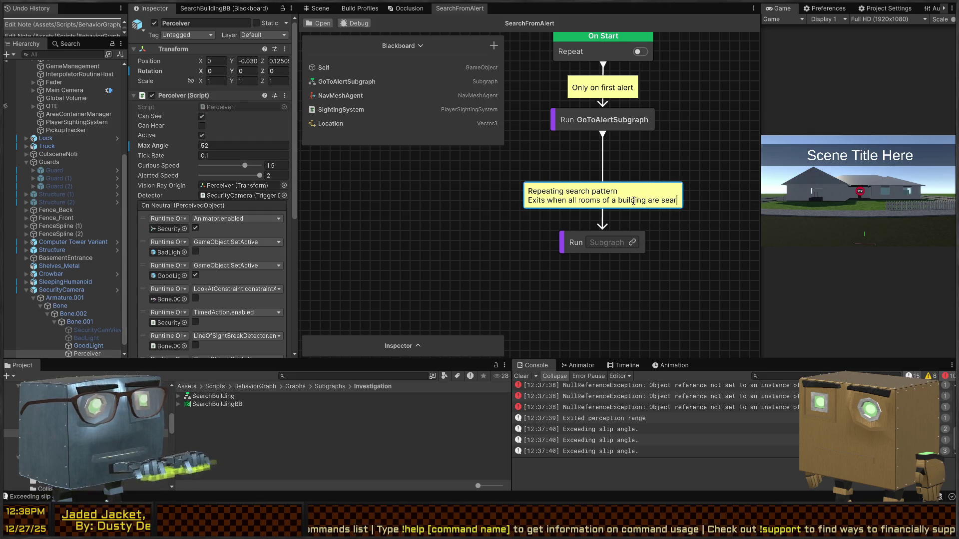
text(ched)
click(716, 224)
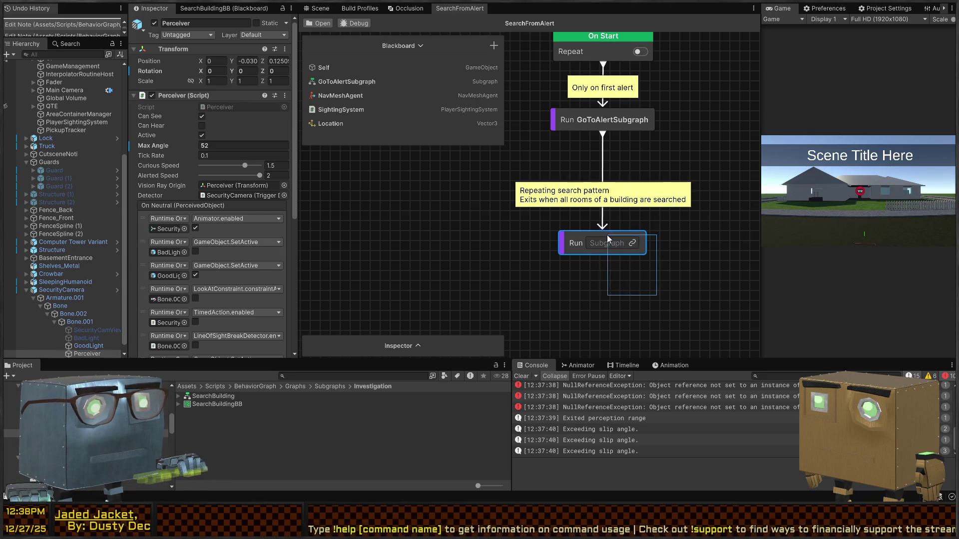
Move the Run Subgraph node up beneath the note.
drag(609, 230, 604, 214)
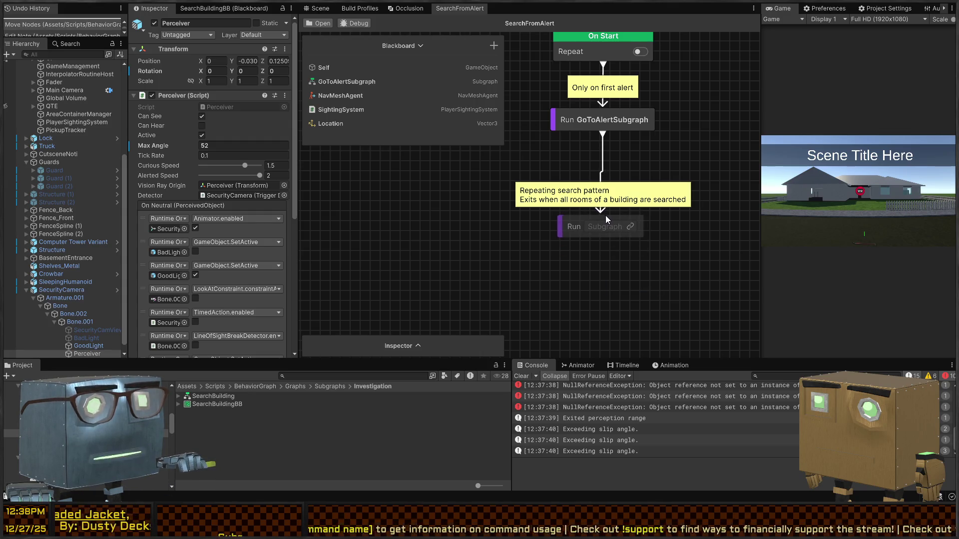
mouse_move(676, 275)
mouse_down()
mouse_move(620, 211)
mouse_move(621, 140)
mouse_move(625, 148)
mouse_up()
click(688, 270)
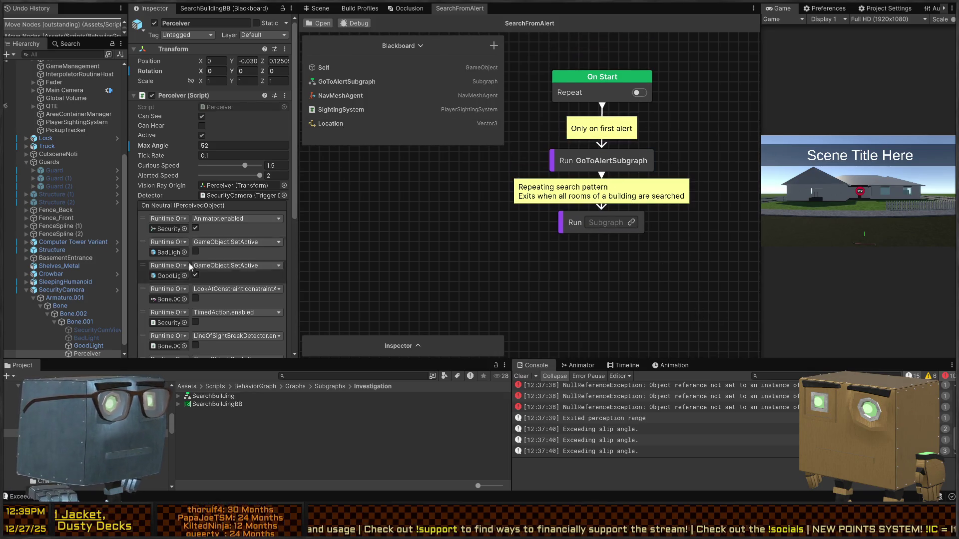
Create a Subgraph variable named SearchBuildingSubgraph and assign it to the Run Subgraph node.
drag(355, 145, 354, 193)
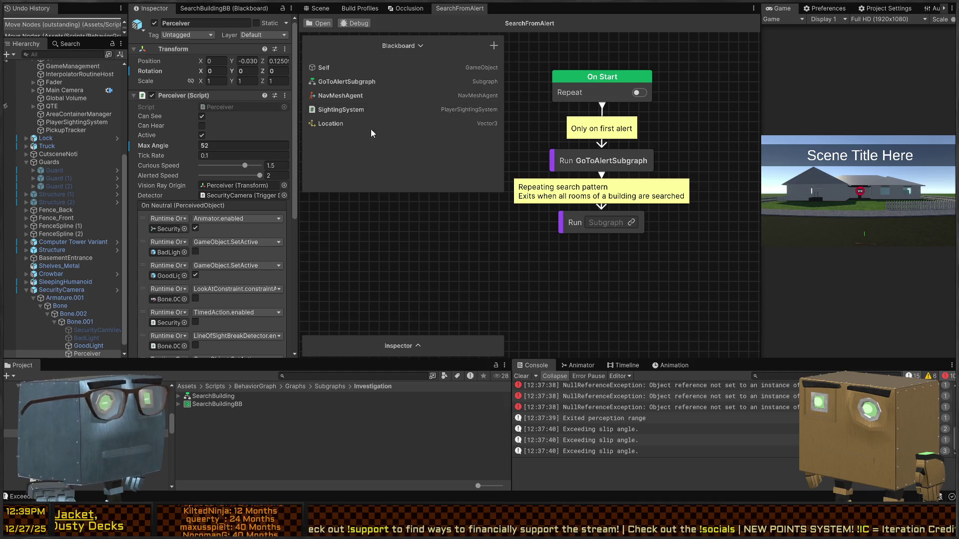
click(492, 45)
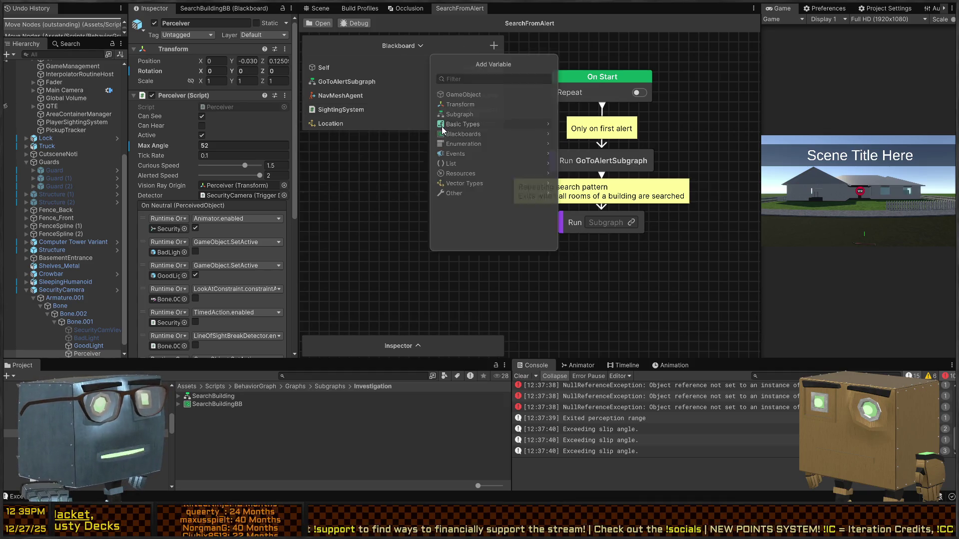
click(485, 116)
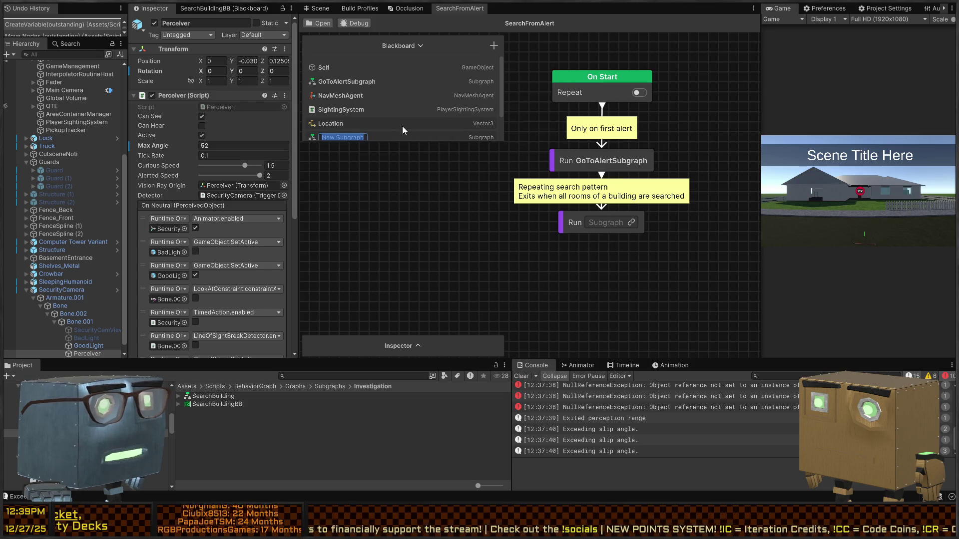
text(Se)
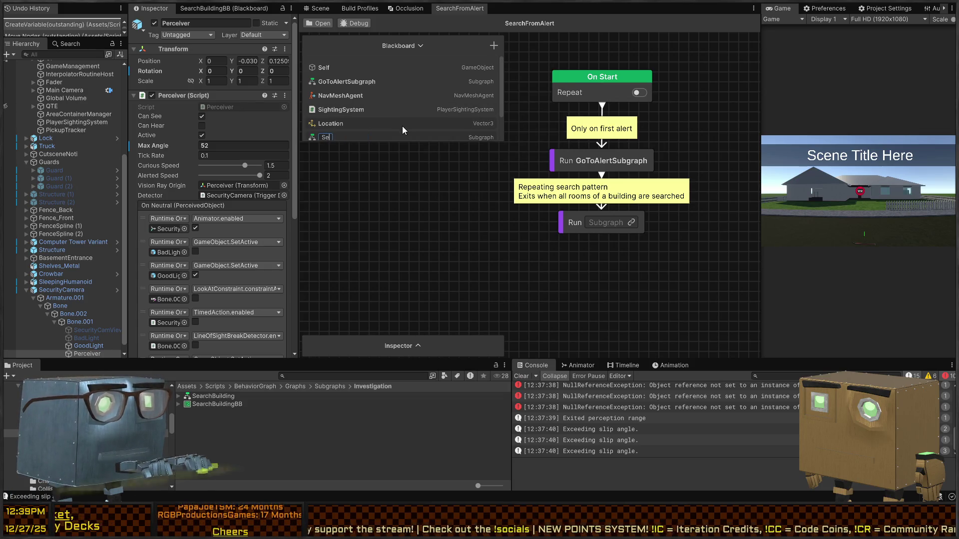
text(archBuildingSubgraph)
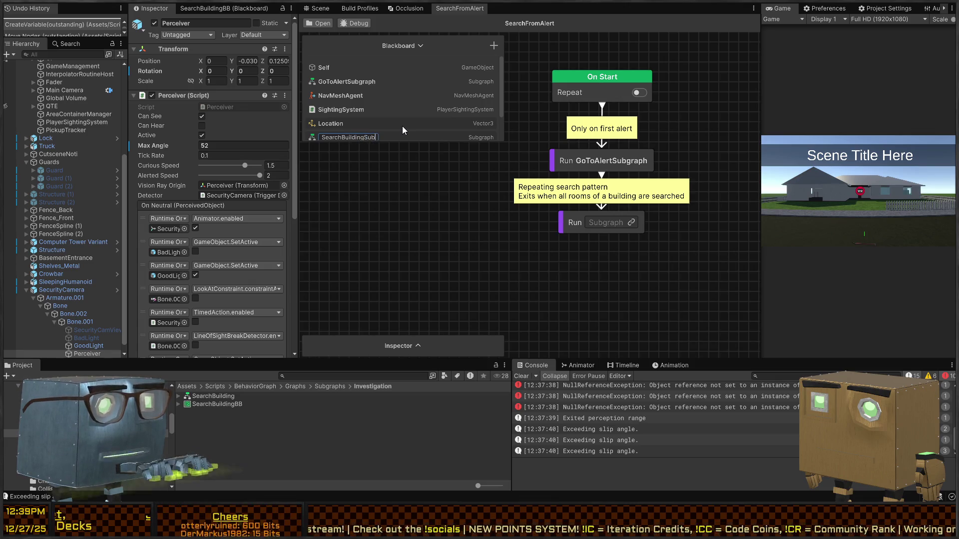
key(Return)
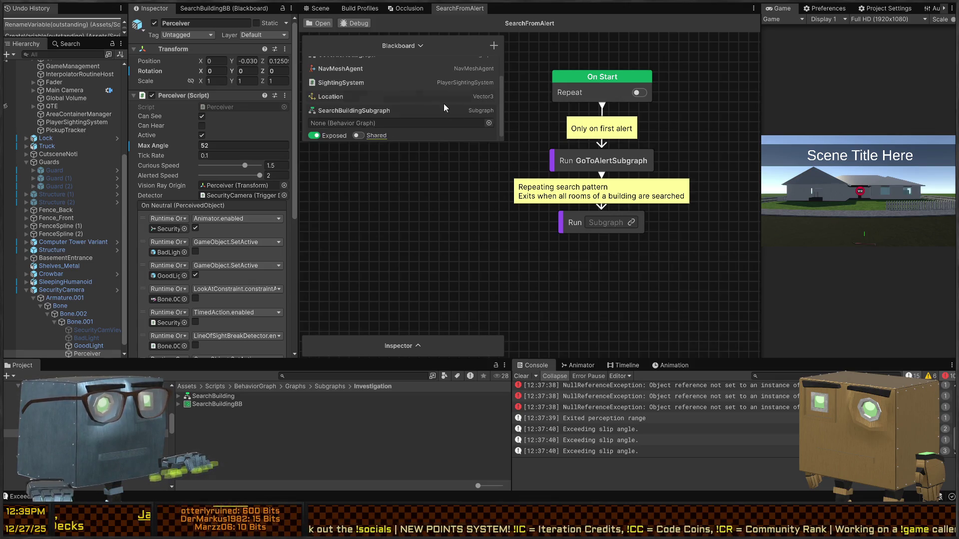
click(420, 106)
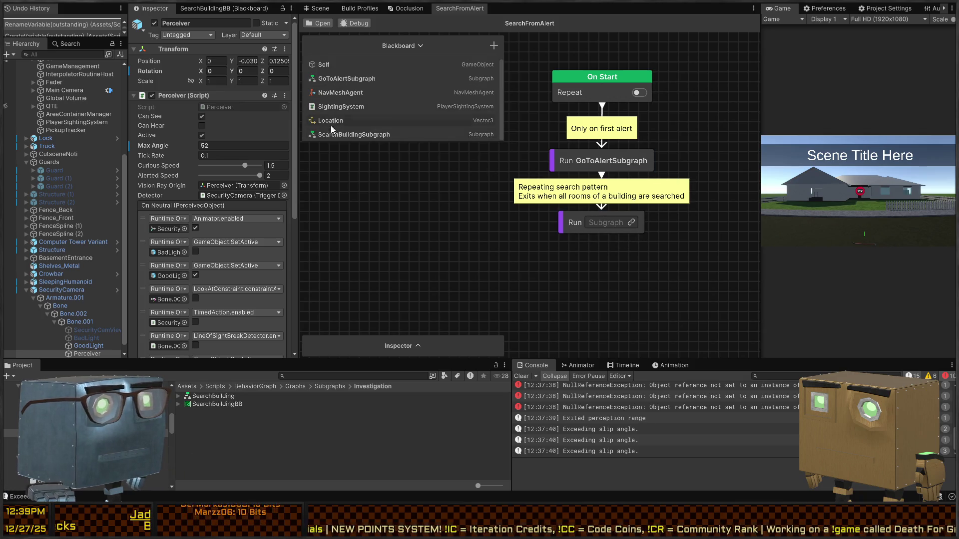
drag(427, 152, 633, 229)
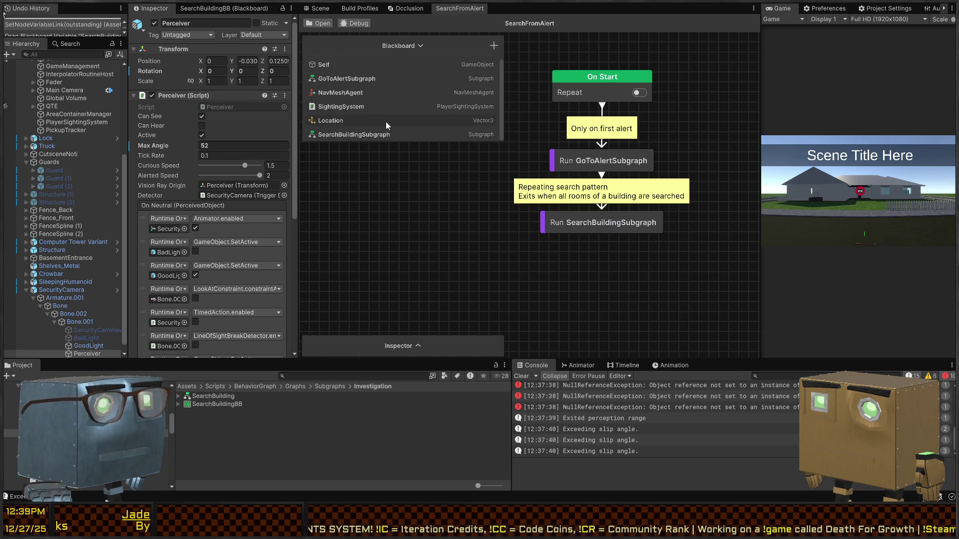
drag(439, 143, 439, 176)
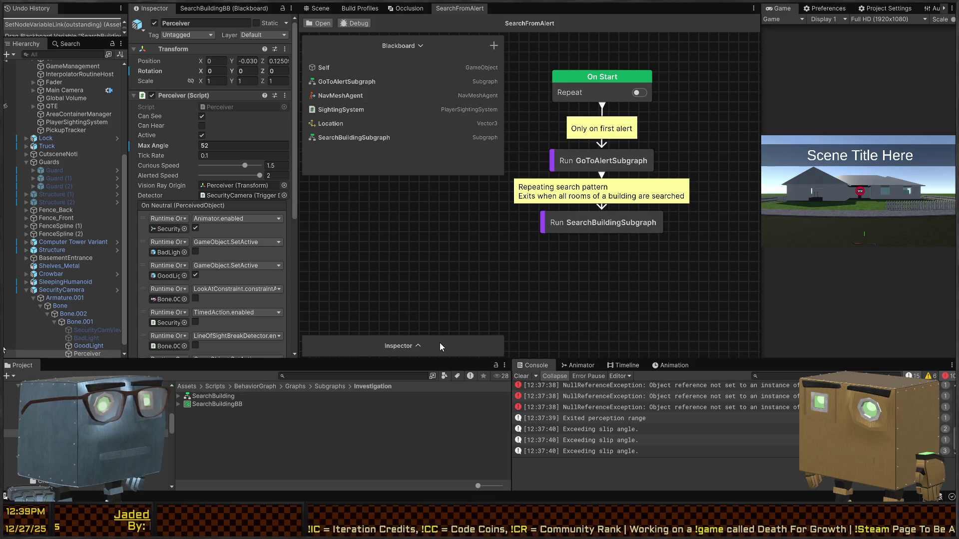
click(420, 346)
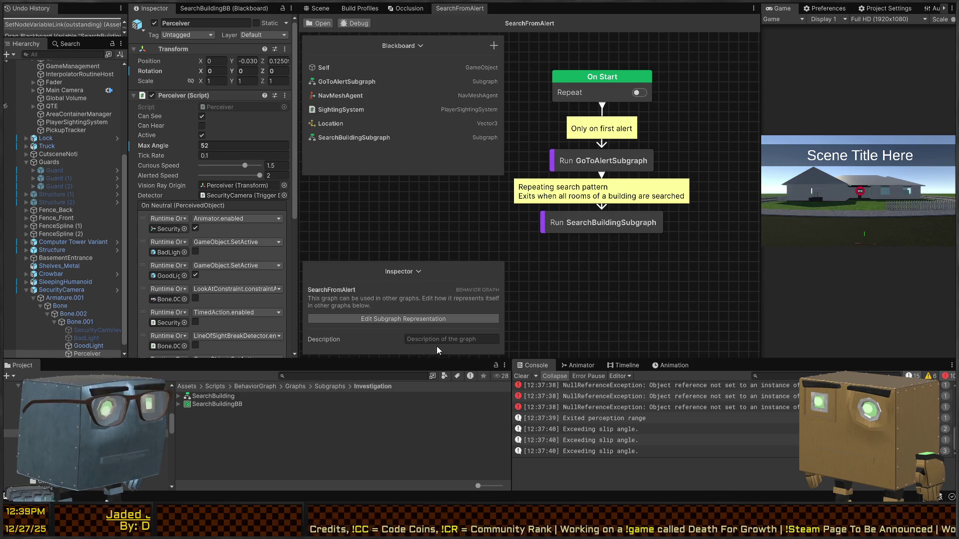
Switch to the SearchBuilding graph and move its On Start node up.
click(356, 23)
click(319, 24)
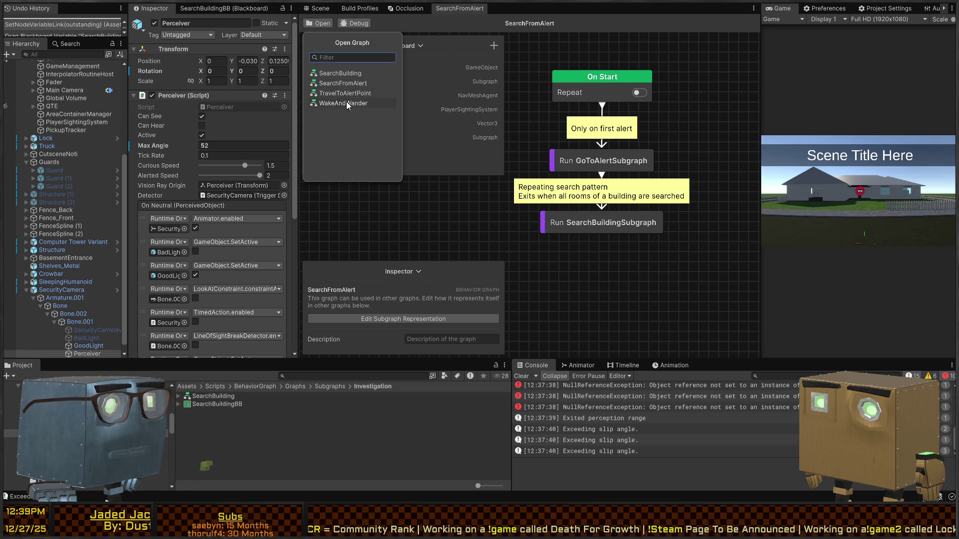
click(348, 74)
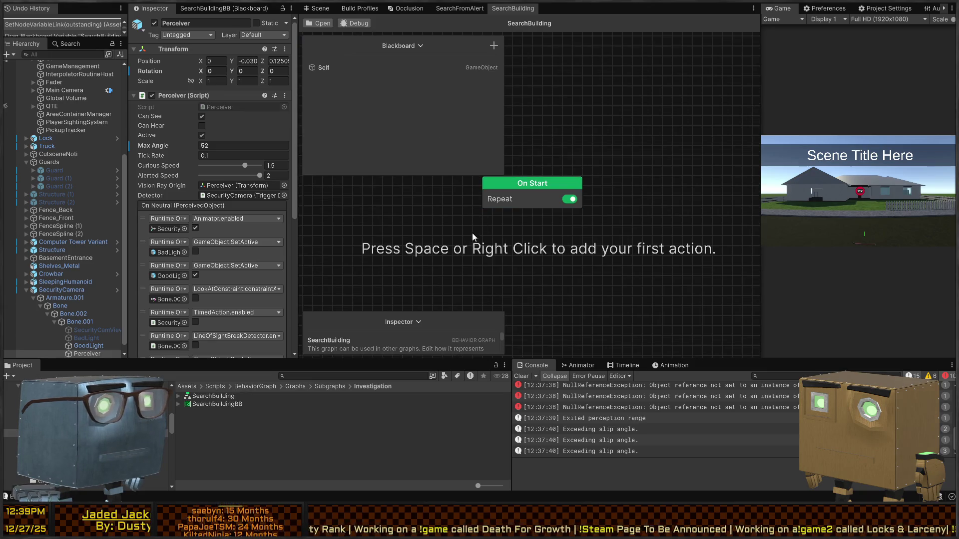
click(422, 46)
drag(557, 177, 558, 84)
click(557, 125)
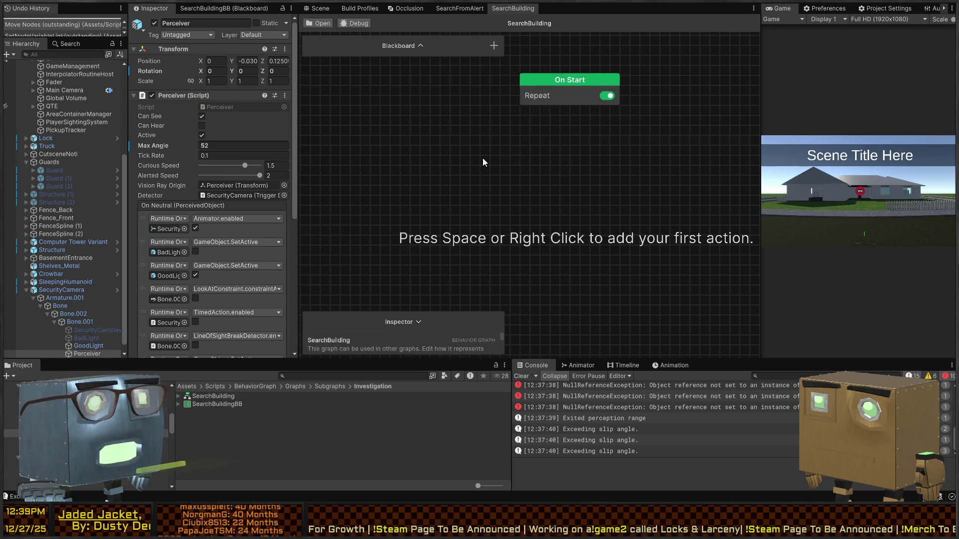
Add a Set Marked Area Container From Manager node from Action > Blackboard.
key(space)
click(535, 215)
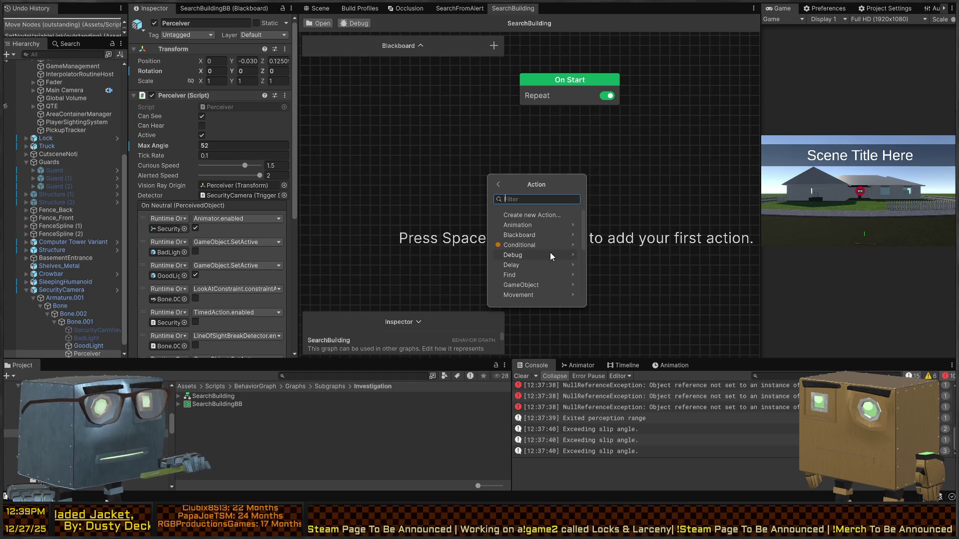
scroll(550, 253, down, 5)
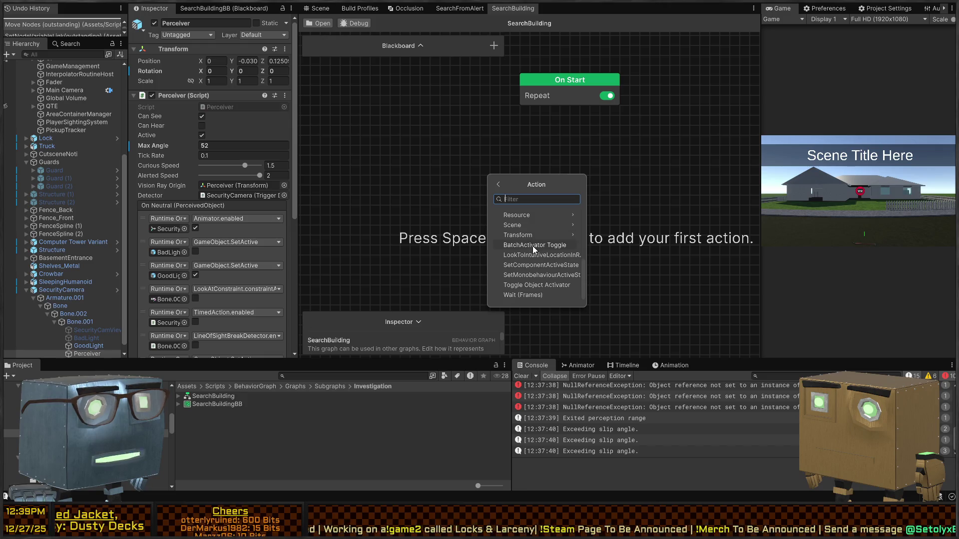
key(BackSpace)
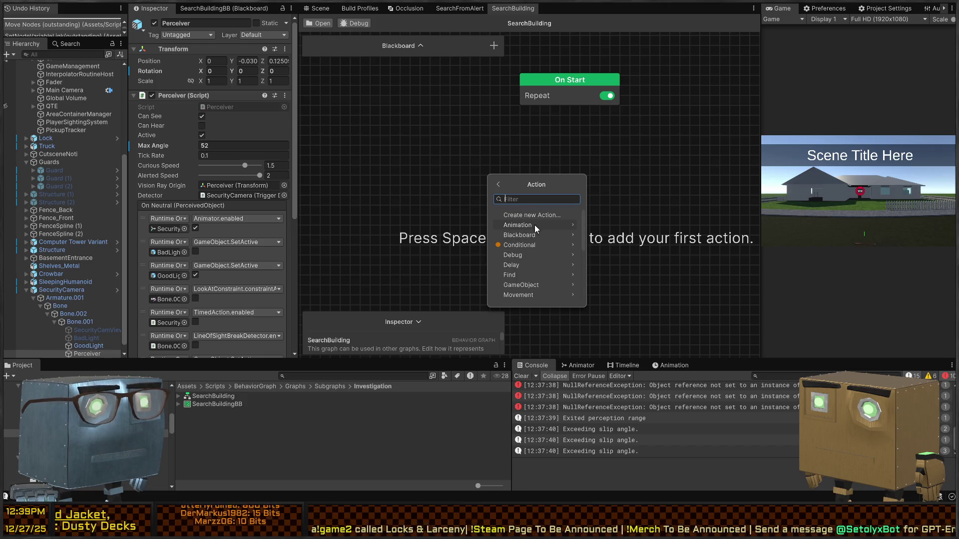
scroll(549, 241, down, 1)
scroll(550, 240, up, 1)
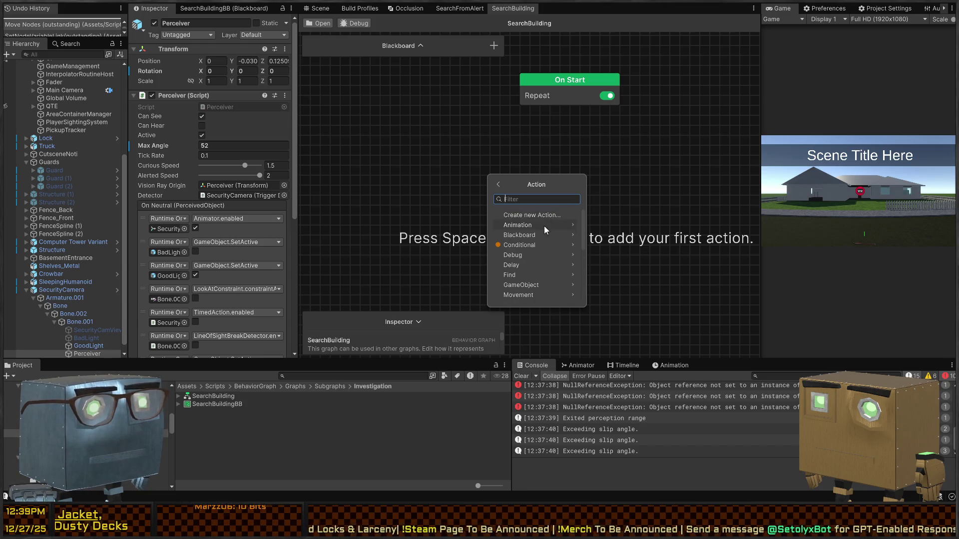
click(510, 235)
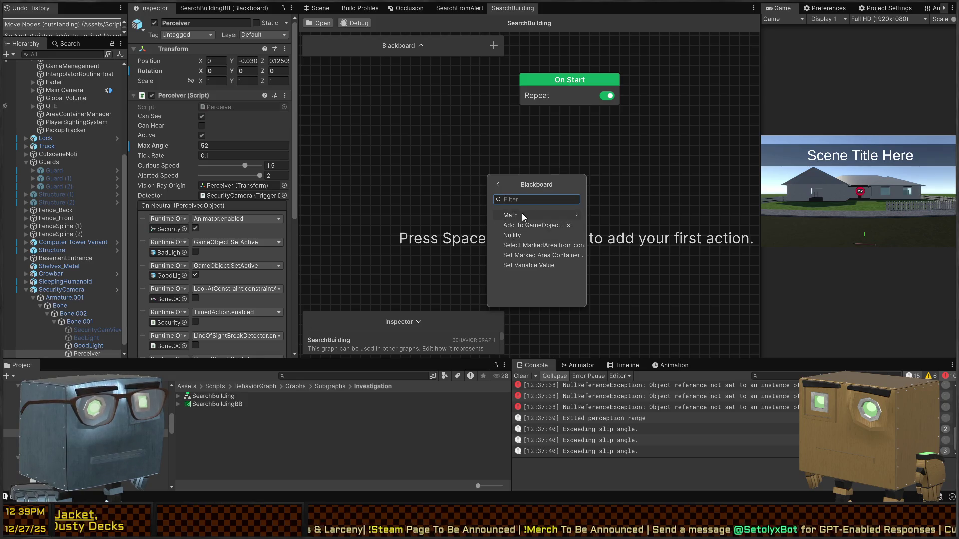
click(536, 256)
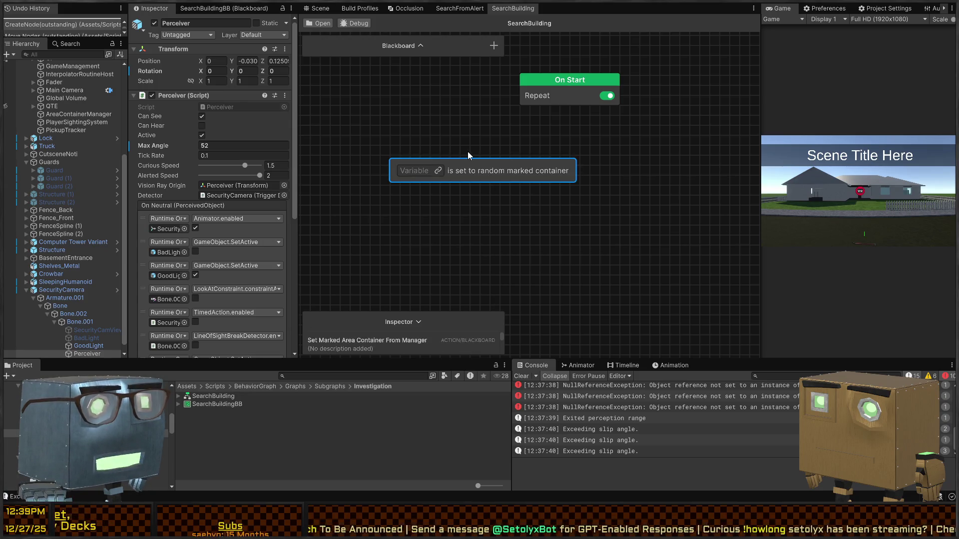
Add a Select MarkedArea from Container node from Action > Blackboard.
mouse_move(525, 170)
mouse_down()
mouse_move(558, 159)
mouse_move(519, 223)
mouse_up()
click(515, 139)
key(space)
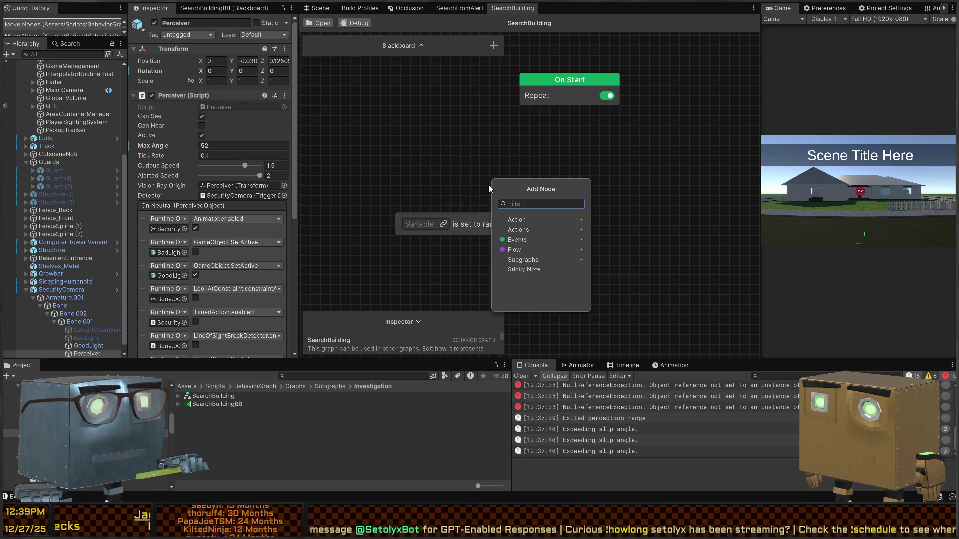
click(546, 223)
click(536, 240)
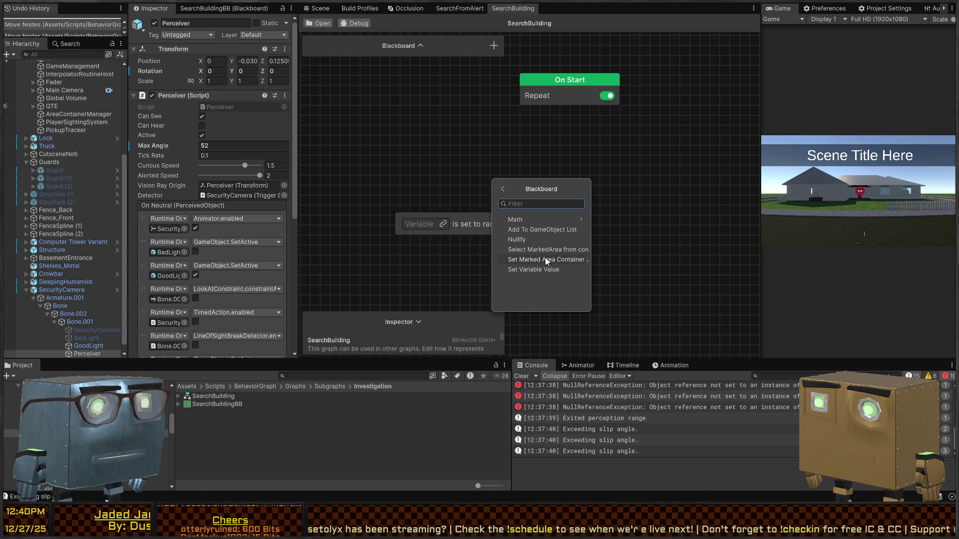
click(542, 250)
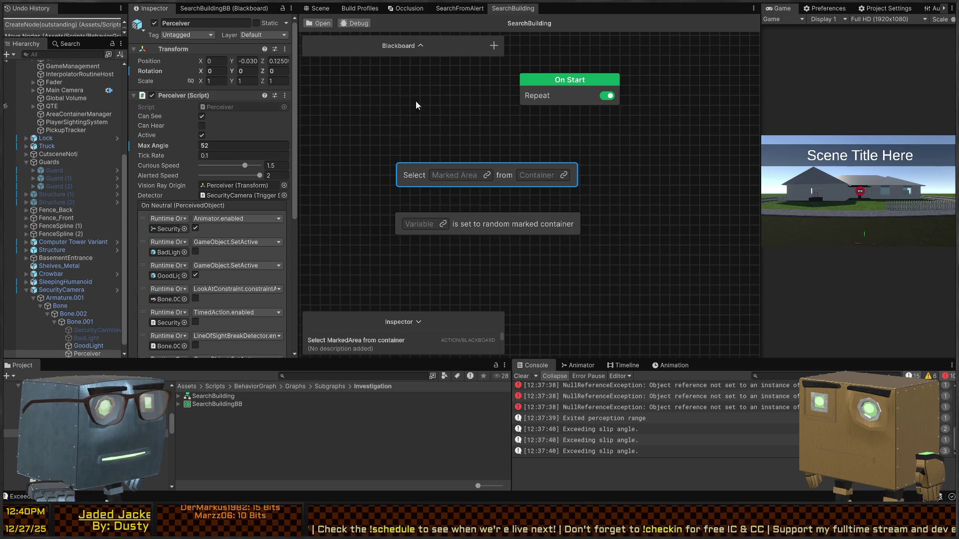
Link the Select node's marked area to a new MarkedArea variable.
click(420, 45)
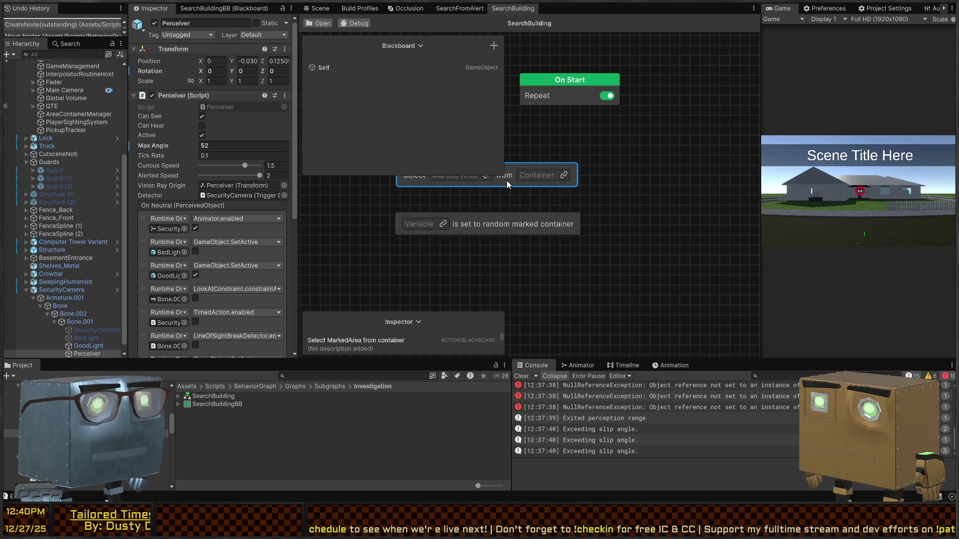
drag(507, 185, 633, 193)
click(611, 183)
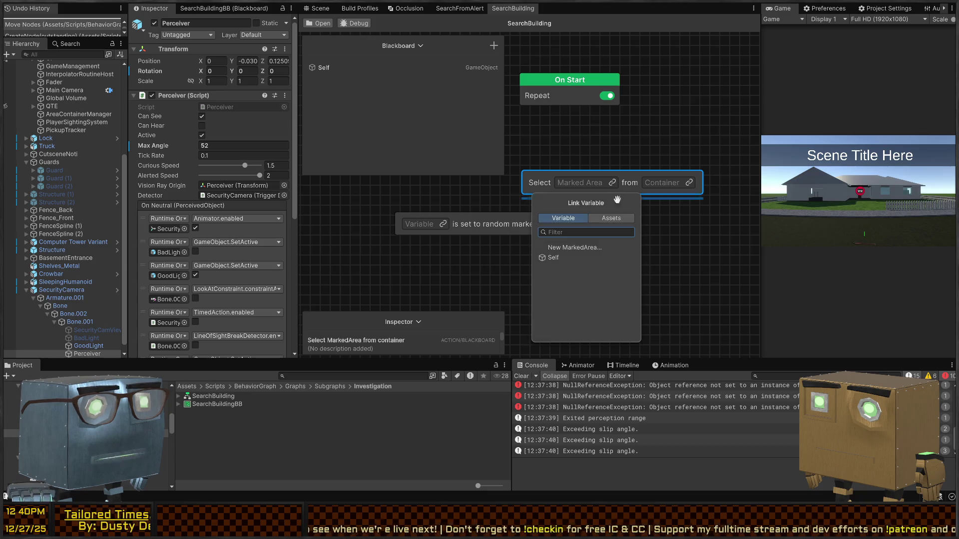
click(583, 249)
text(edArea)
key(Return)
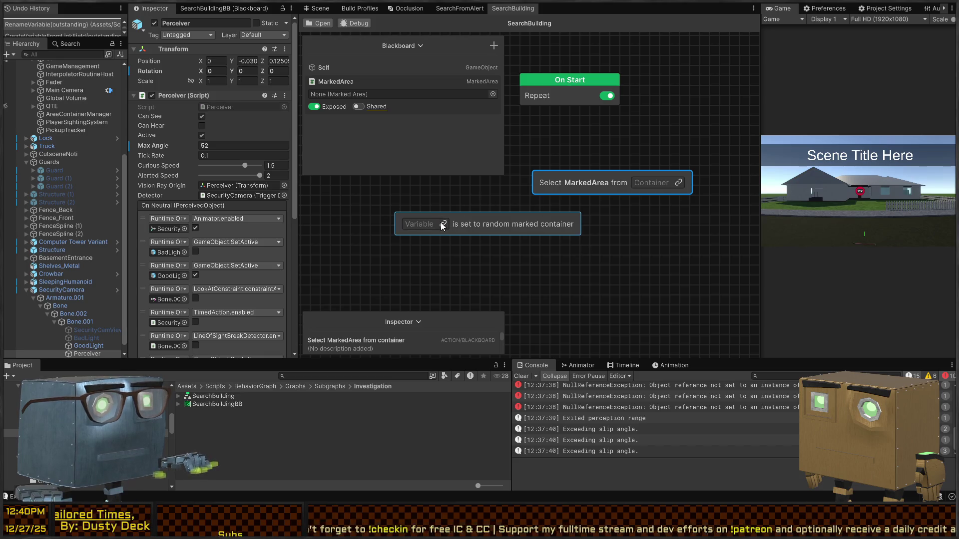
Link the set-container node's target to a new MarkedAreaContainer variable and move it right.
click(442, 224)
click(429, 130)
text(MarkedAreaContainer)
key(Return)
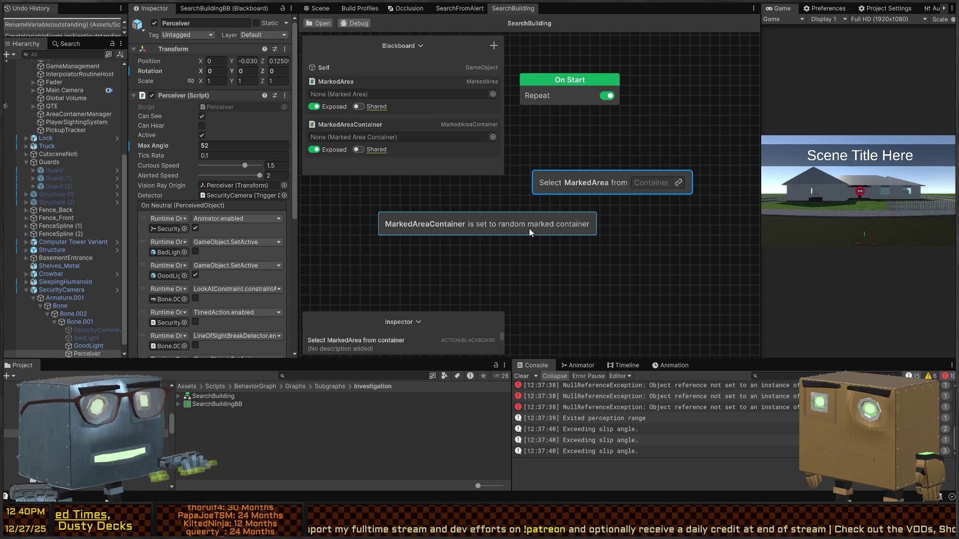
drag(528, 229, 631, 230)
click(688, 155)
click(657, 222)
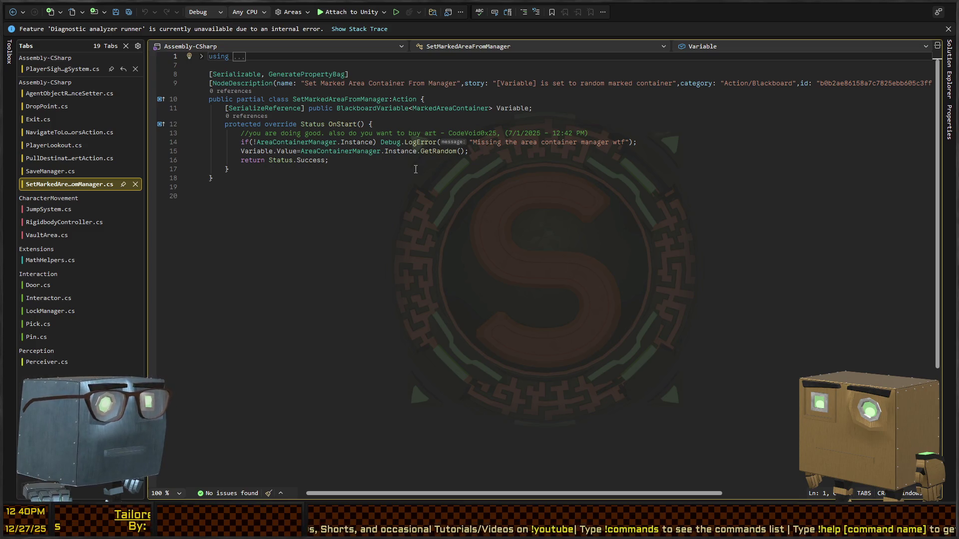
ctrl+click(441, 152)
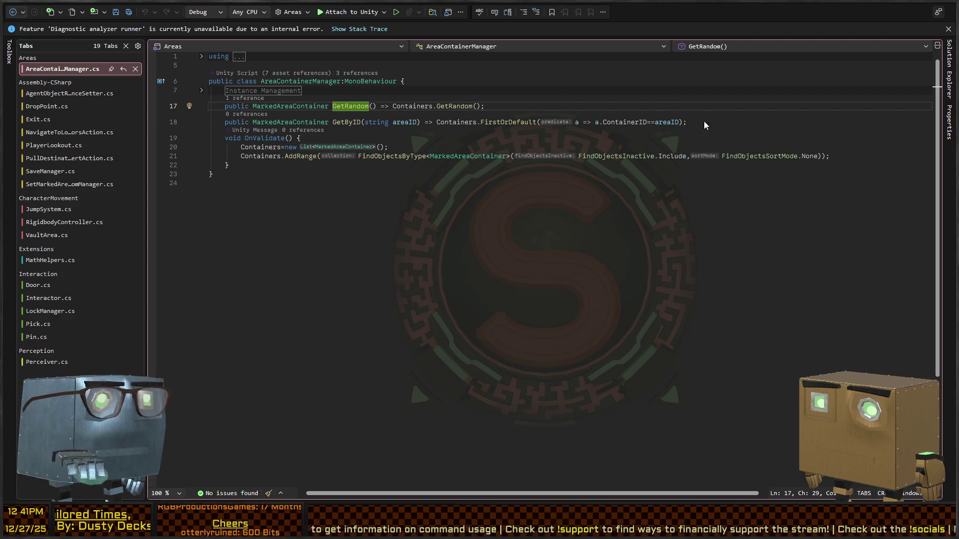
key(alt+Tab)
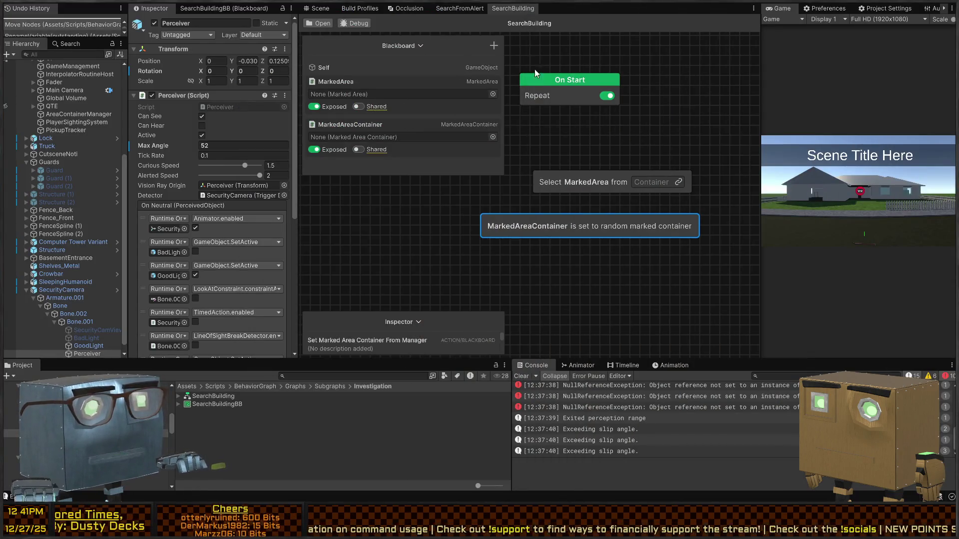
Fly the scene view through the house and select the Structure object.
click(320, 8)
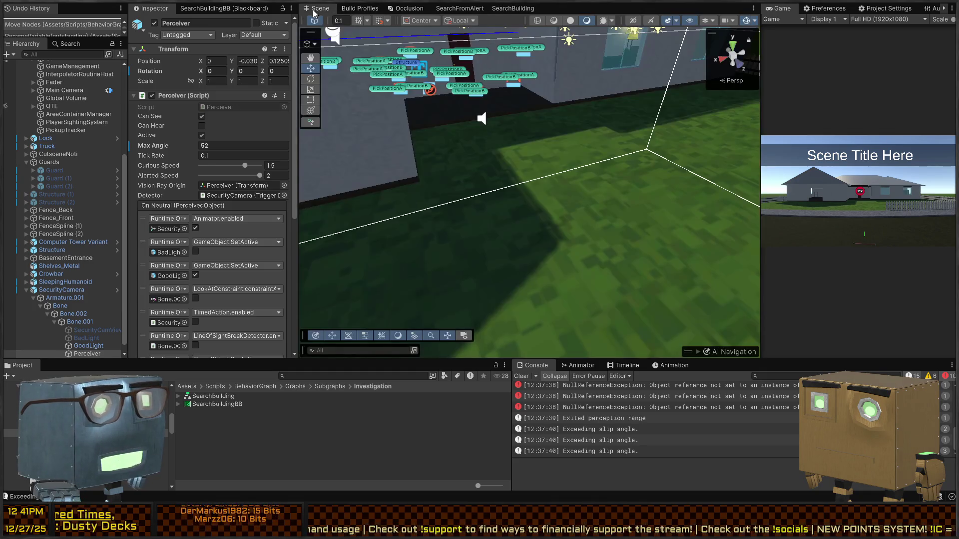
key(w)
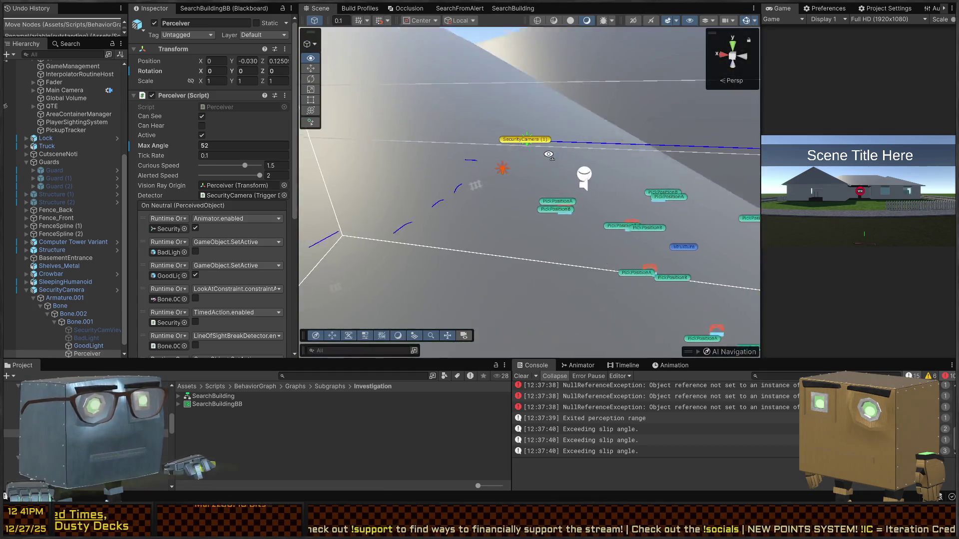
drag(467, 197, 688, 189)
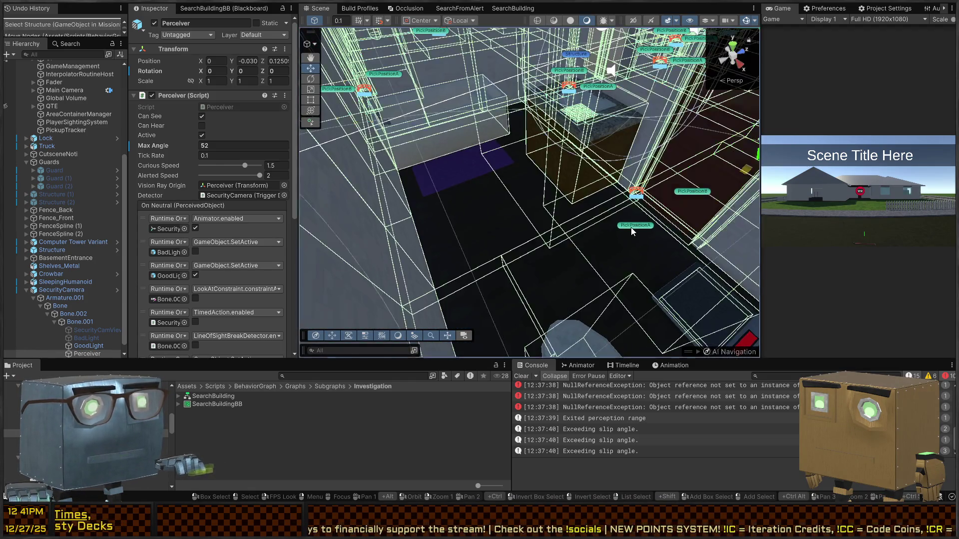
click(630, 227)
drag(631, 227, 516, 203)
key(s)
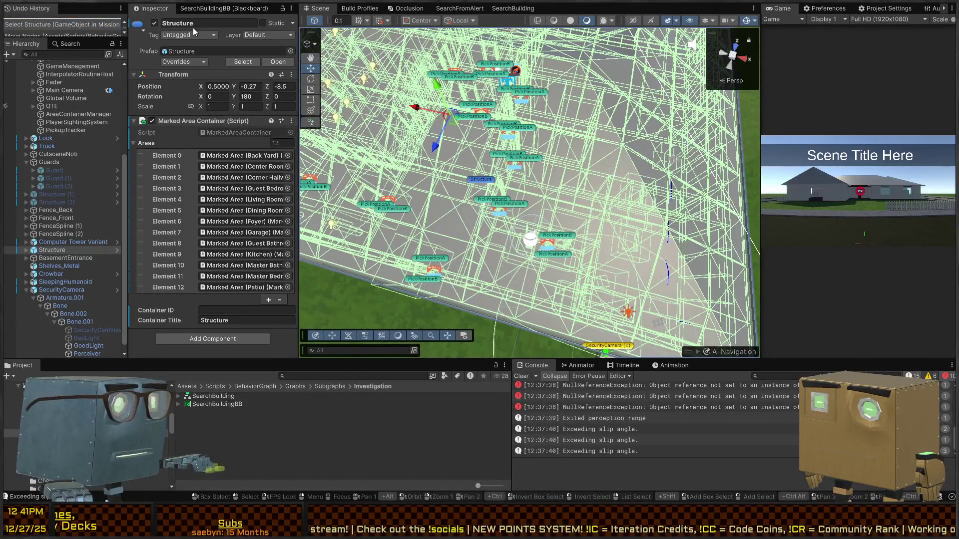
Find the Marked Area (Back Yard) object in the hierarchy and frame it in the scene.
click(57, 54)
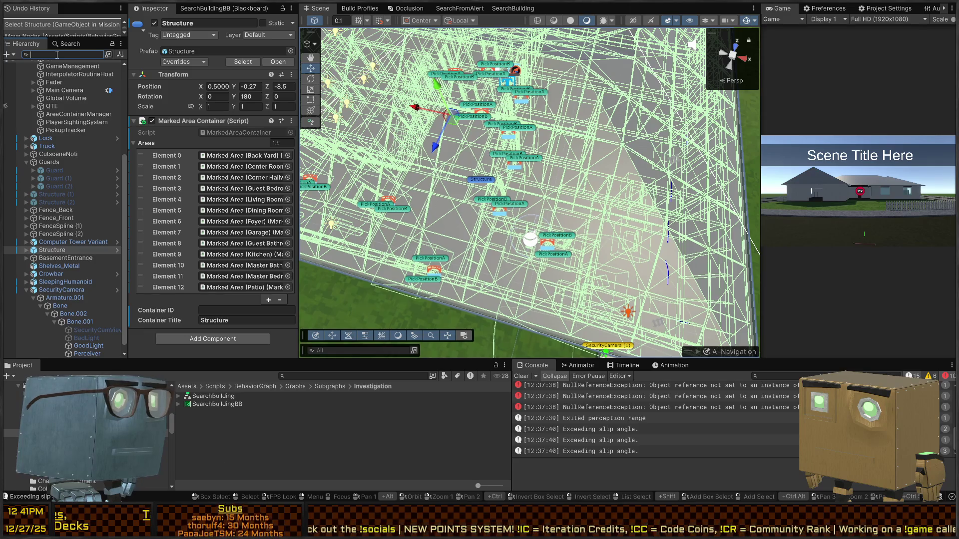
click(251, 155)
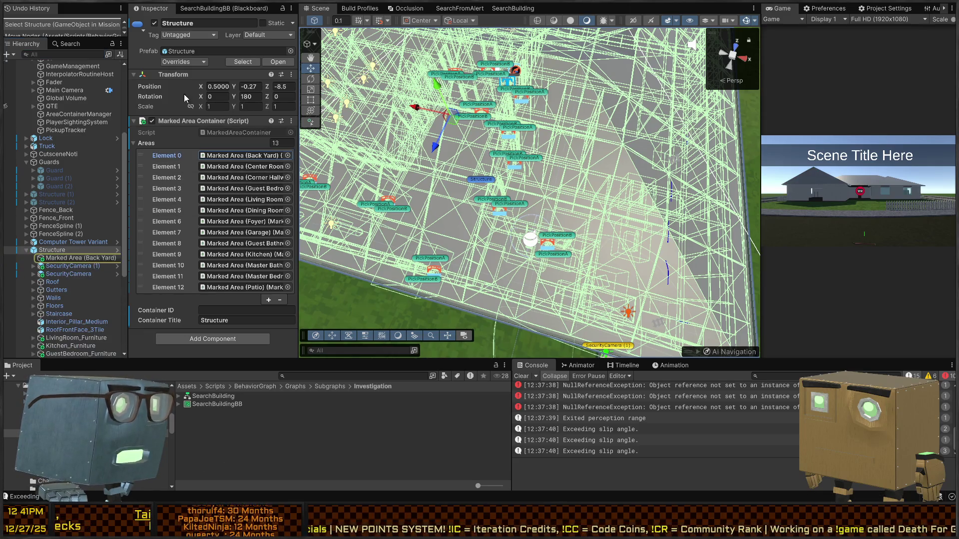
click(77, 259)
key(f)
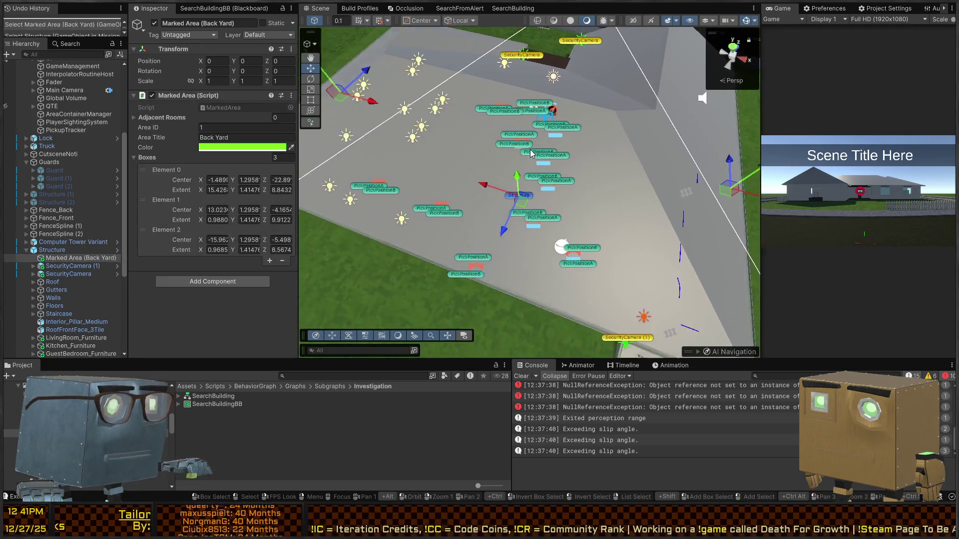
mouse_move(554, 153)
mouse_down()
mouse_move(564, 176)
mouse_move(347, 131)
mouse_move(349, 183)
mouse_up()
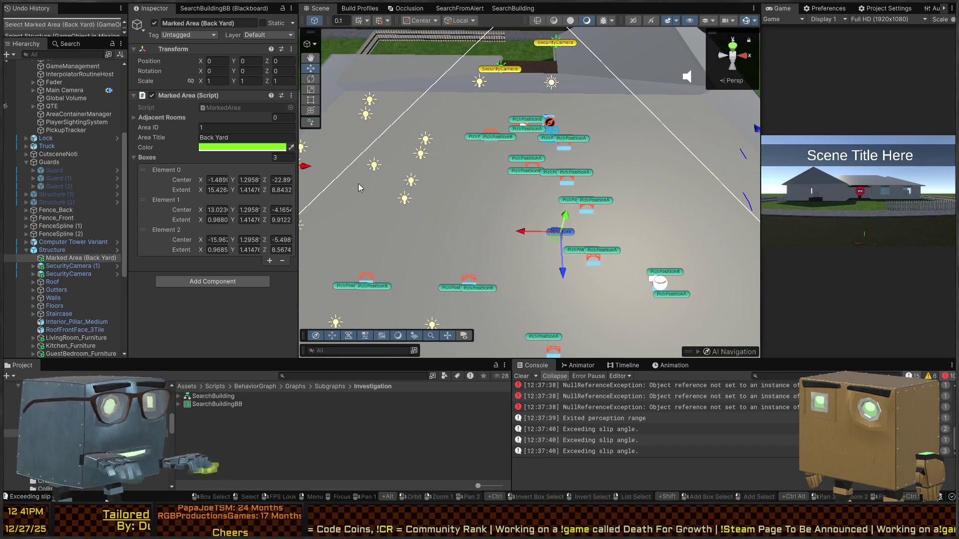
Compare Structure's Marked Area Container list with the code, then return to the SearchBuilding graph.
key(alt+Tab)
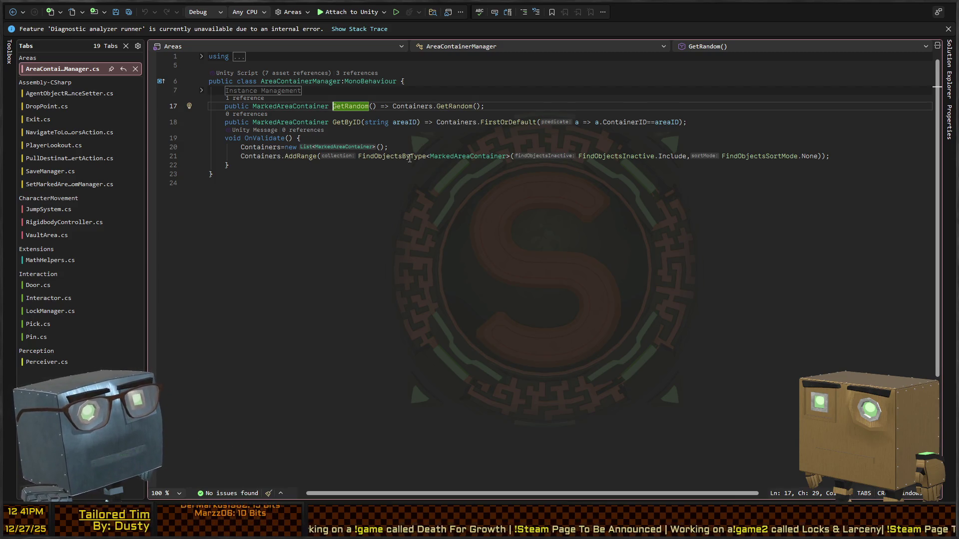
key(alt+Tab)
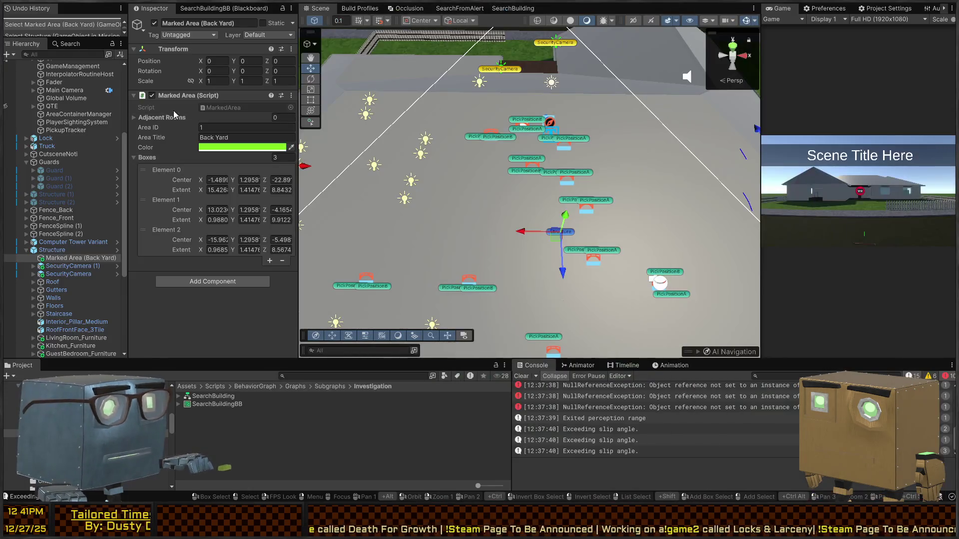
click(54, 249)
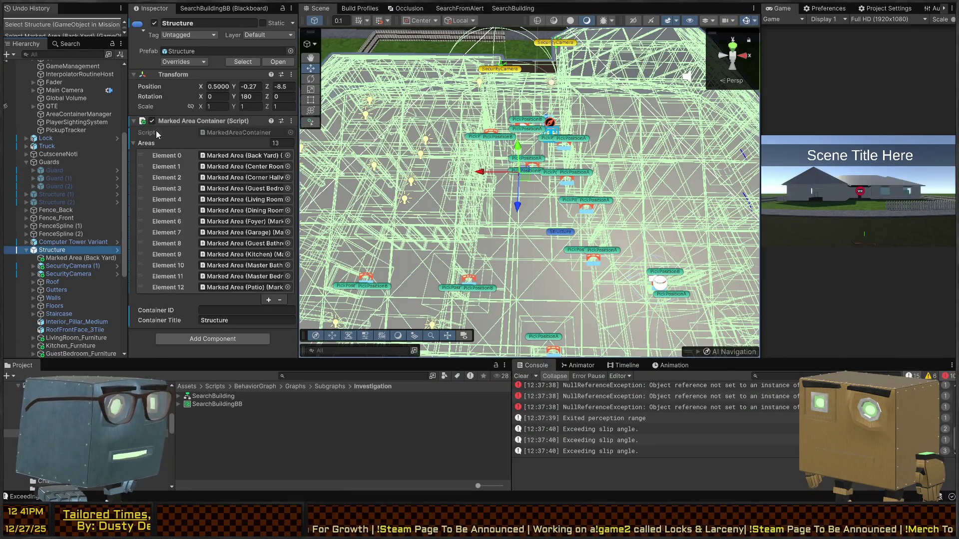
click(238, 158)
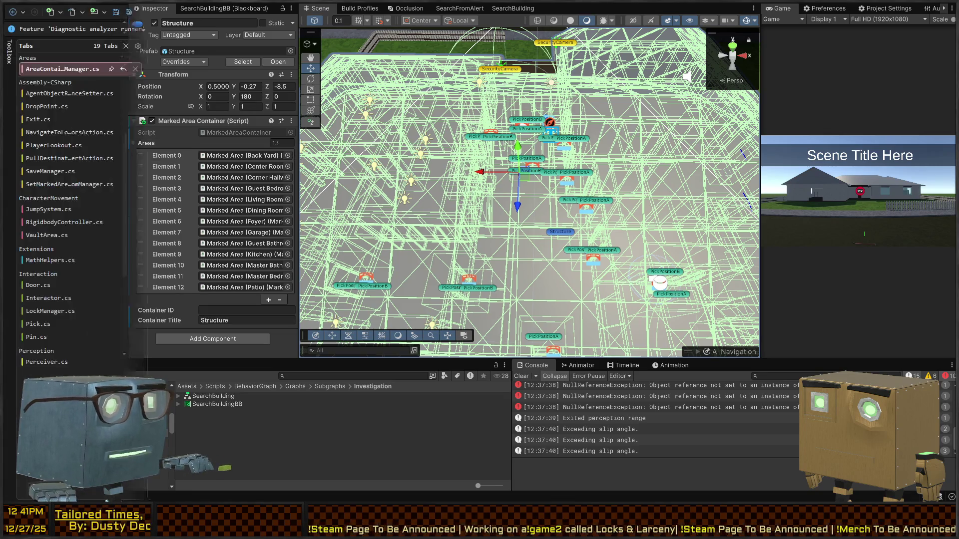
key(alt+Tab)
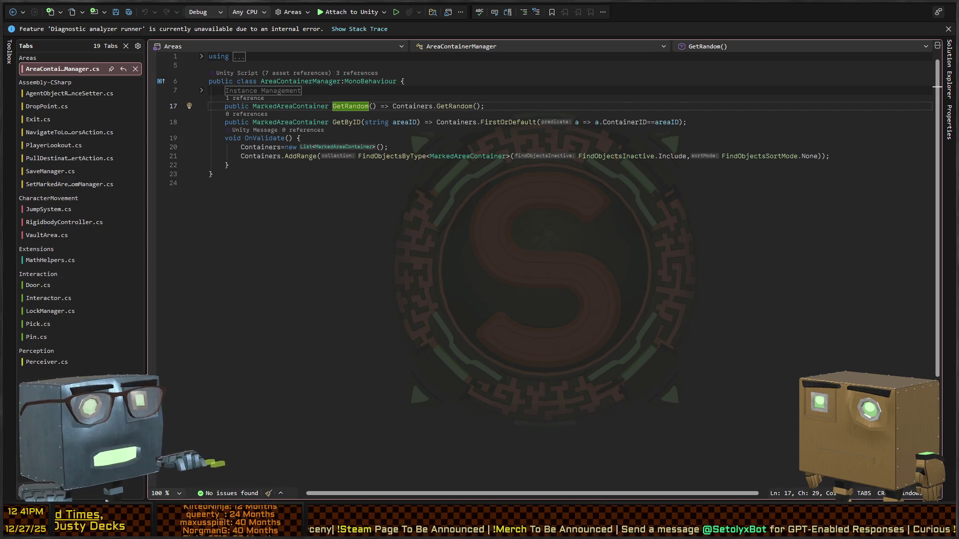
key(alt+Tab)
mouse_move(549, 75)
mouse_down()
mouse_move(552, 93)
mouse_move(450, 103)
mouse_up()
click(513, 8)
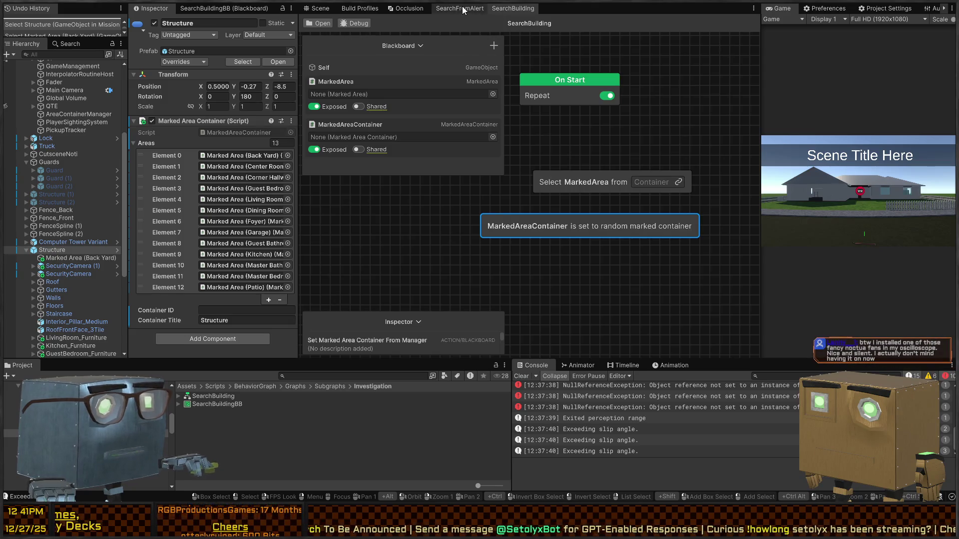
Delete the 'MarkedAreaContainer is set to random marked container' node and inspect the Select node.
click(705, 181)
mouse_move(737, 197)
mouse_down()
mouse_move(720, 223)
mouse_move(613, 257)
mouse_up()
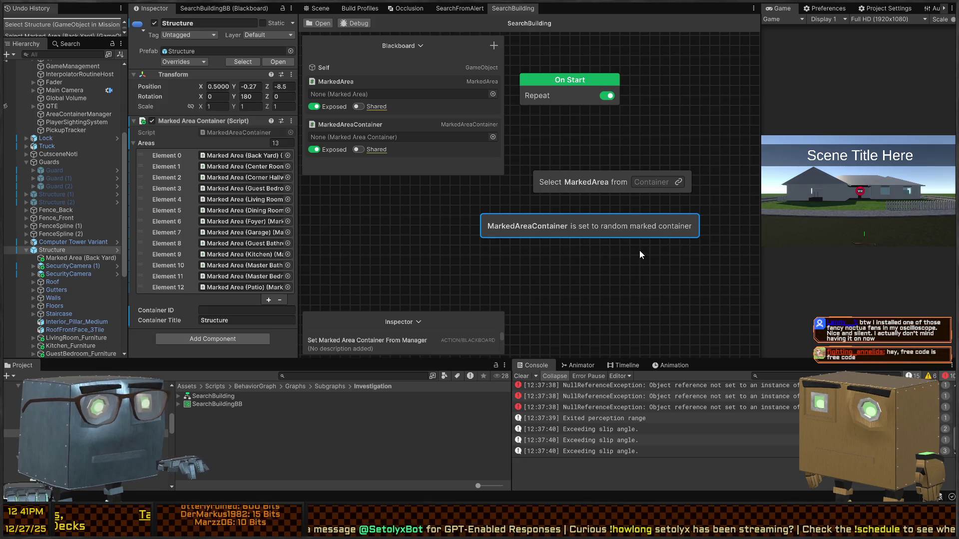
key(Delete)
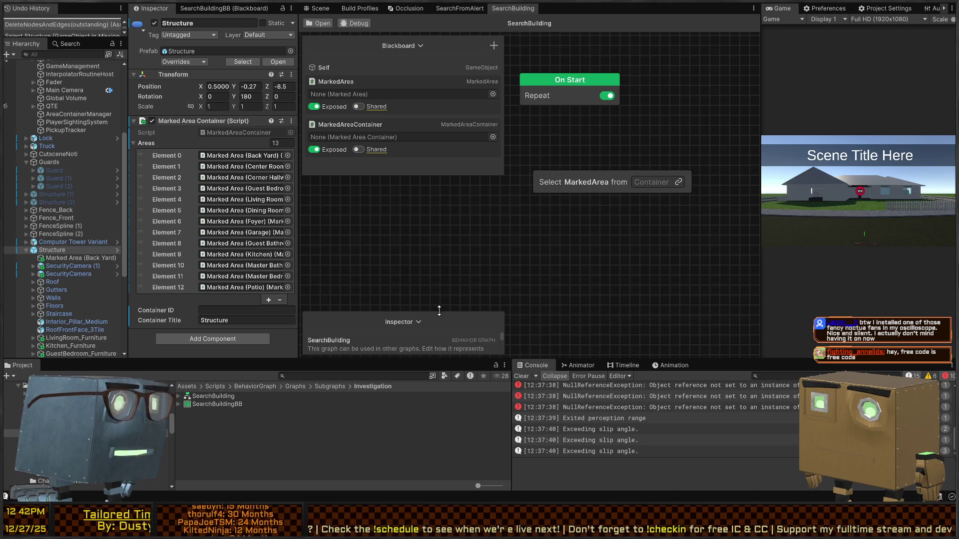
mouse_move(420, 310)
mouse_down()
mouse_move(412, 188)
mouse_move(438, 173)
mouse_move(424, 187)
mouse_up()
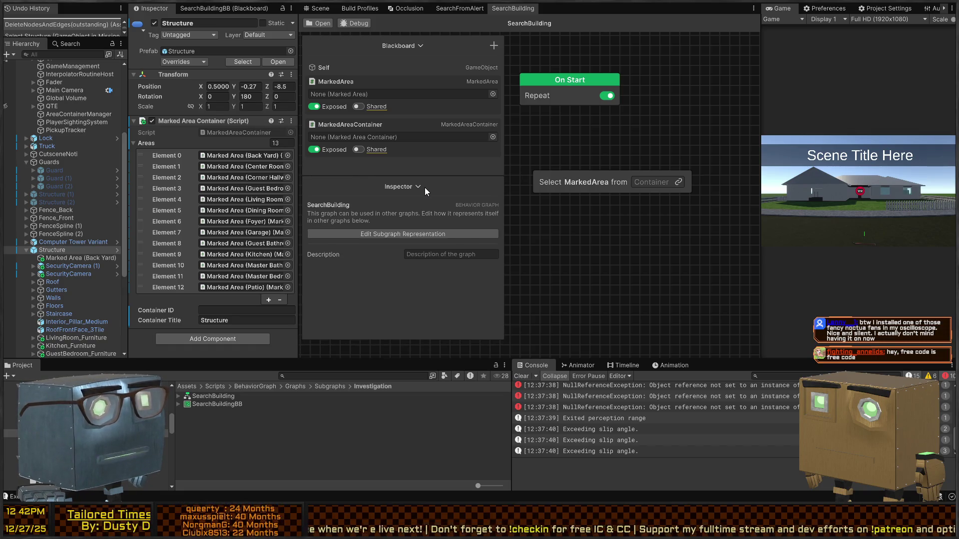
click(628, 211)
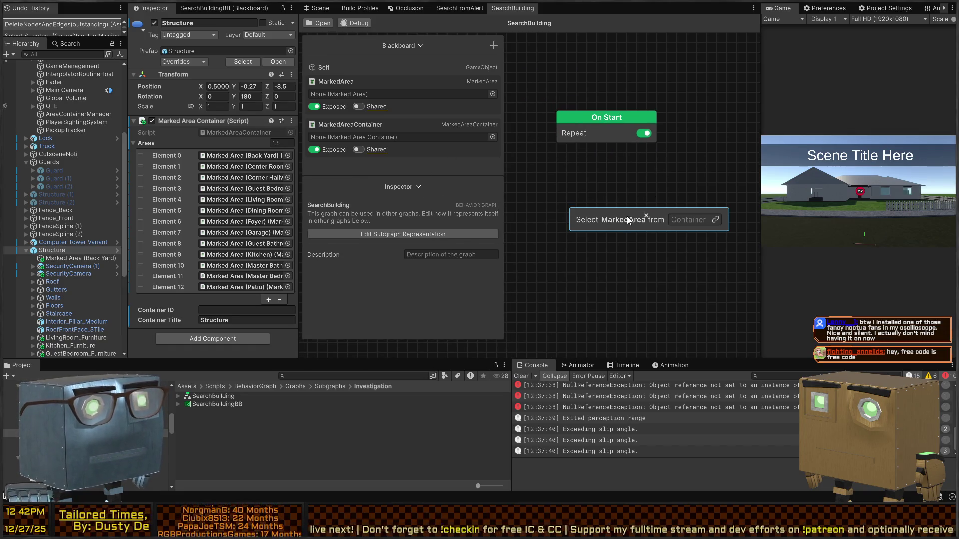
mouse_move(658, 221)
mouse_down()
mouse_move(612, 220)
mouse_move(627, 218)
mouse_up()
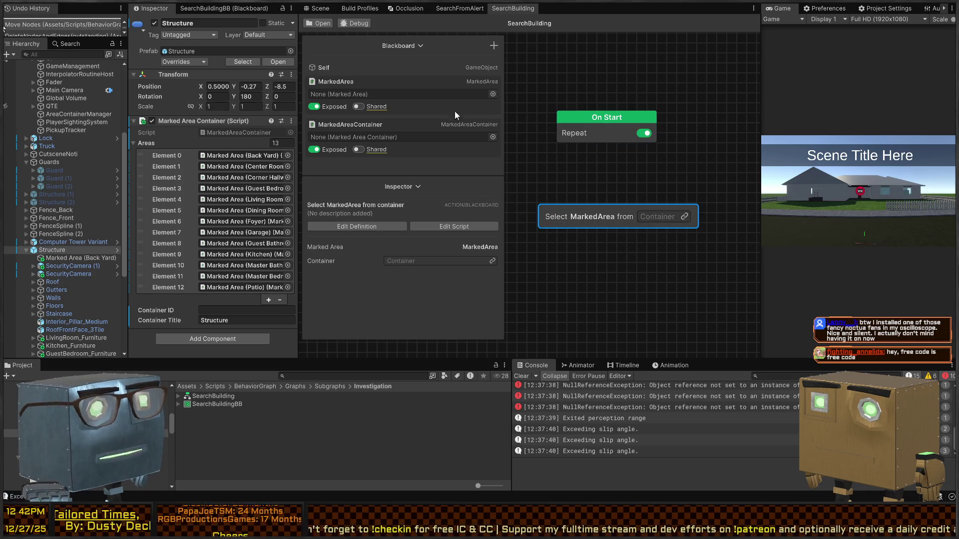
click(315, 23)
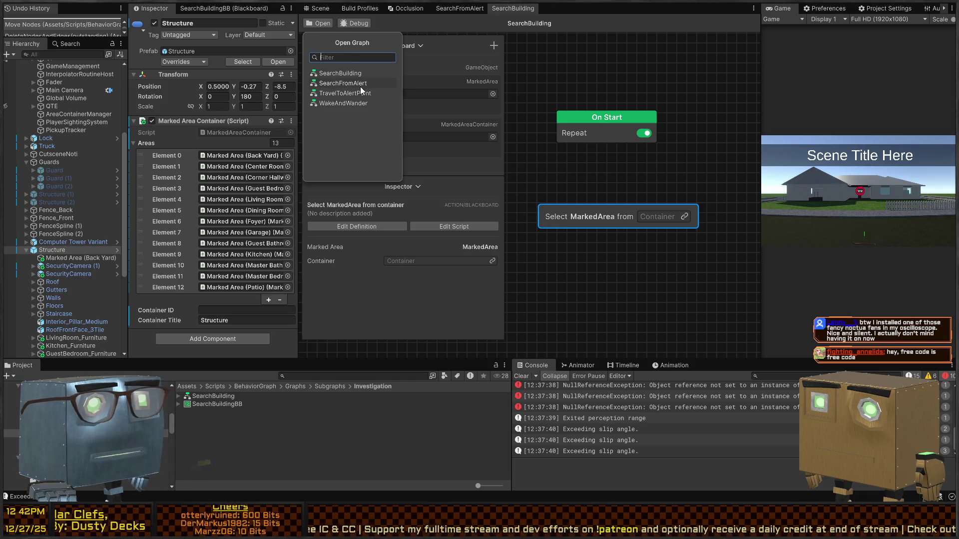
click(361, 85)
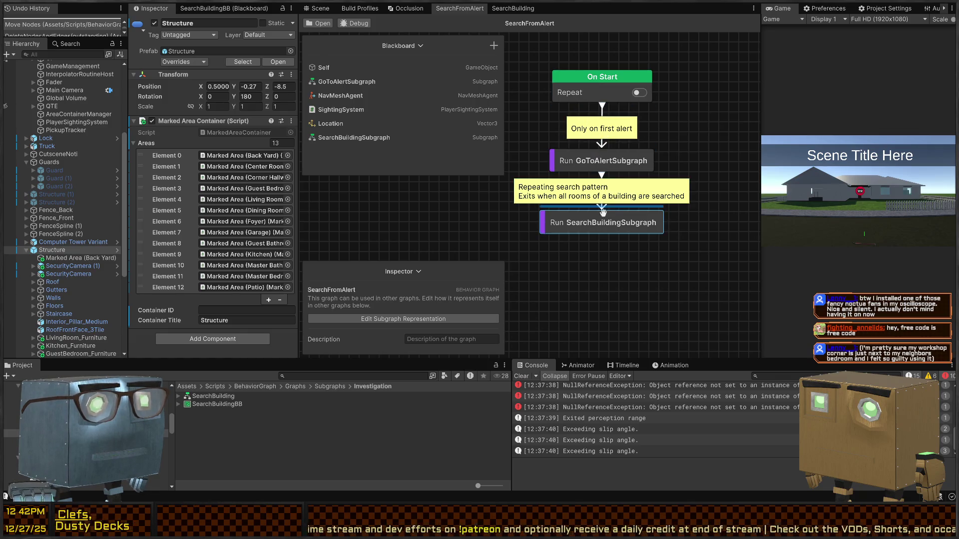
click(314, 23)
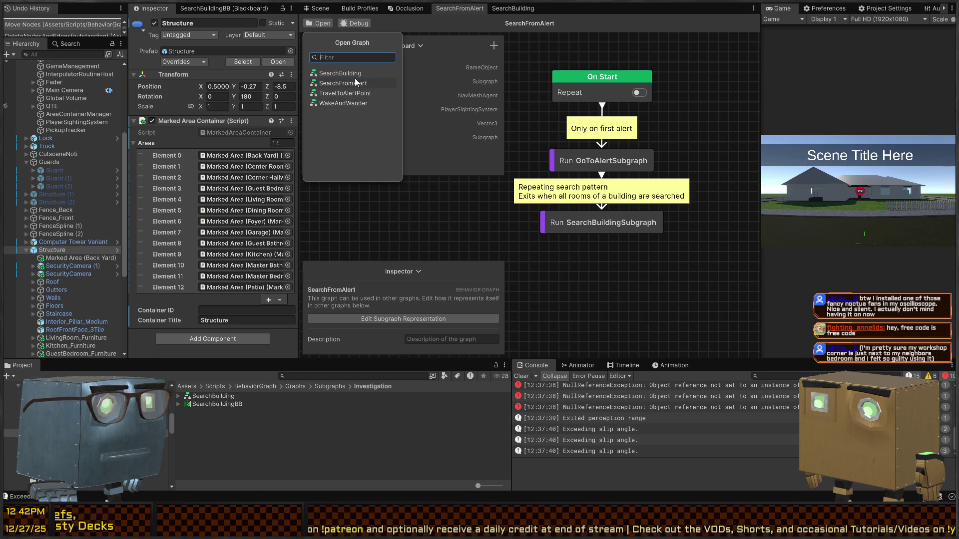
click(364, 93)
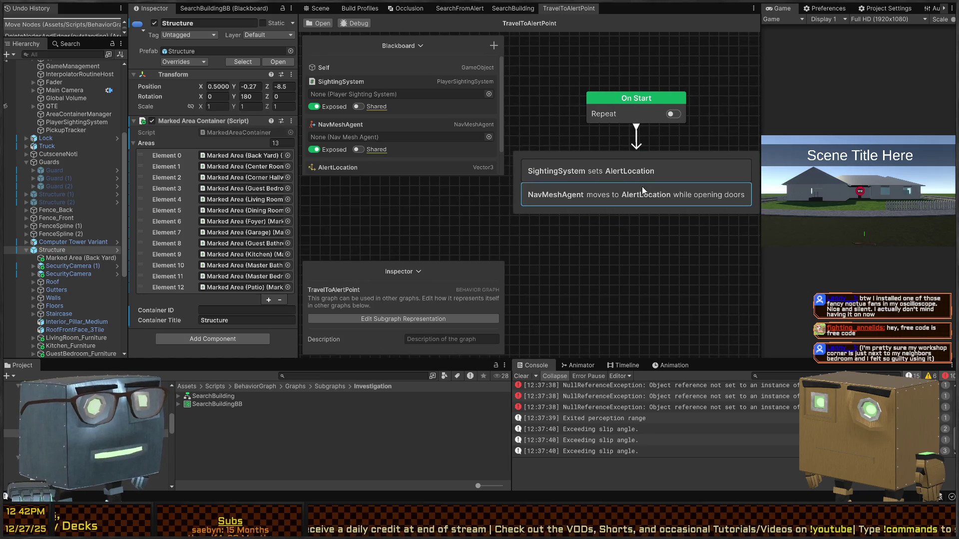
drag(645, 185, 605, 185)
click(319, 24)
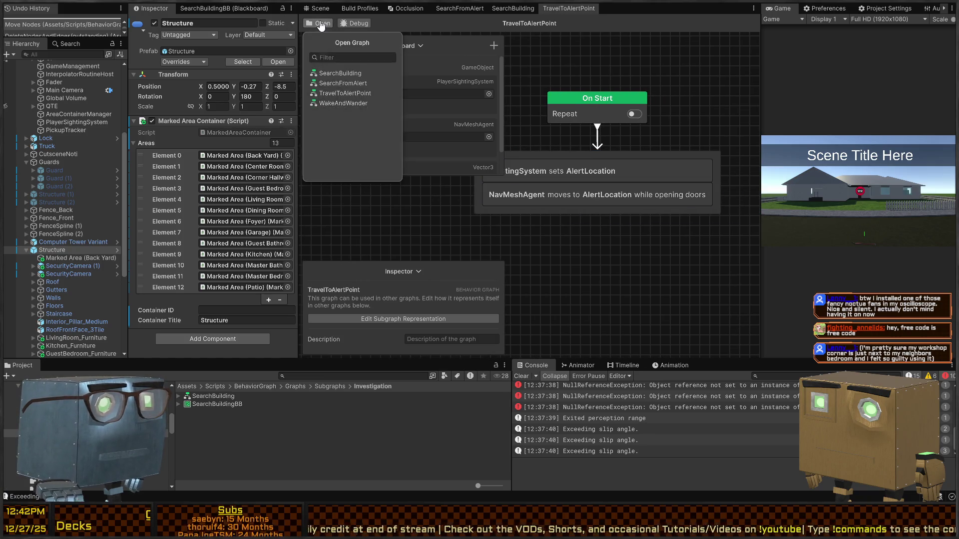
click(342, 95)
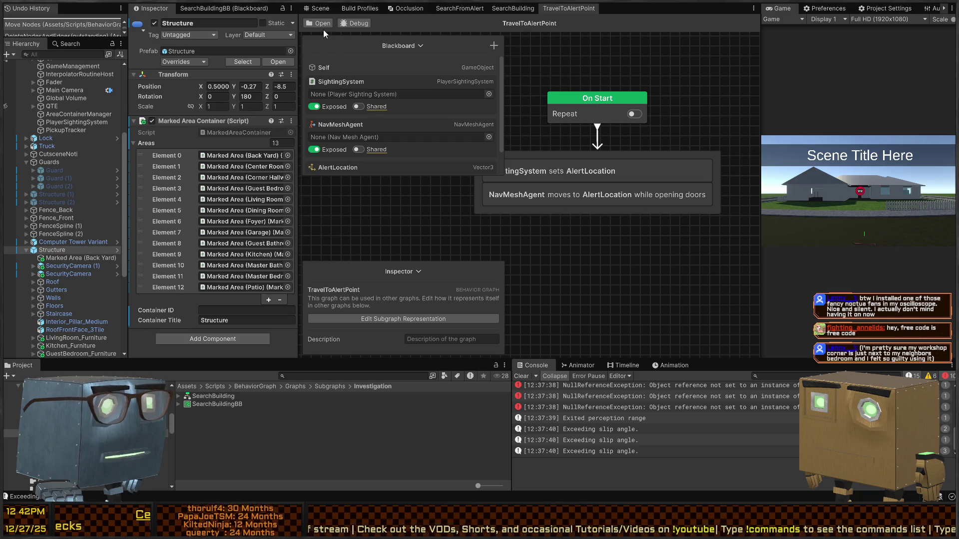
click(310, 22)
click(352, 73)
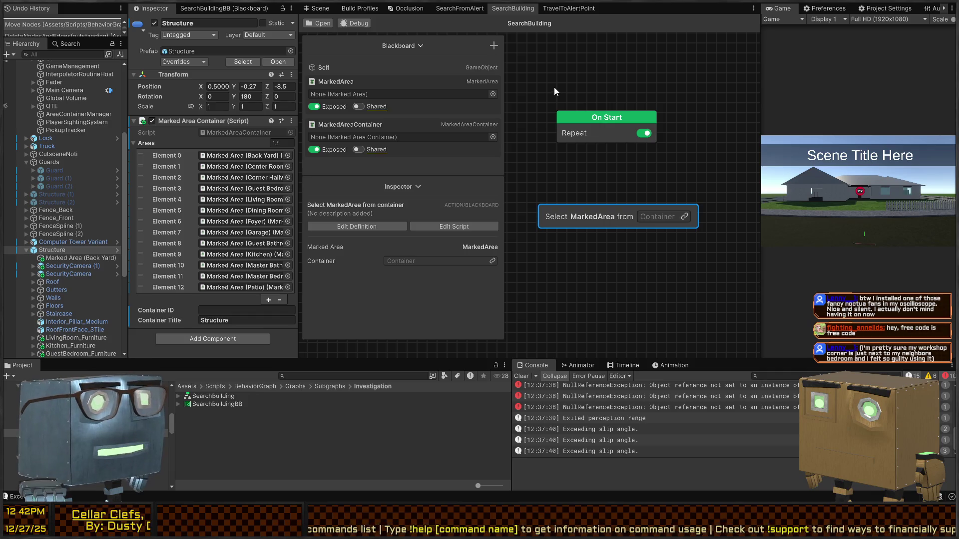
Nudge the Select node, then inspect the Guard's Behavior Agent SearchBuildingSubgraph field.
drag(627, 217, 621, 202)
click(625, 223)
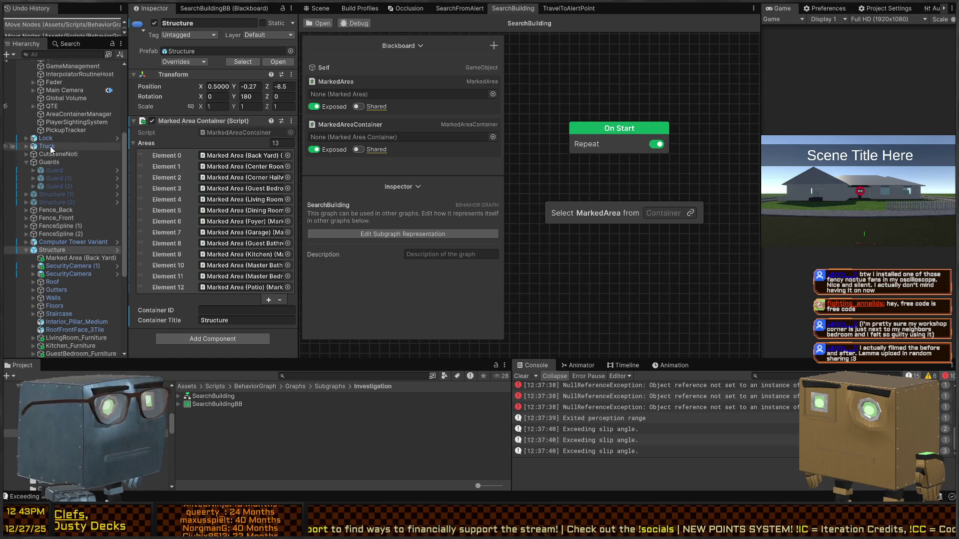
click(53, 171)
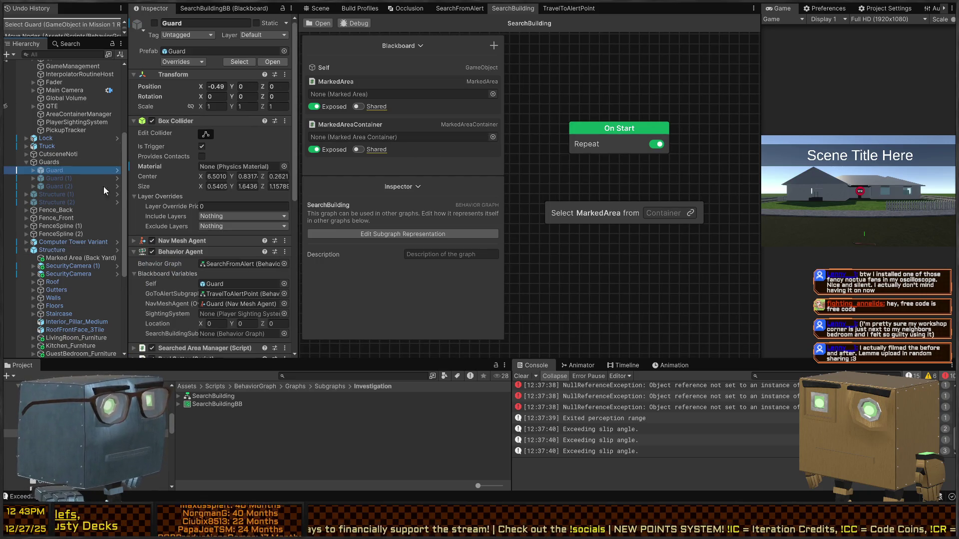
scroll(173, 239, down, 3)
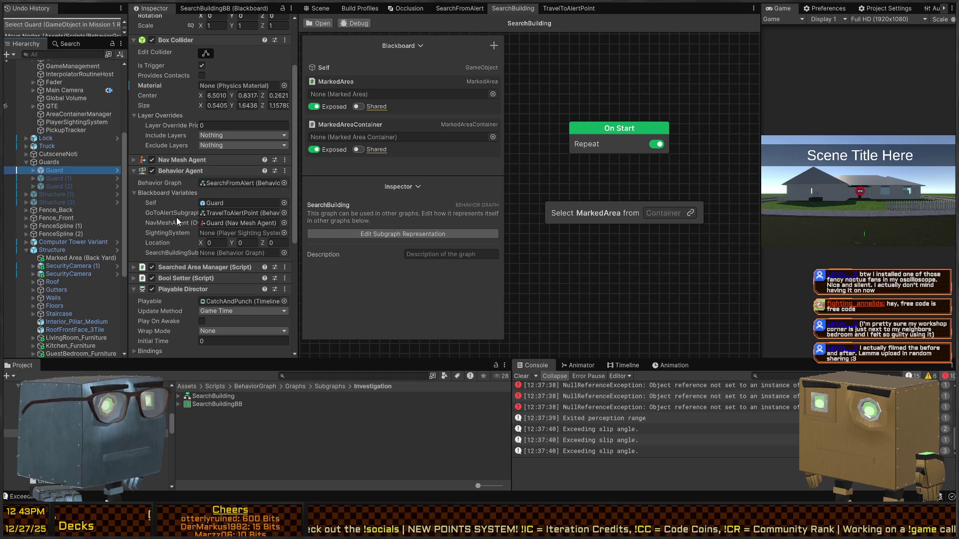
click(282, 253)
click(270, 252)
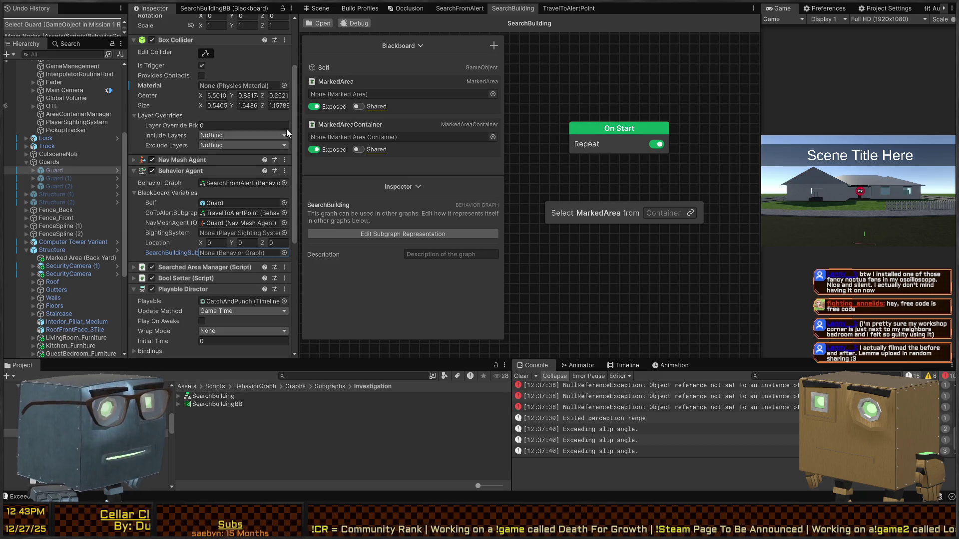
Open the SearchBuildingBB blackboard and try dragging MarkedArea into it.
click(320, 24)
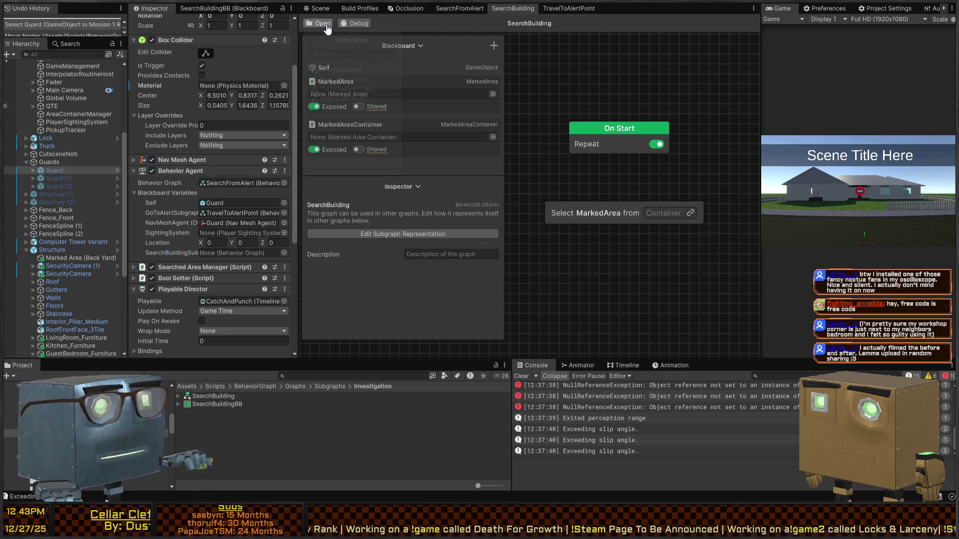
click(440, 144)
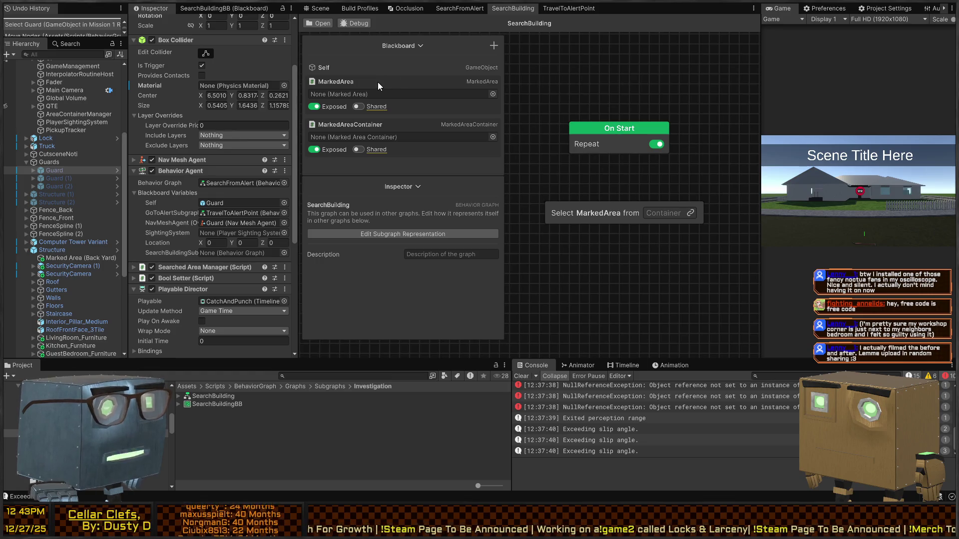
click(208, 9)
drag(326, 87, 192, 82)
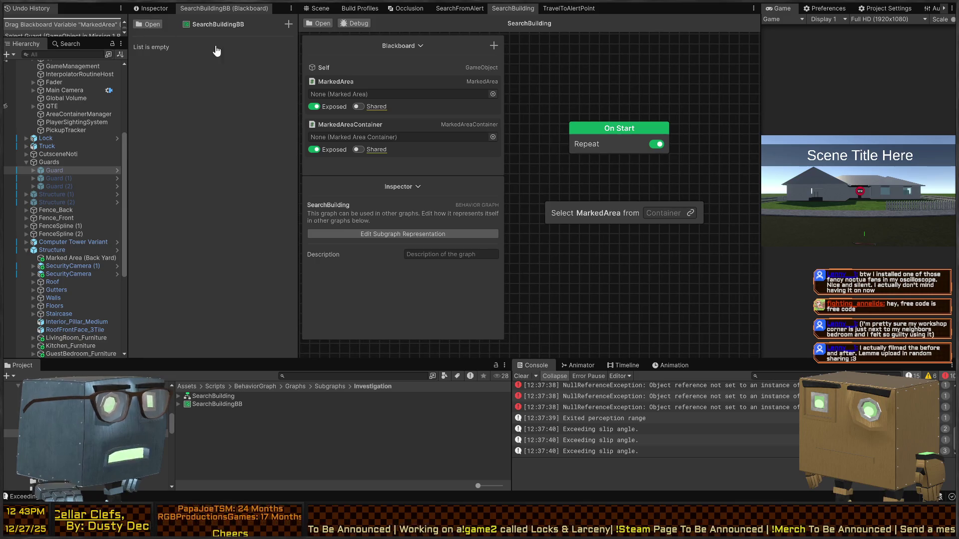
drag(383, 81, 211, 65)
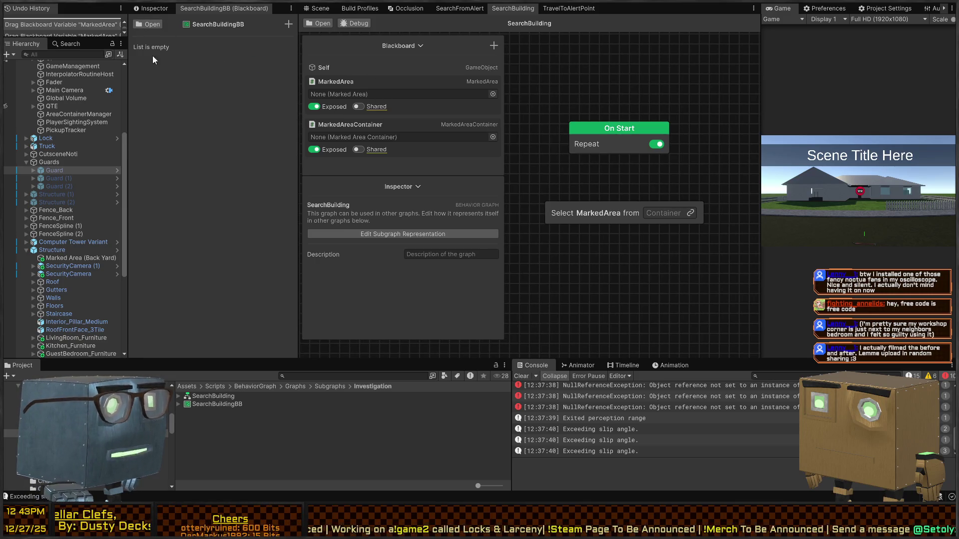
Add a Marked Area variable named MarkedArea to SearchBuildingBB.
click(288, 24)
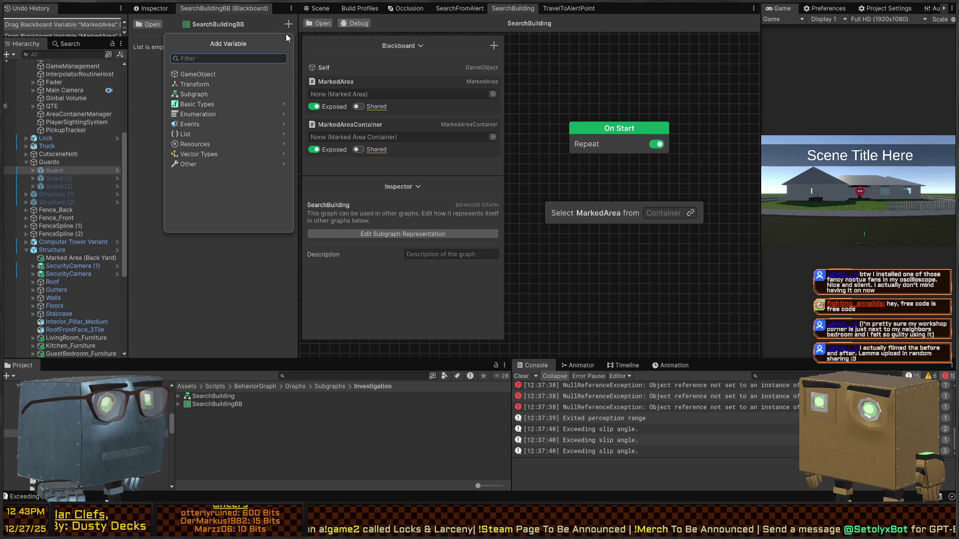
text(marked area)
key(Return)
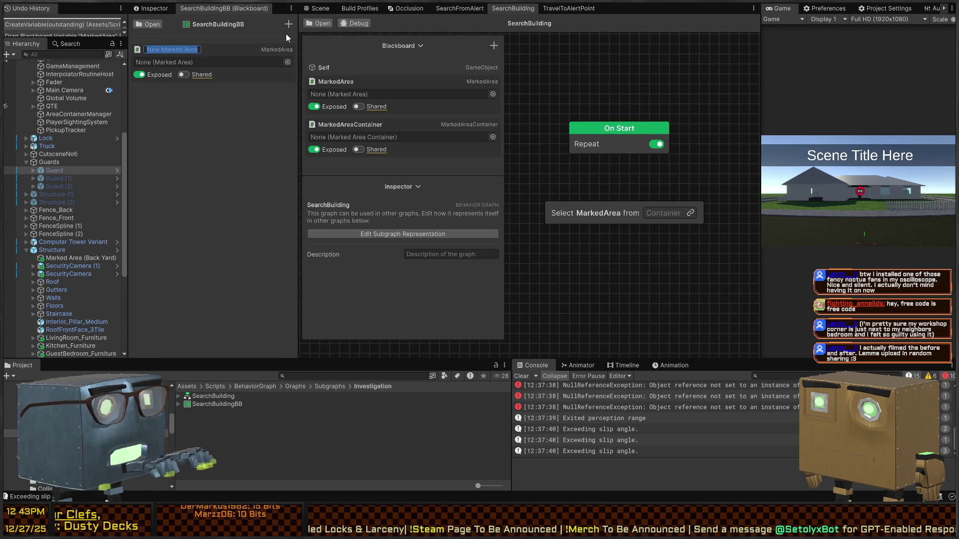
text(MarkedArea)
key(Return)
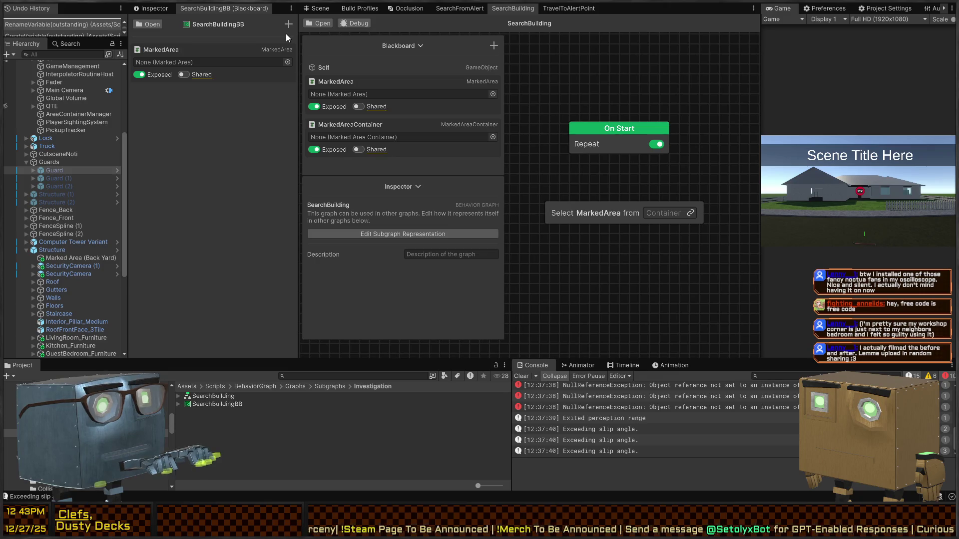
Add a Marked Area Container variable named MarkedAreaContainer, then remove the graph's own MarkedArea.
click(289, 24)
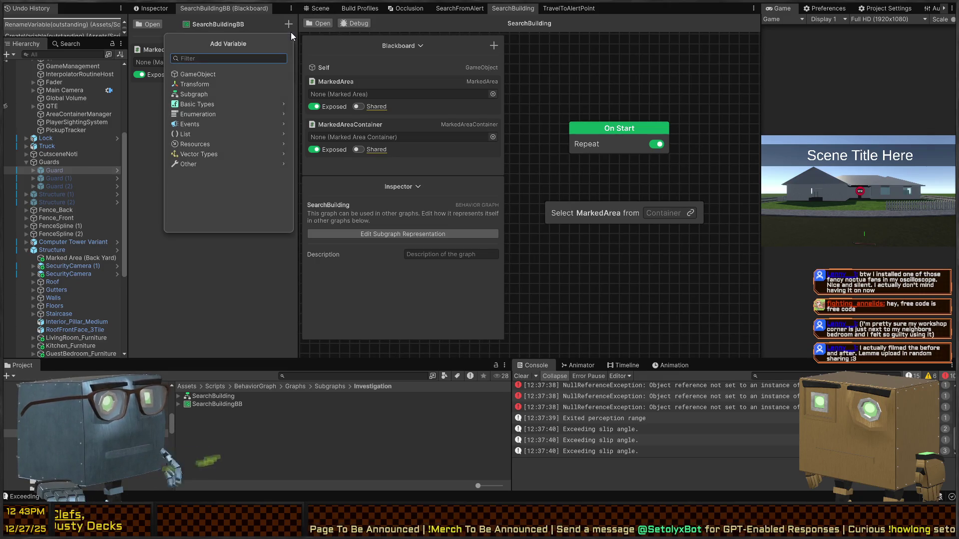
text(MarkedAreaContainer)
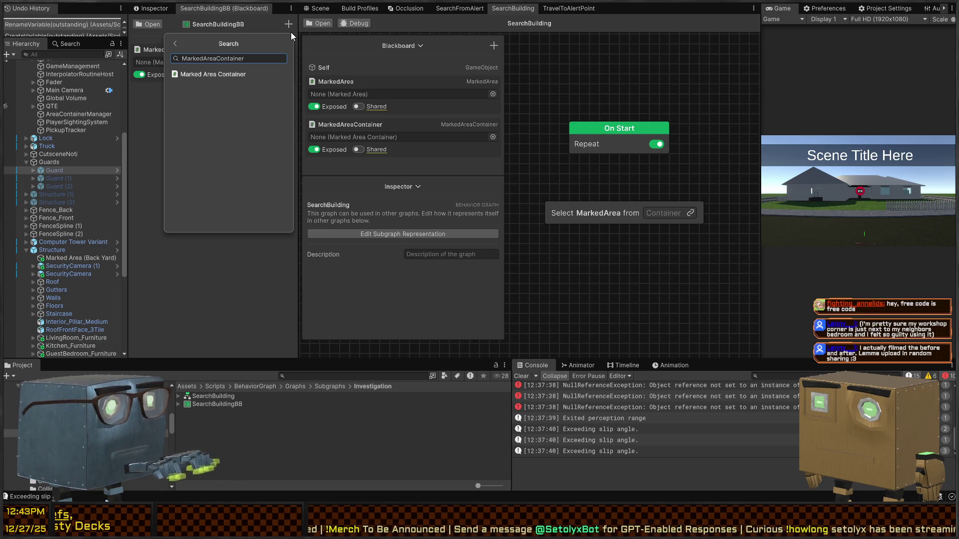
key(Return)
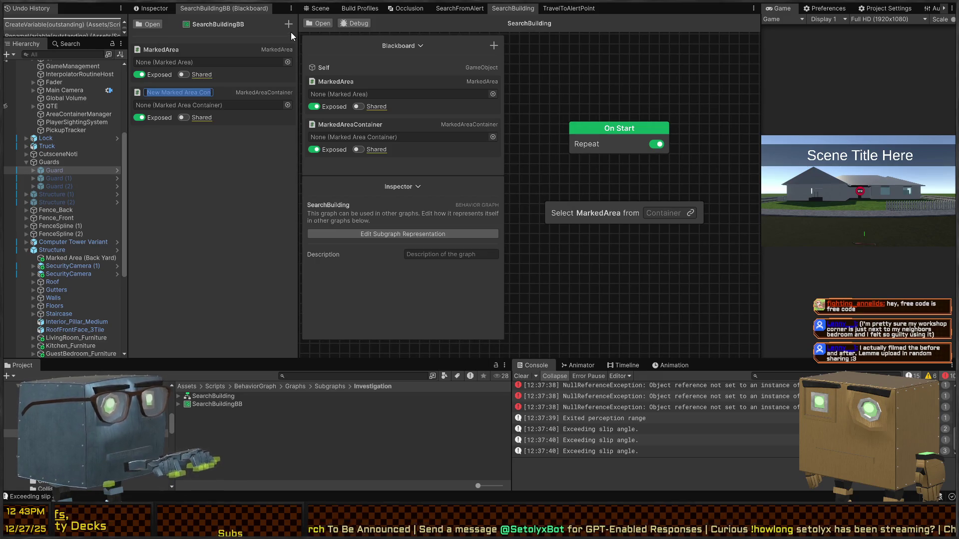
text(MarkedAreaConta)
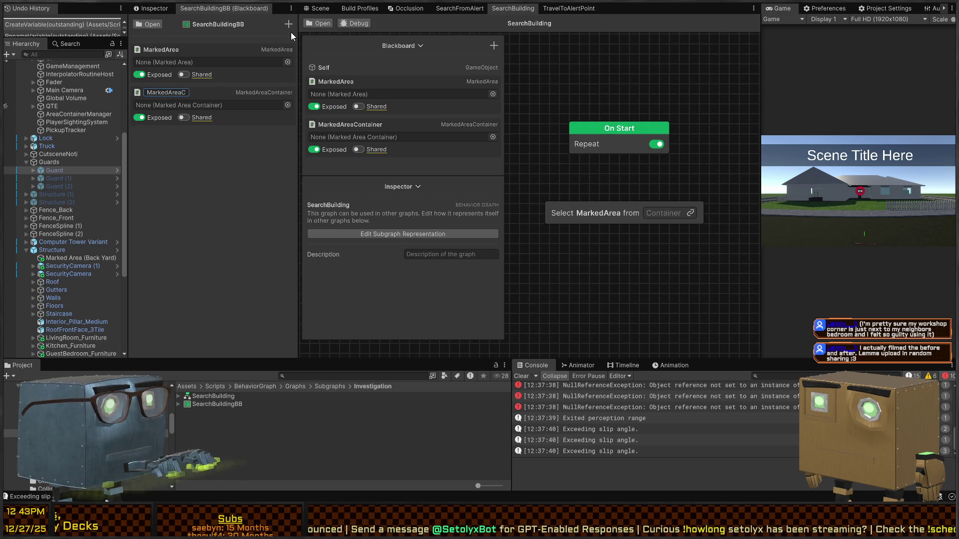
text(iner)
key(Return)
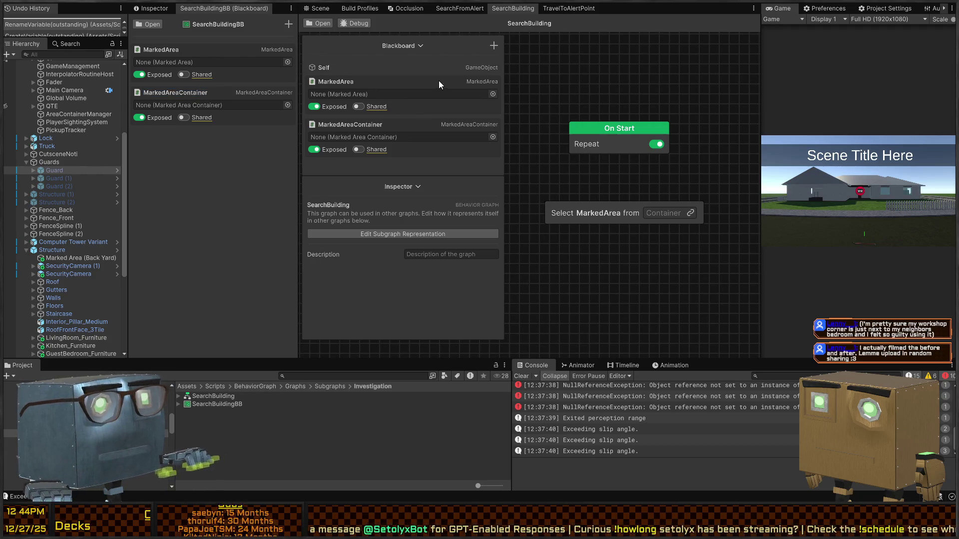
click(480, 88)
Delete the graph's own MarkedArea and MarkedAreaContainer variables.
key(Delete)
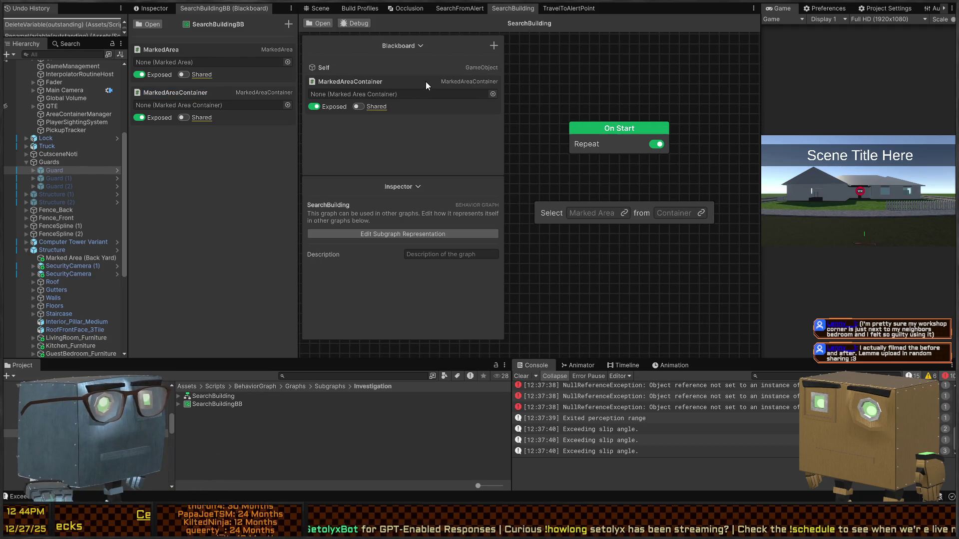
key(Delete)
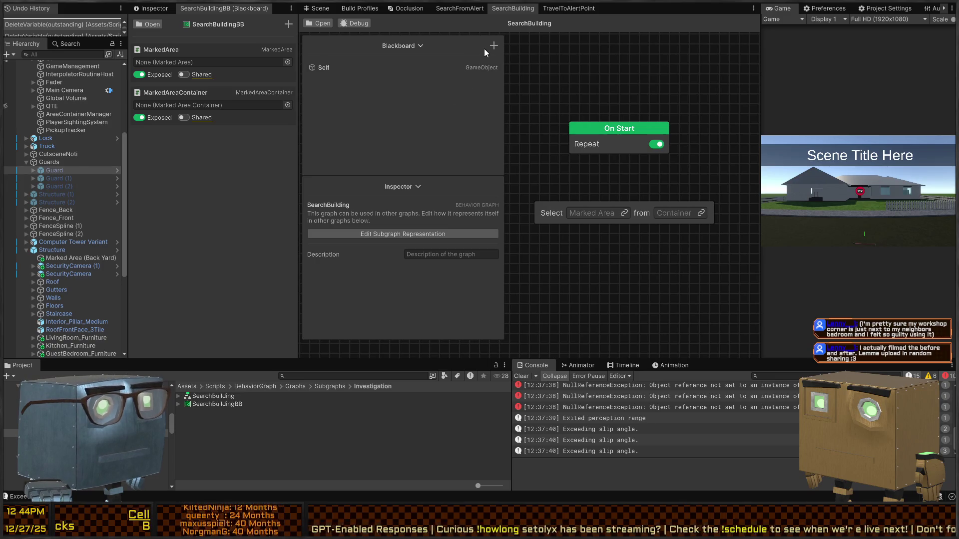
click(493, 46)
click(416, 46)
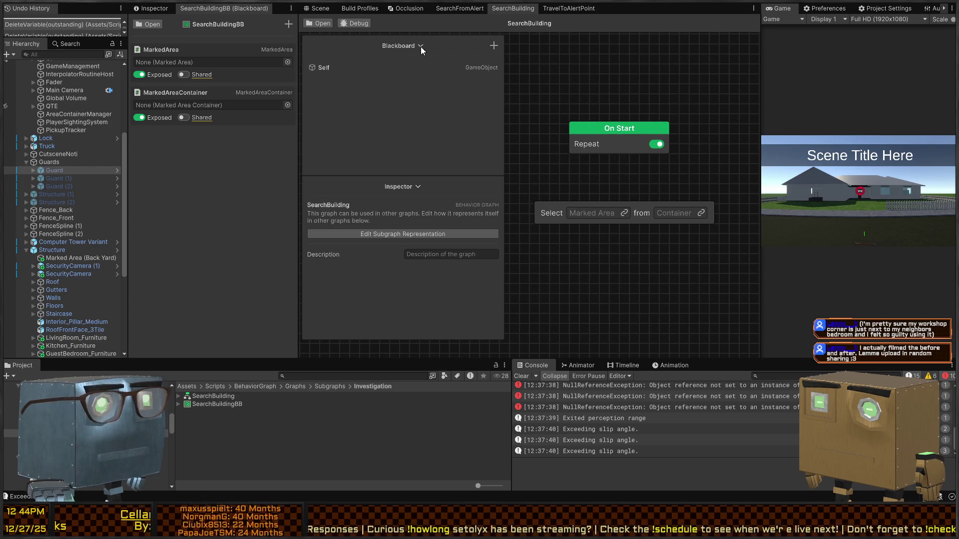
Add the SearchBuildingBB blackboard and link Marked Area to its MarkedArea variable.
click(493, 46)
text(black)
click(538, 95)
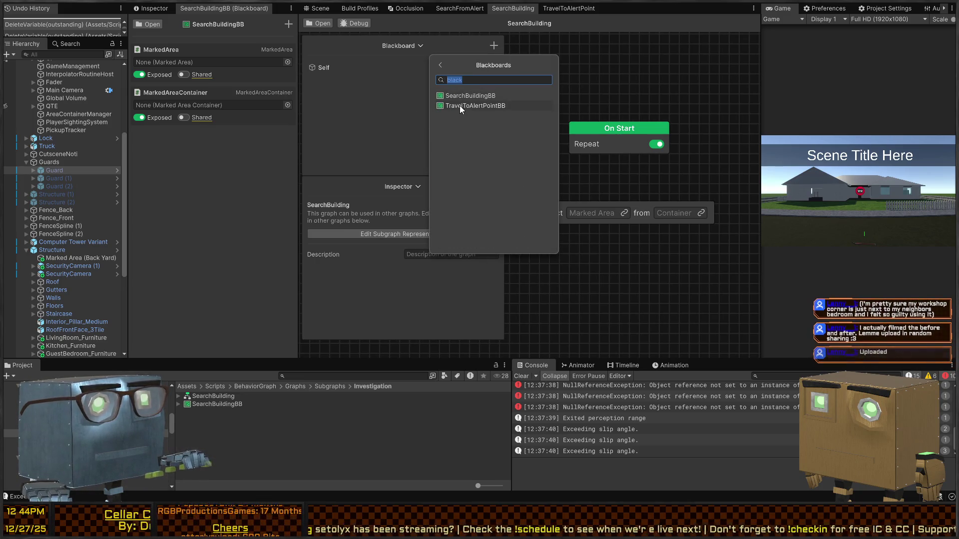
click(487, 96)
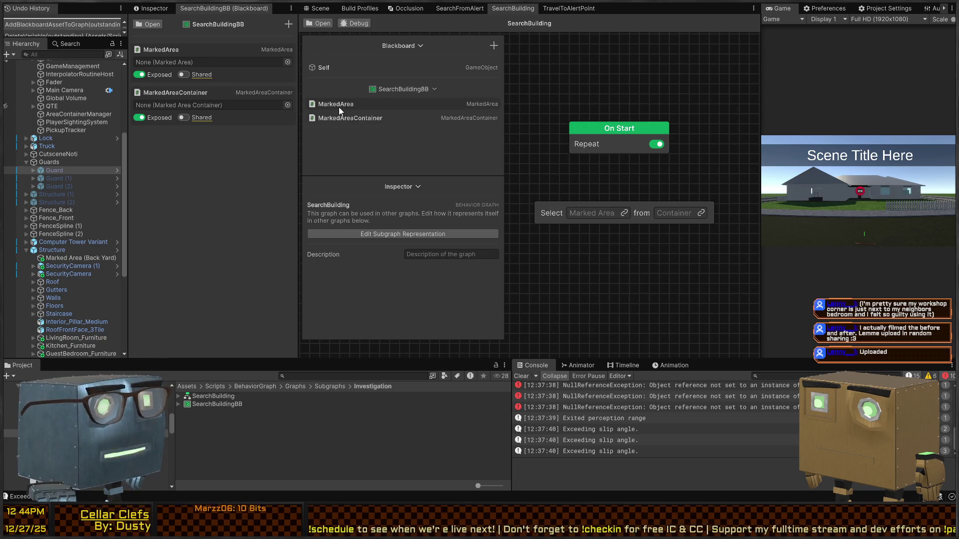
mouse_move(339, 107)
mouse_down()
mouse_move(407, 166)
mouse_move(586, 214)
mouse_up()
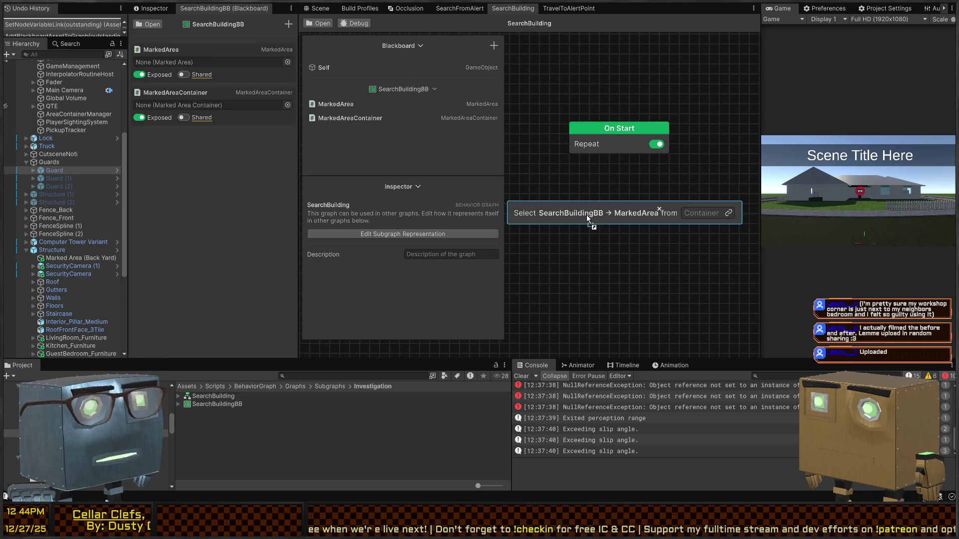
Link the Select node's Container to SearchBuildingBB's MarkedAreaContainer variable.
drag(640, 179, 697, 217)
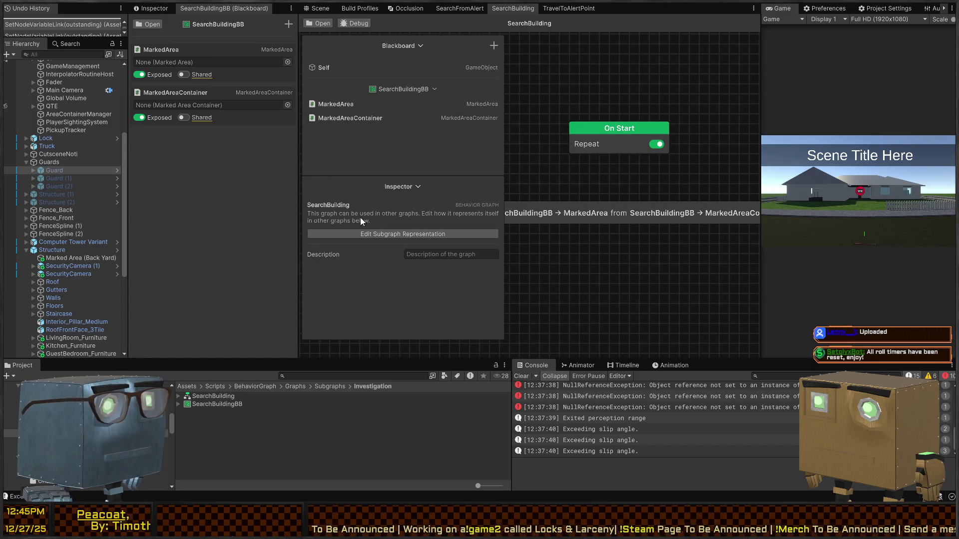
drag(601, 179, 533, 179)
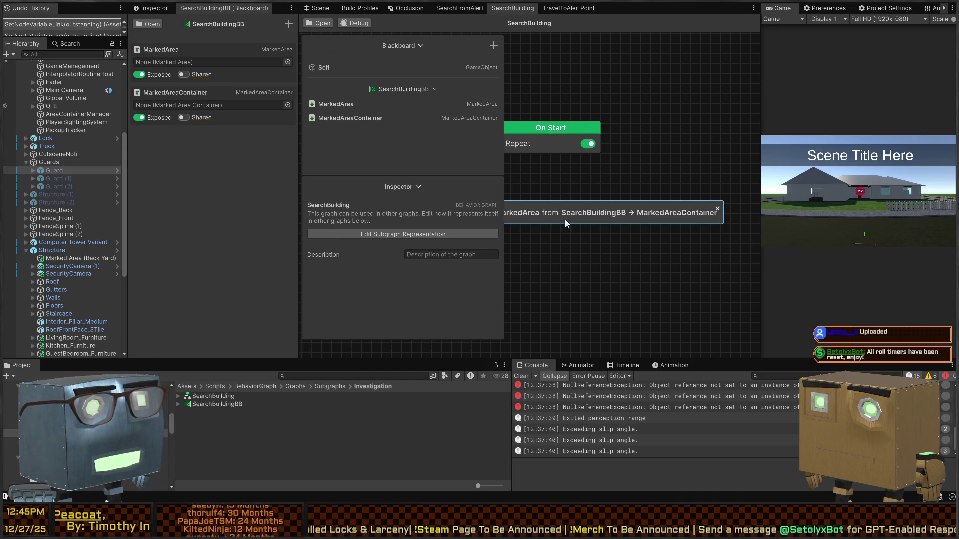
drag(571, 217, 651, 198)
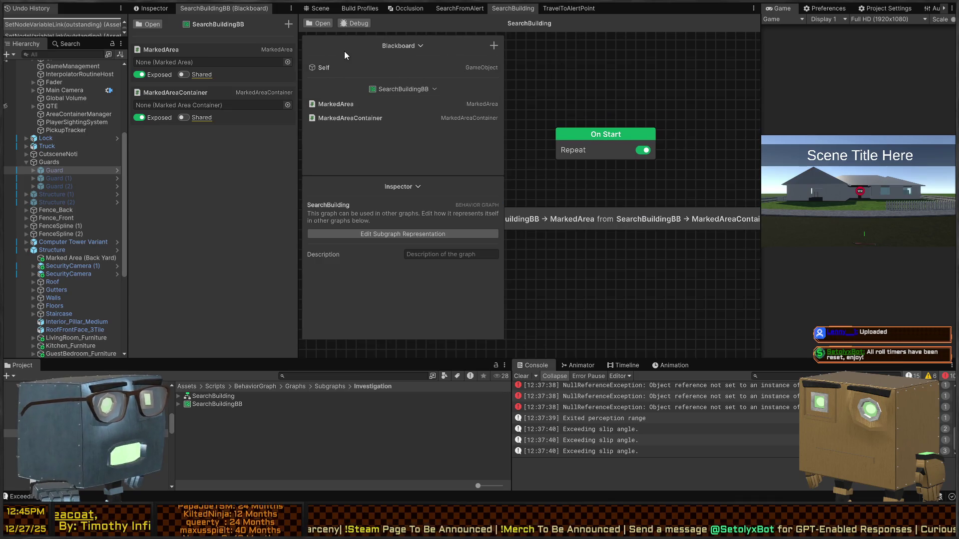
click(320, 23)
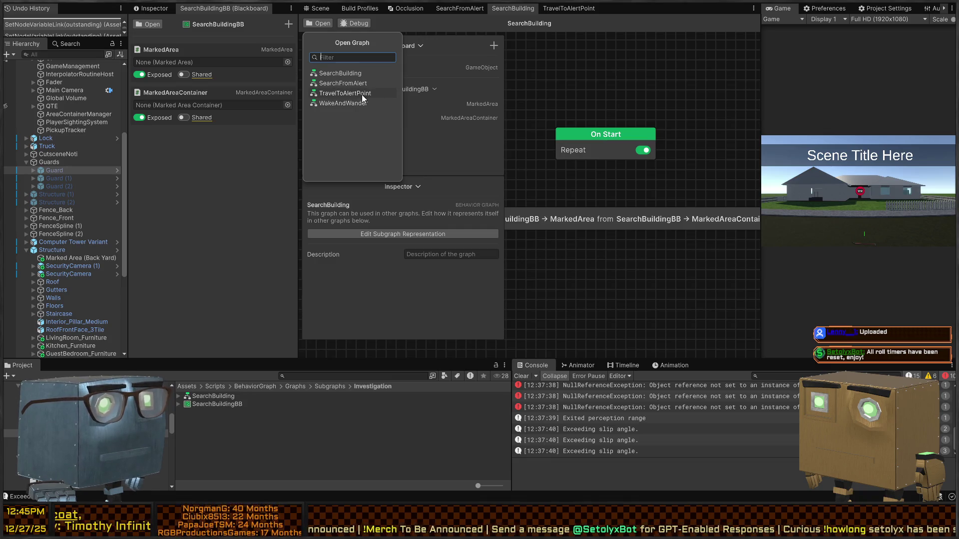
Open the SearchFromAlert graph and add a Marked Area variable to its blackboard.
click(357, 84)
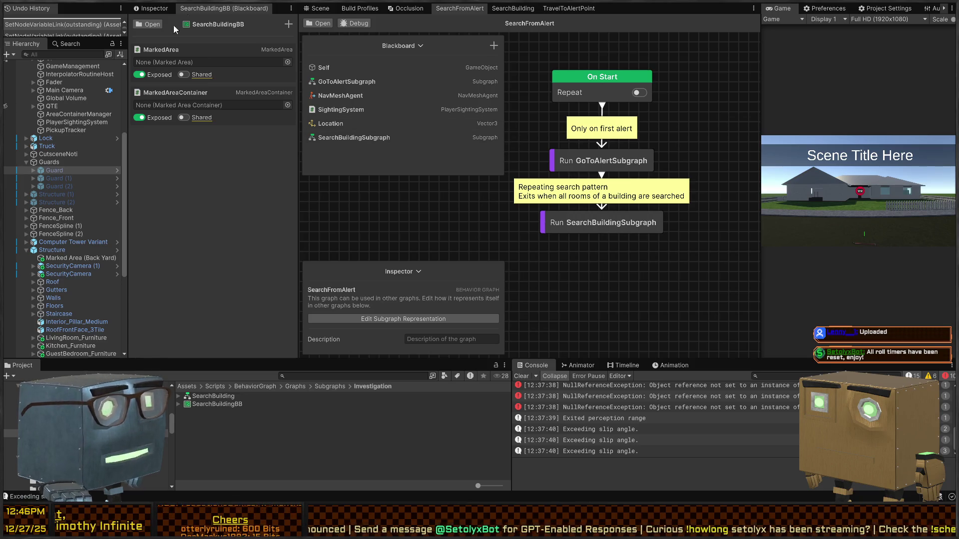
click(492, 45)
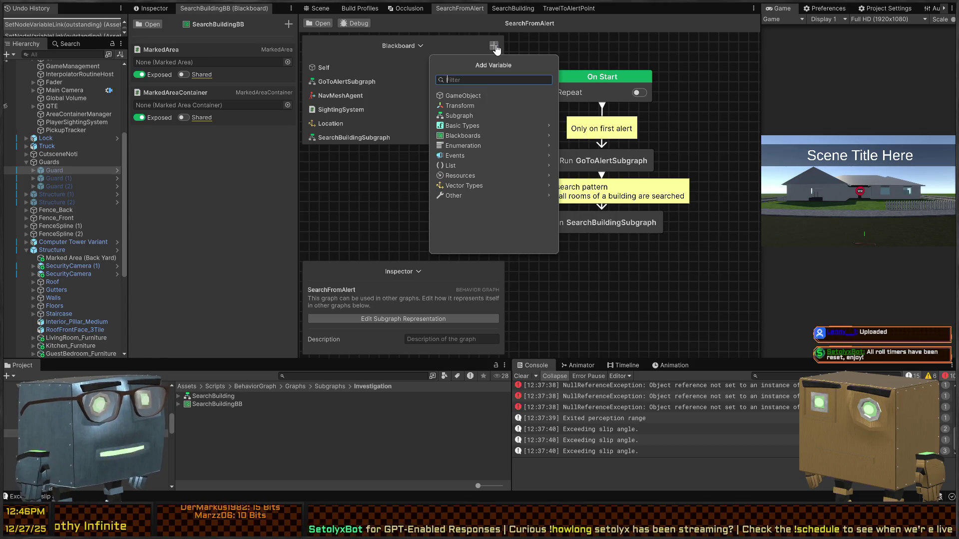
text(markedar)
key(Return)
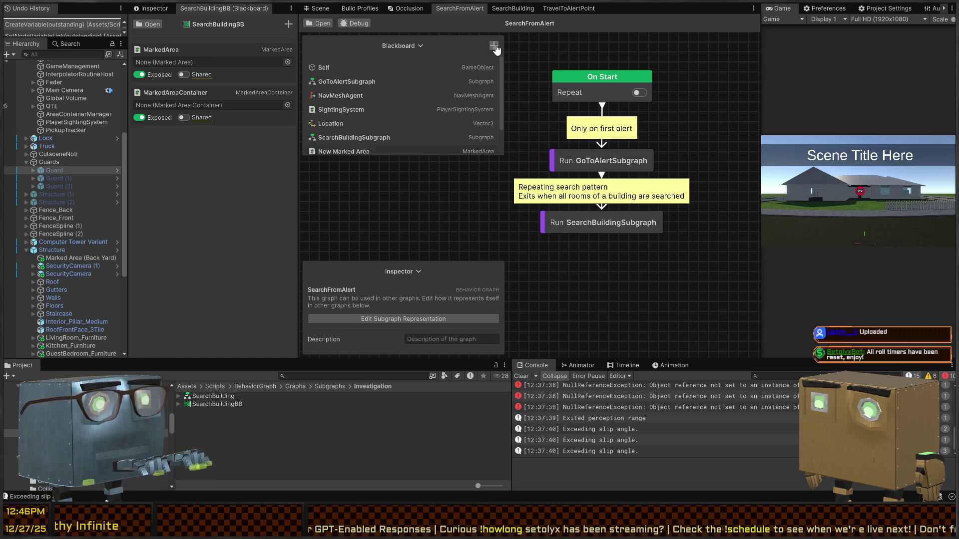
text(Marke)
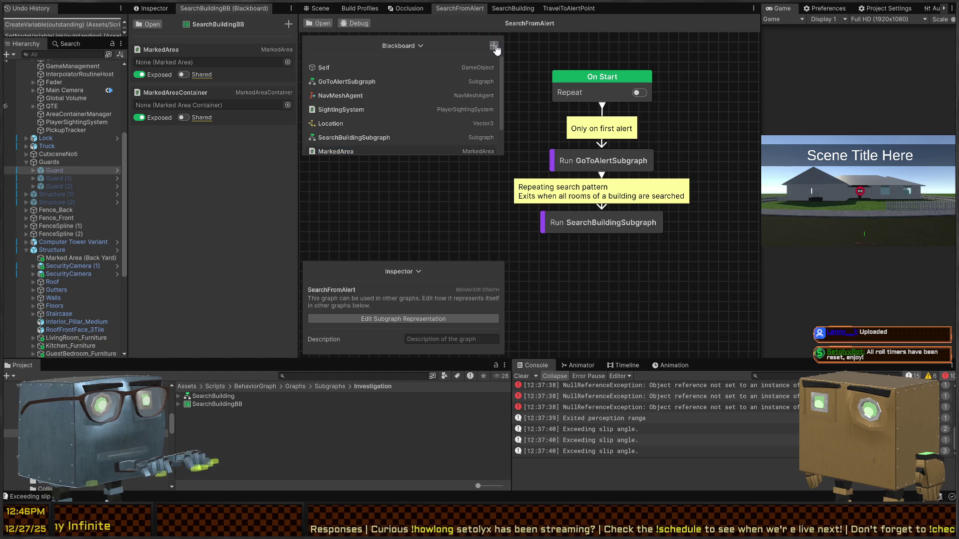
Add a Marked Area Container variable to the blackboard, named MarkedAreaContainer.
click(494, 45)
text(a)
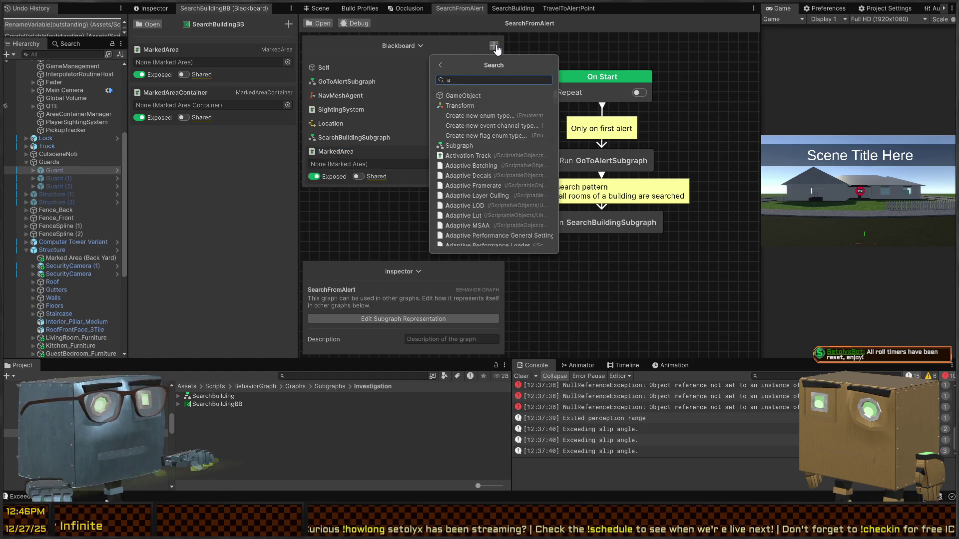
text(reacon)
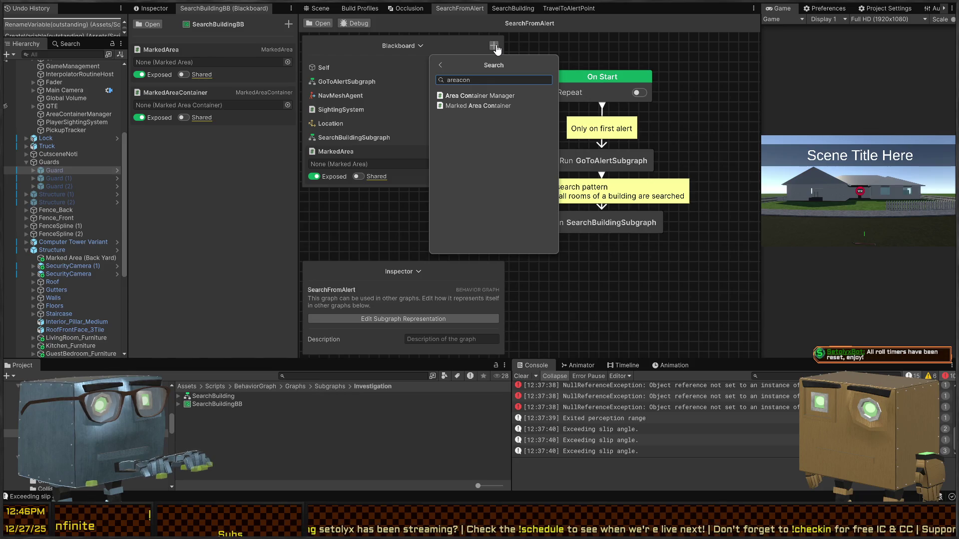
key(Down)
key(Return)
text(Ma)
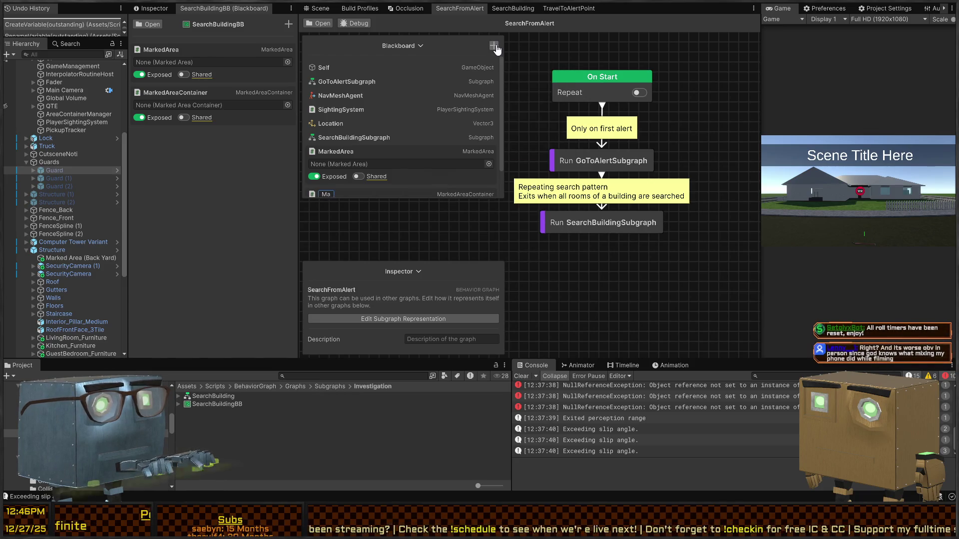
text(iner)
key(Return)
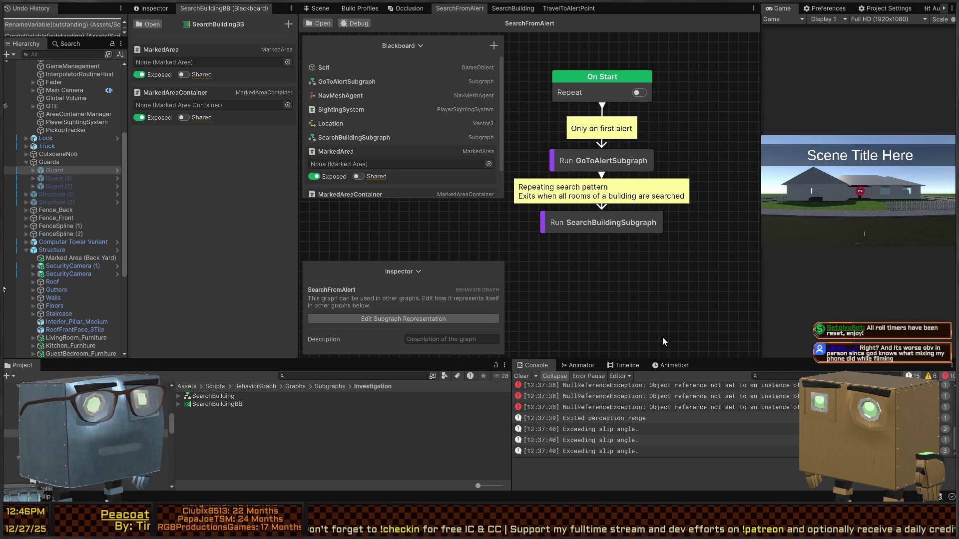
click(714, 407)
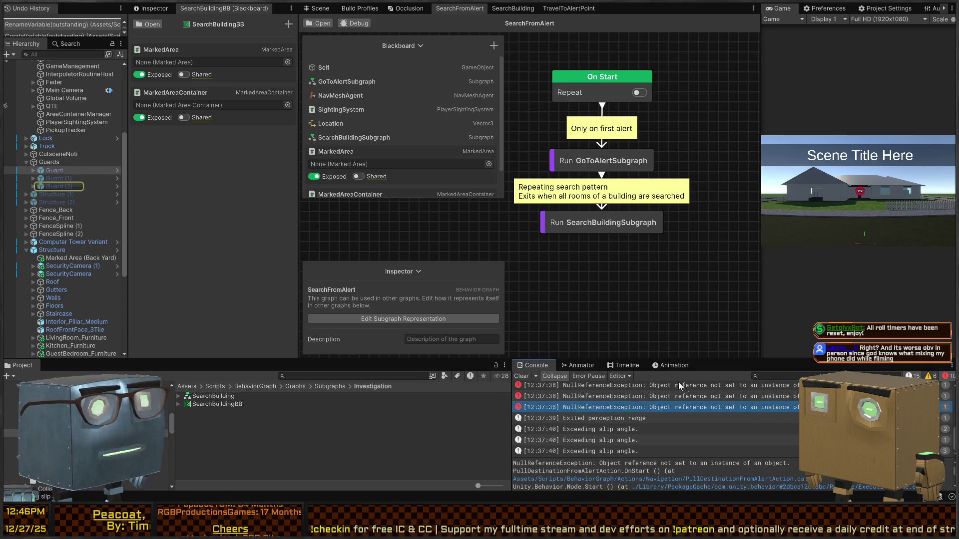
Open the Guard prefab in the Inspector to view its Behavior Agent blackboard values.
scroll(664, 399, up, 5)
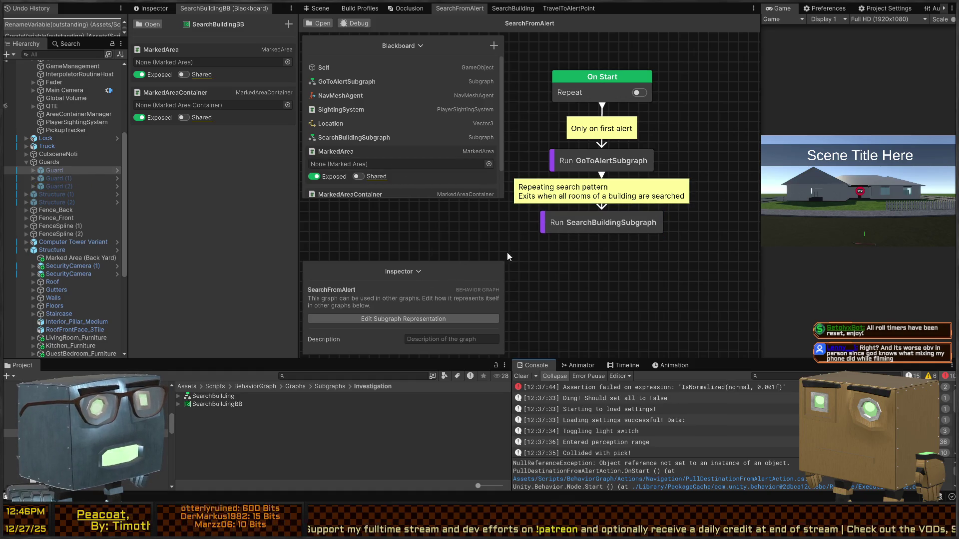
click(148, 10)
scroll(174, 256, down, 3)
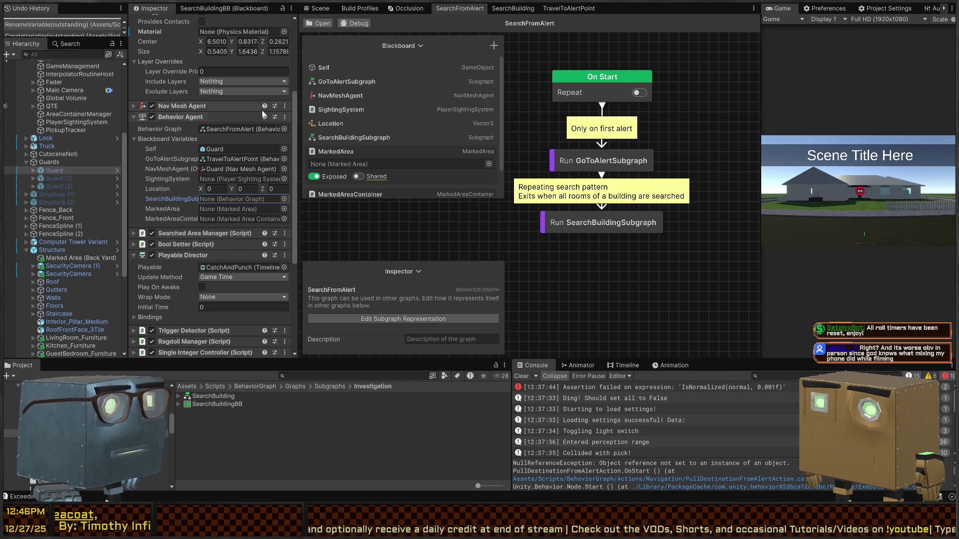
click(117, 171)
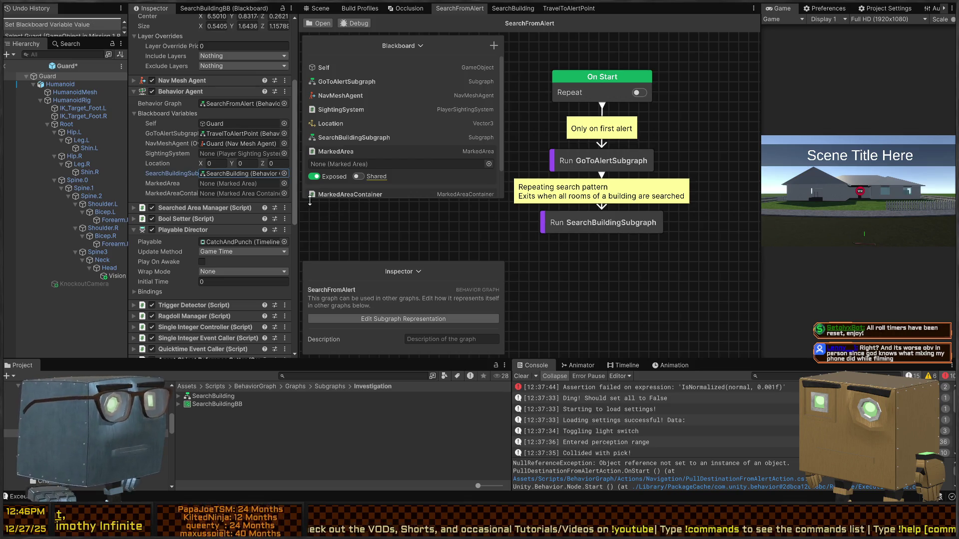
Remove the disabled Agent Object Reference Setter component from the Guard.
scroll(206, 221, down, 5)
scroll(206, 221, down, 8)
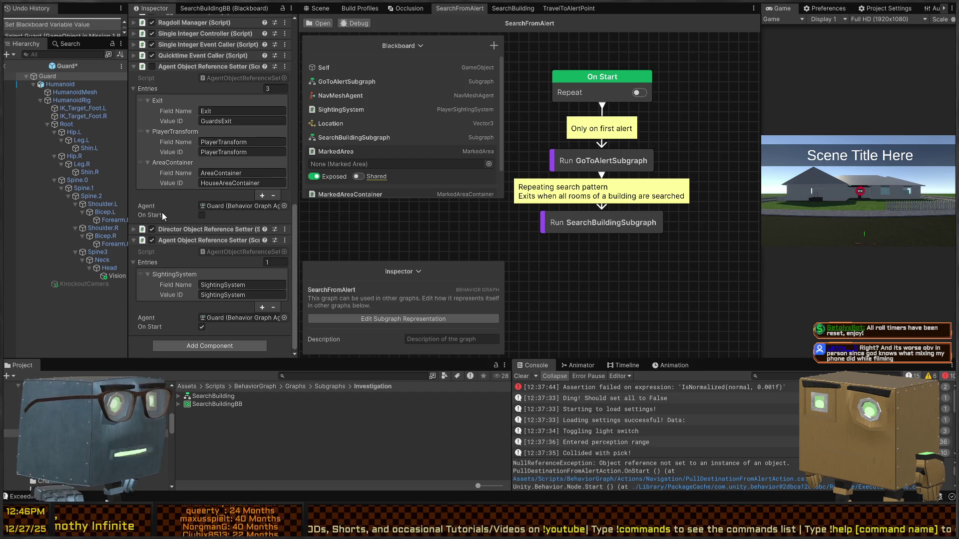
right_click(185, 67)
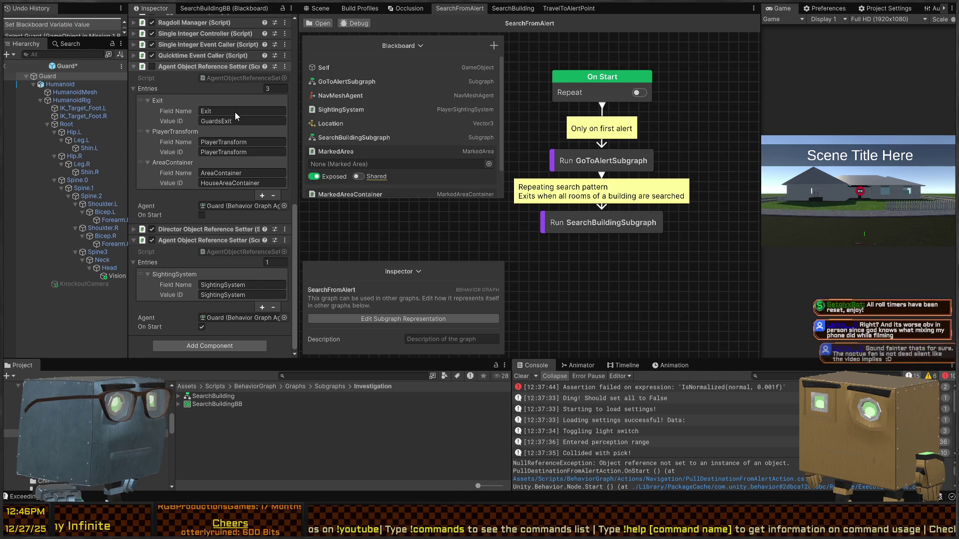
click(235, 112)
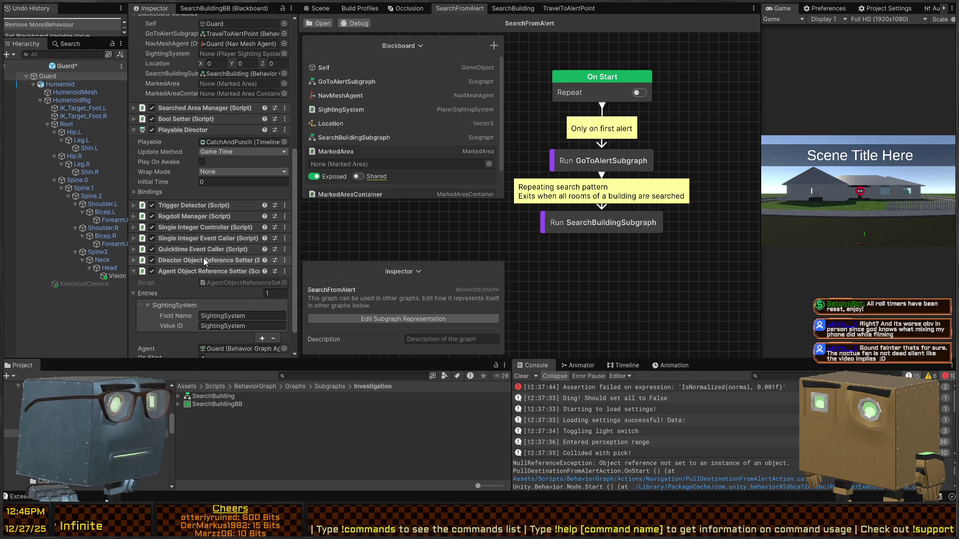
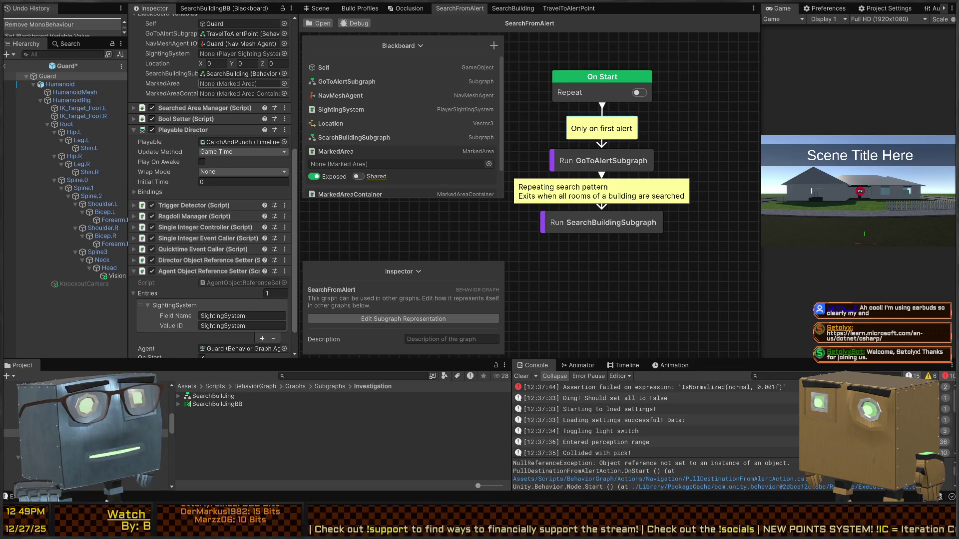
Narrow the Blackboard and collapse the MarkedArea and MarkedAreaContainer entries so it fits its variables.
mouse_move(539, 262)
mouse_down()
mouse_move(579, 281)
mouse_move(541, 274)
mouse_up()
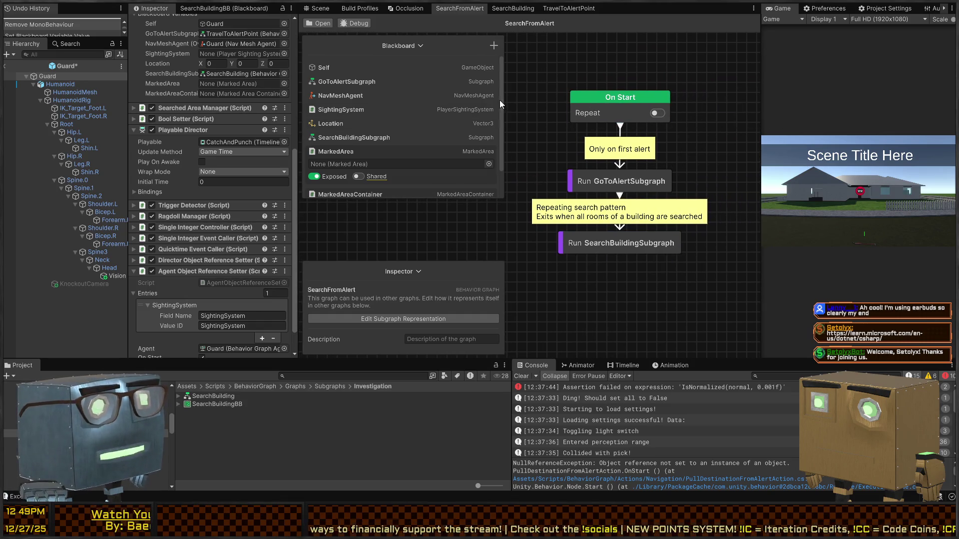
mouse_move(505, 92)
mouse_down()
mouse_move(462, 90)
mouse_move(492, 80)
mouse_move(483, 83)
mouse_up()
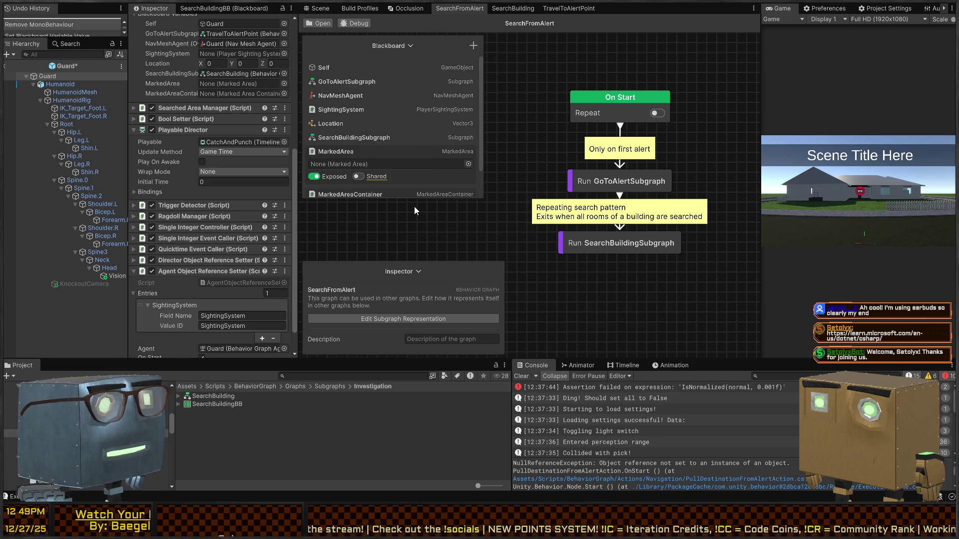
mouse_move(404, 199)
mouse_down()
mouse_move(399, 233)
mouse_move(390, 217)
mouse_up()
click(398, 194)
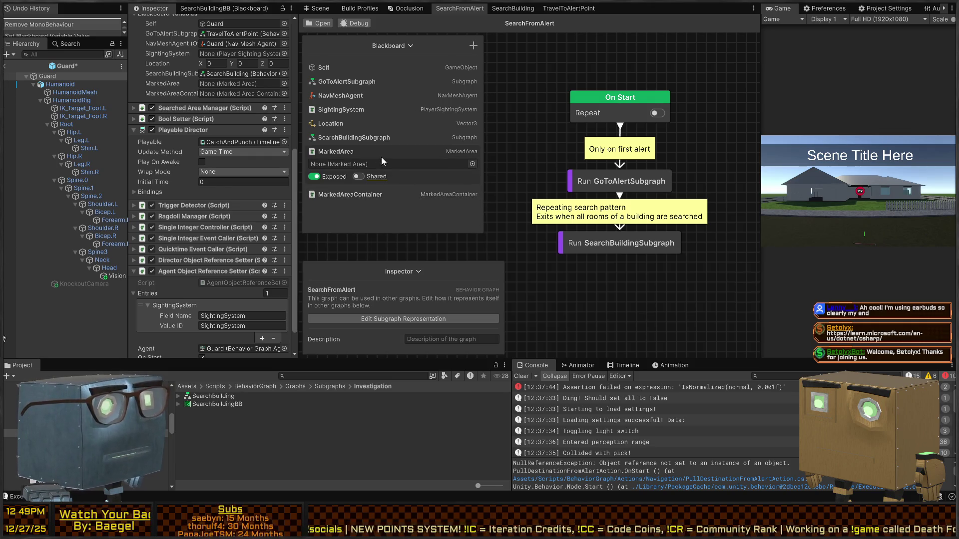
click(383, 151)
drag(385, 232, 378, 179)
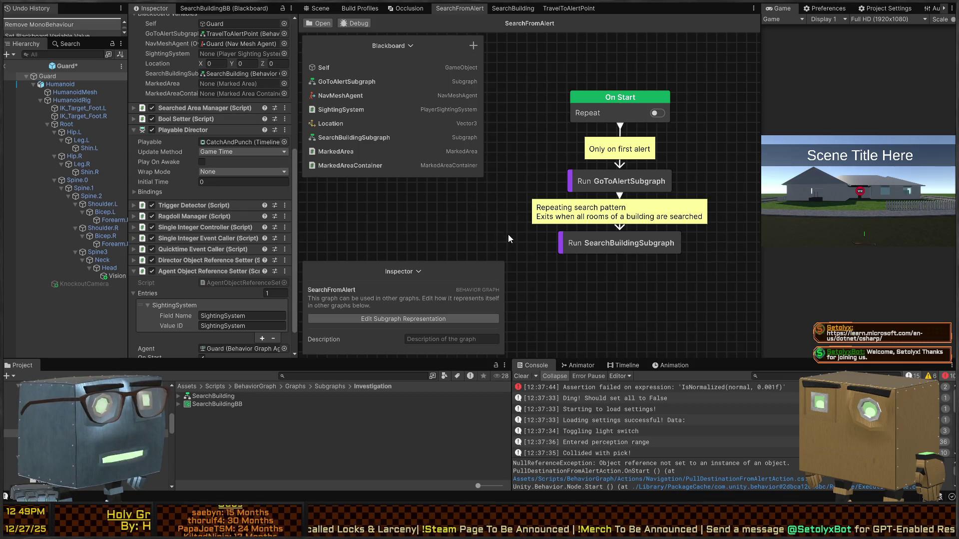
Reposition the Run SearchBuildingSubgraph node and recentre the graph view around it.
drag(645, 256, 636, 272)
click(547, 134)
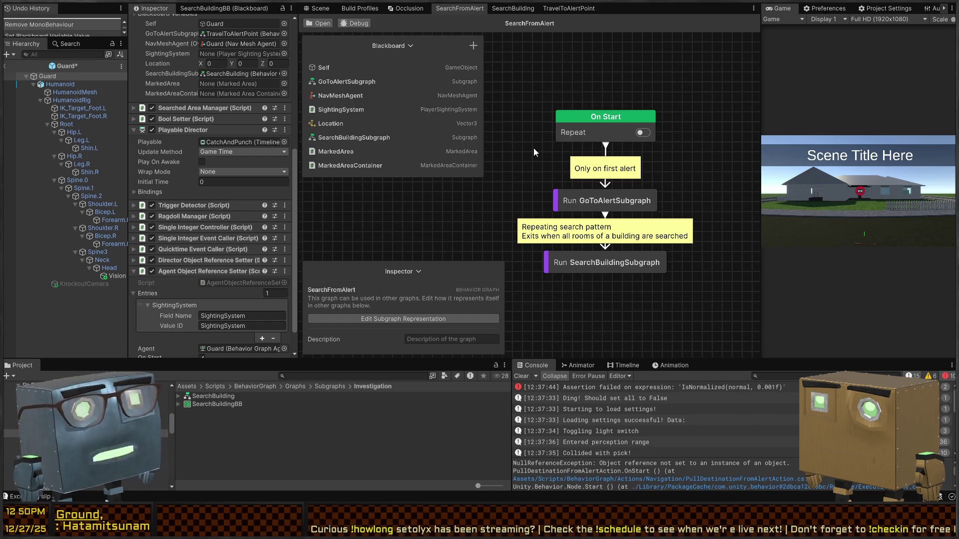
drag(546, 206, 539, 169)
click(571, 232)
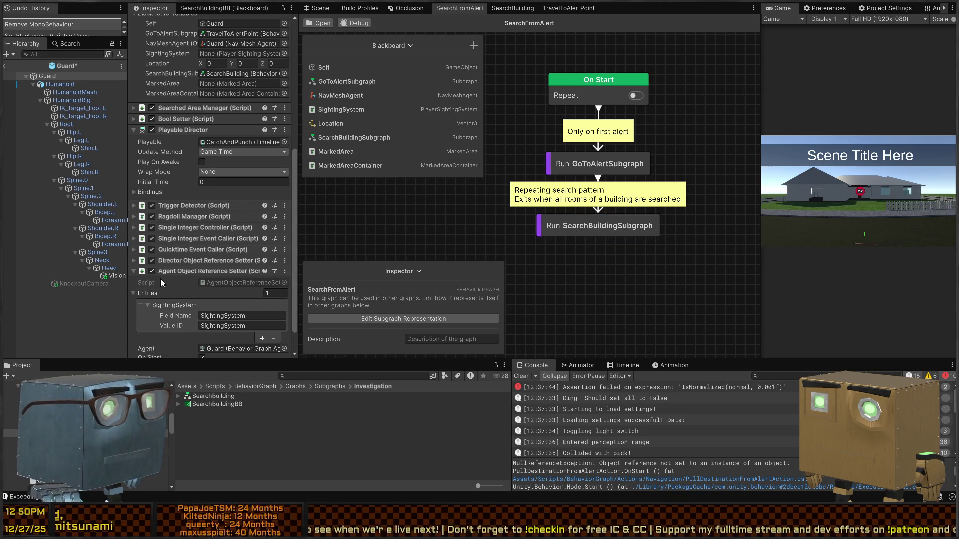
Add a second SightingSystem entry to the guard's Agent Object Reference Setter, then switch to Visual Studio.
scroll(165, 214, down, 1)
scroll(193, 212, up, 3)
scroll(193, 212, up, 3)
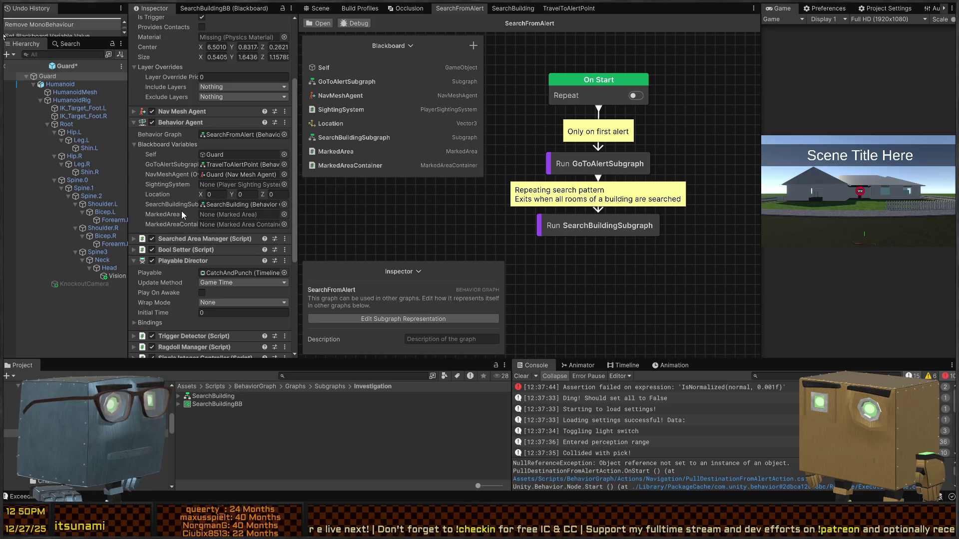
scroll(187, 230, down, 5)
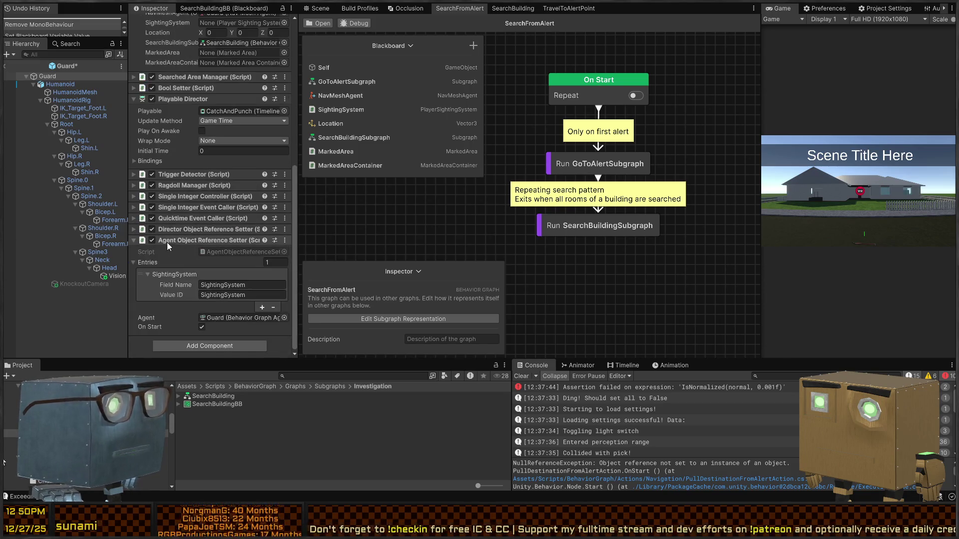
click(260, 307)
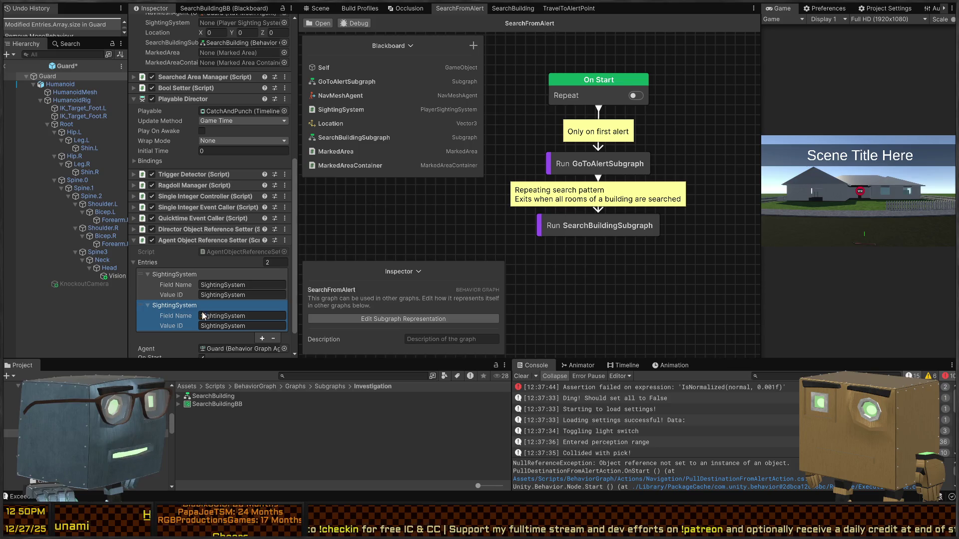
click(256, 316)
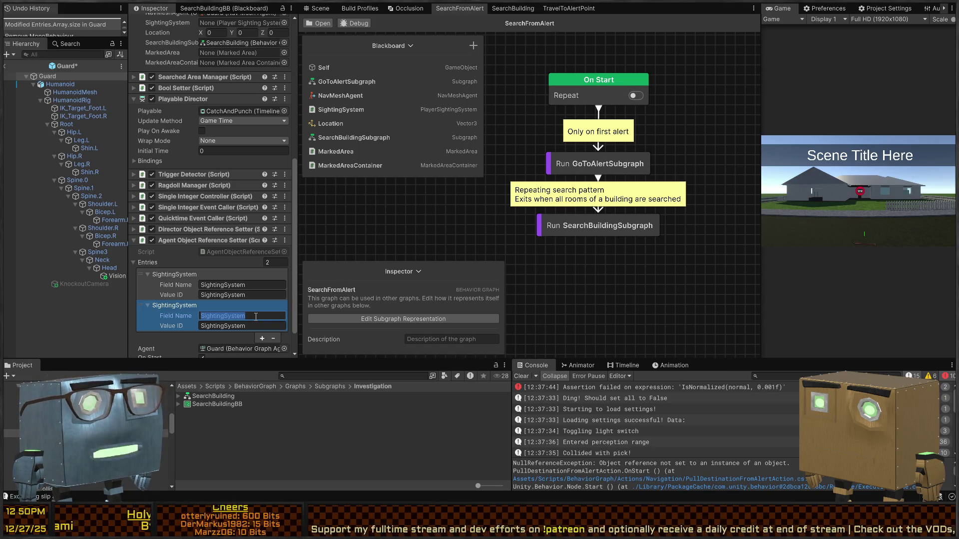
click(511, 97)
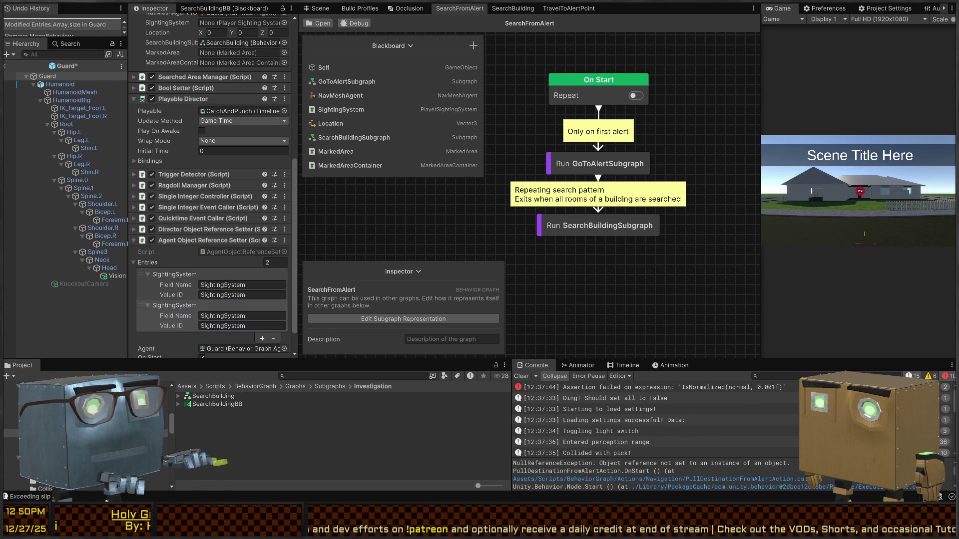
key(alt+Tab)
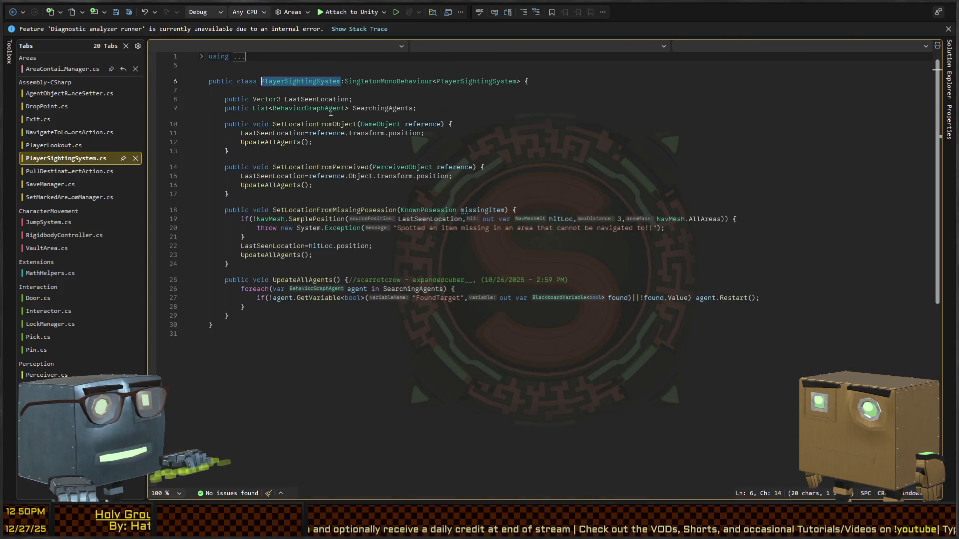
Declare 'public MarkedAreaContainer HostBuilding;' after LastSeenLocation, save PlayerSightingSystem.cs, and return to Unity.
click(519, 116)
key(ctrl+Return)
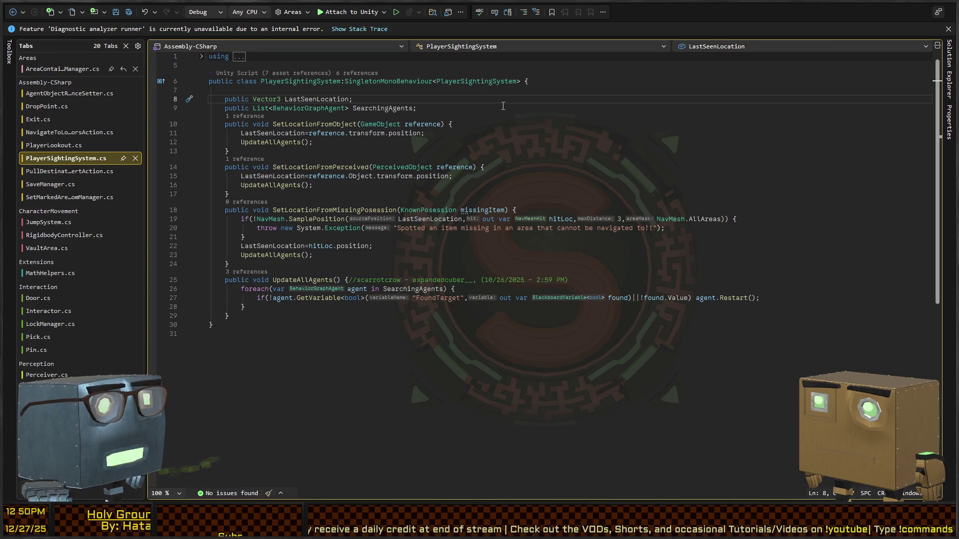
text(public A)
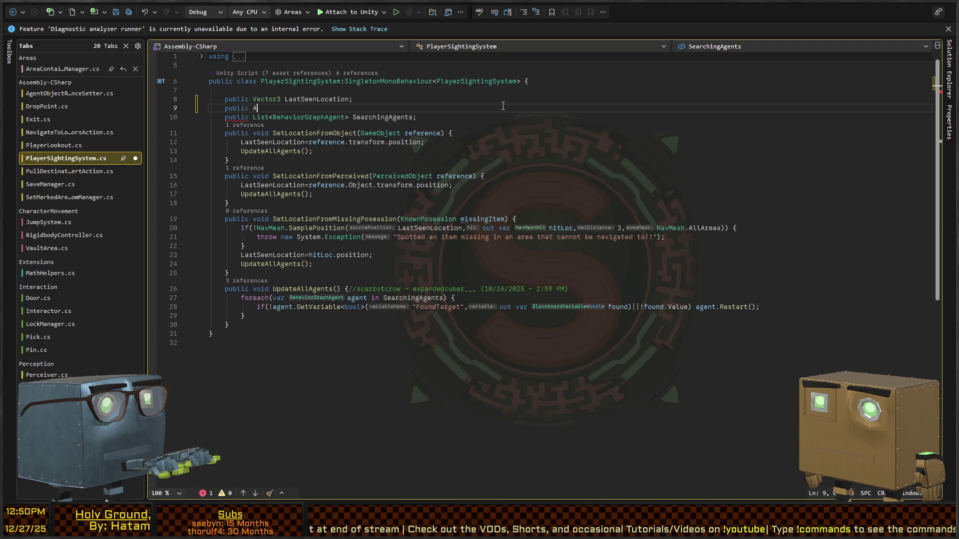
key(BackSpace)
text(MarkedArea)
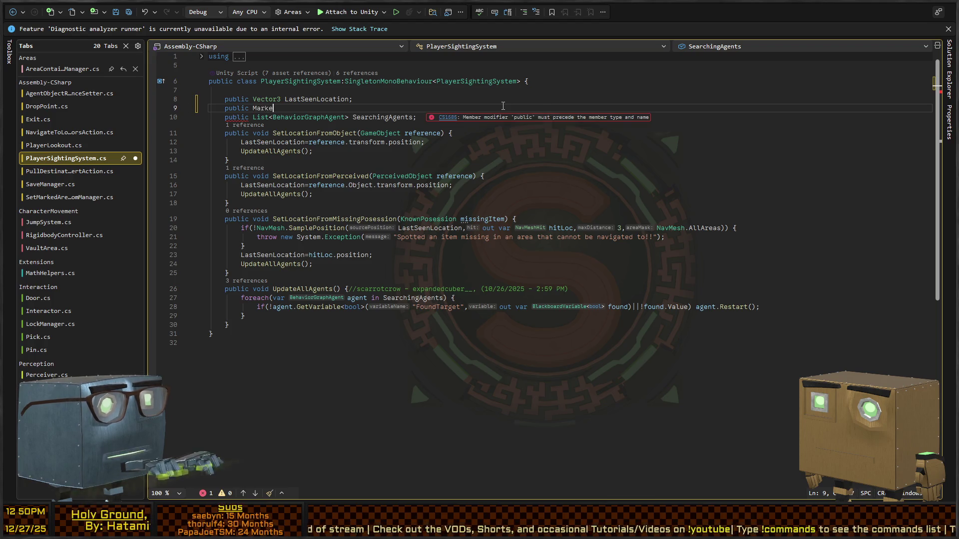
text(Container HostCont)
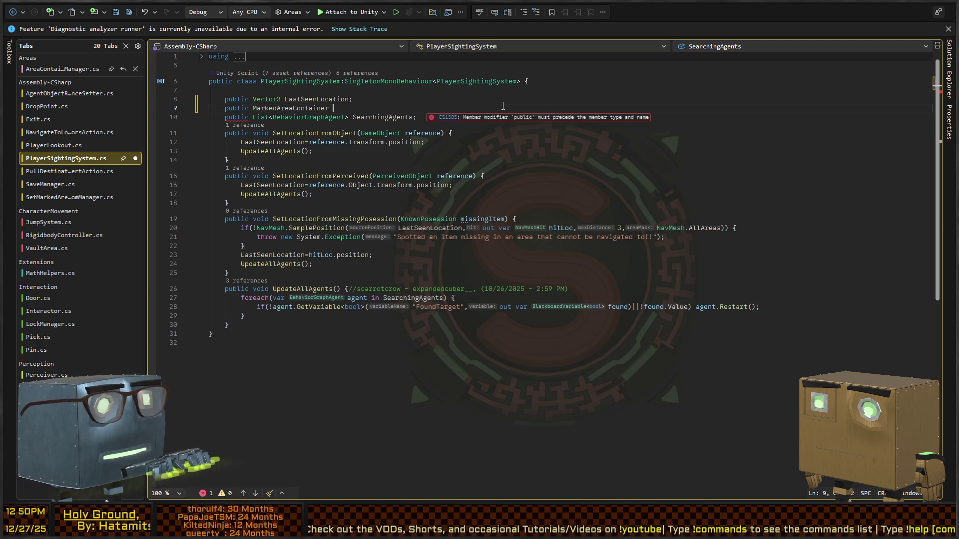
key(BackSpace)
key(BackSpace)
key(BackSpace)
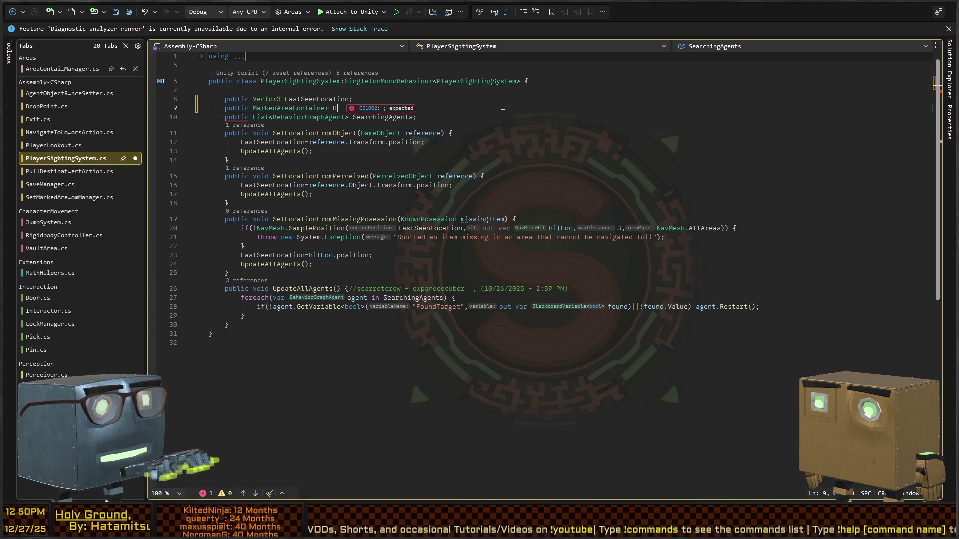
text(Building;)
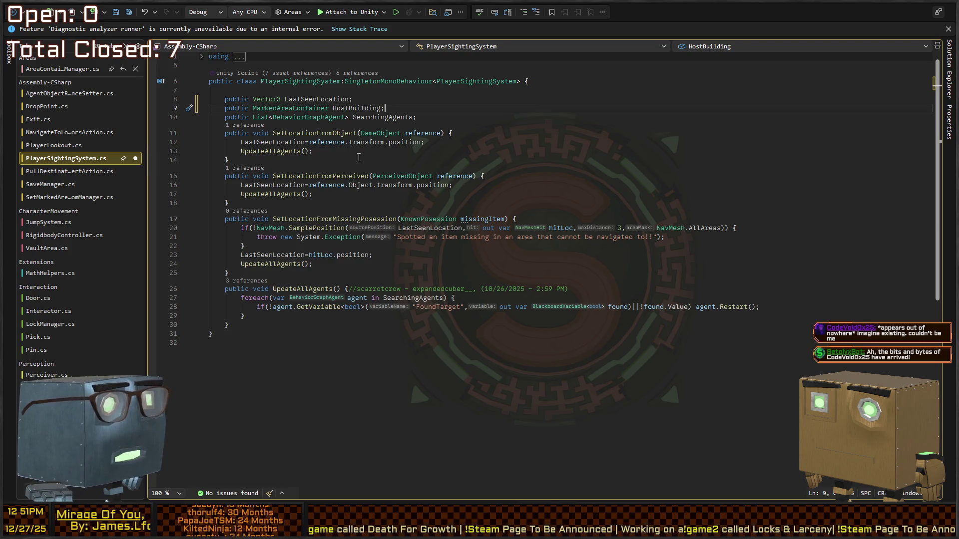
key(ctrl+s)
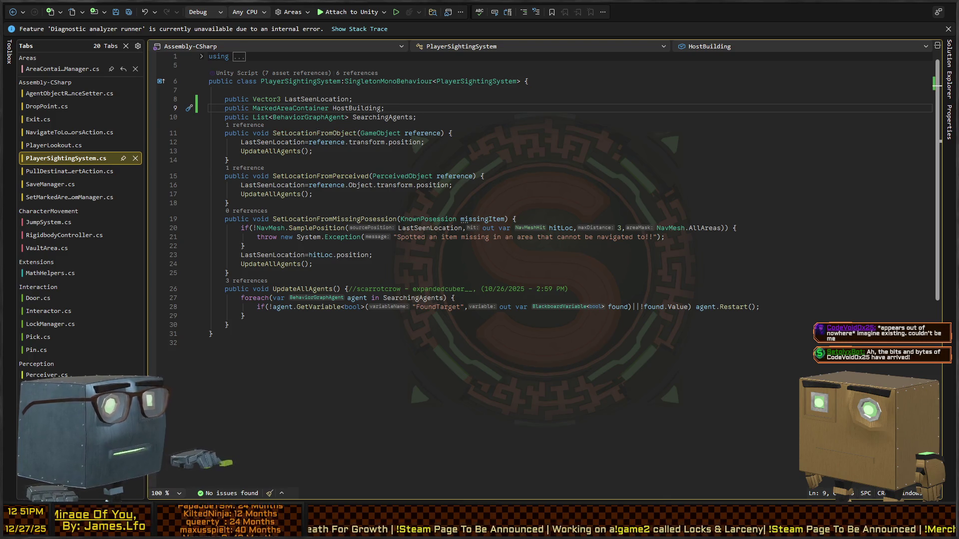
key(alt+Tab)
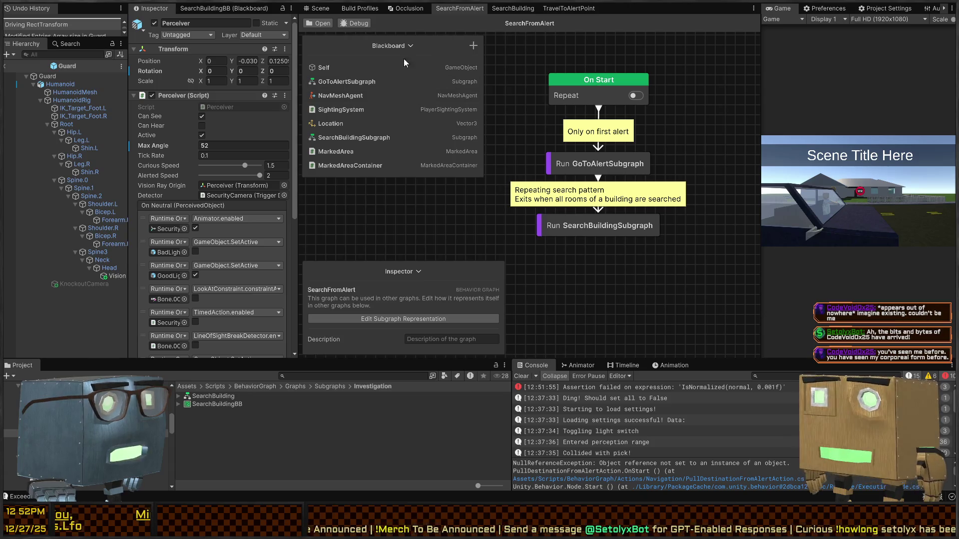
Leave the Guard prefab for the full scene and fly the camera over to the building.
click(316, 8)
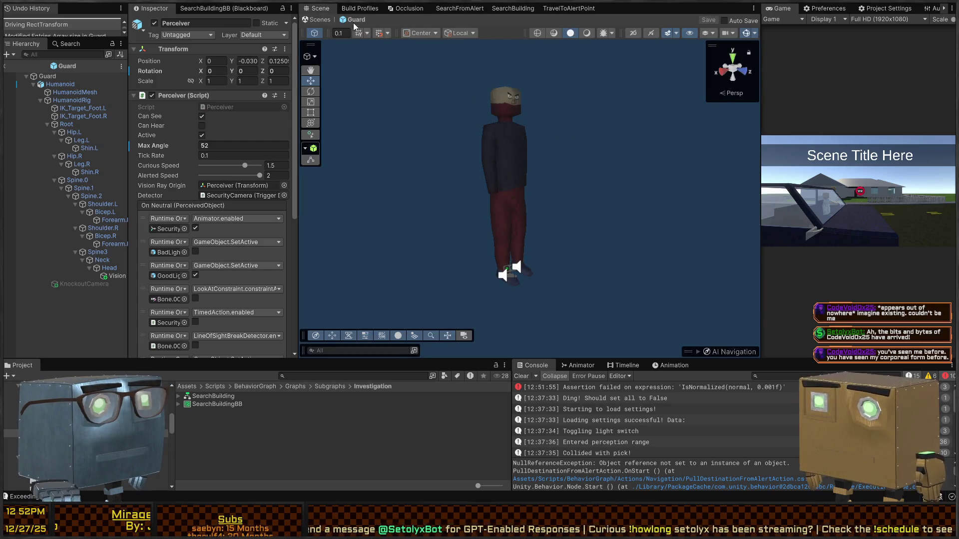
click(318, 21)
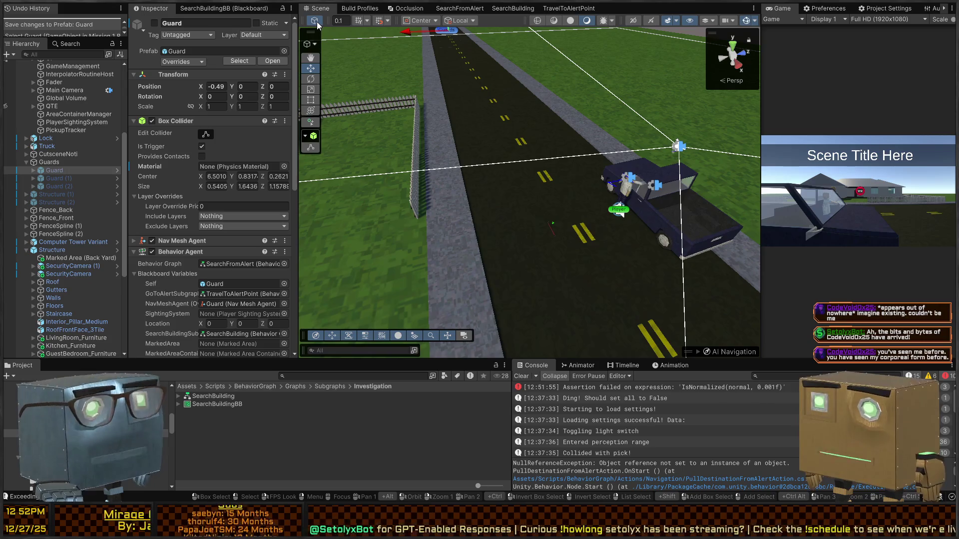
mouse_move(698, 125)
mouse_down()
mouse_move(329, 102)
mouse_move(624, 166)
mouse_move(147, 44)
mouse_up()
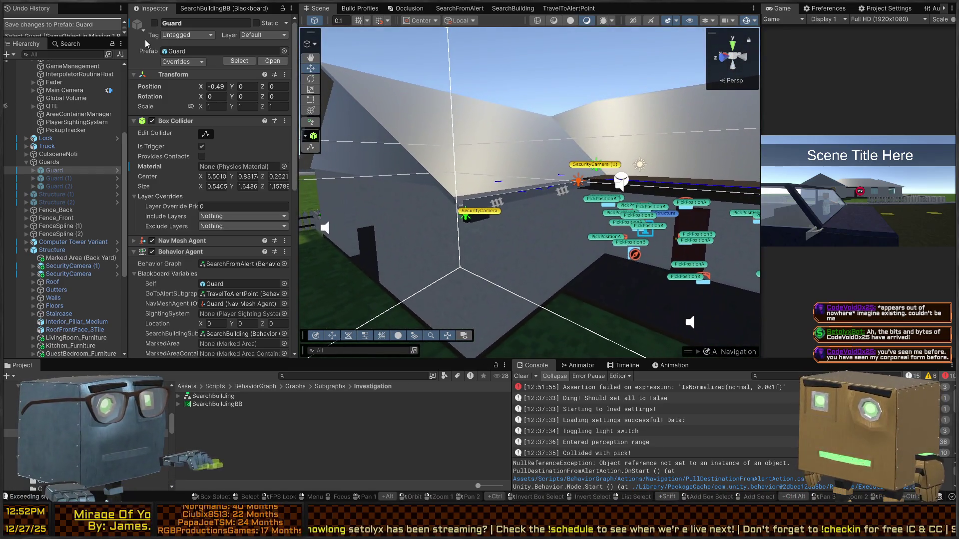
Find PlayerSightingSystem with a t:PlayerSightingSystem search and assign Structure to its Host Building field.
click(31, 55)
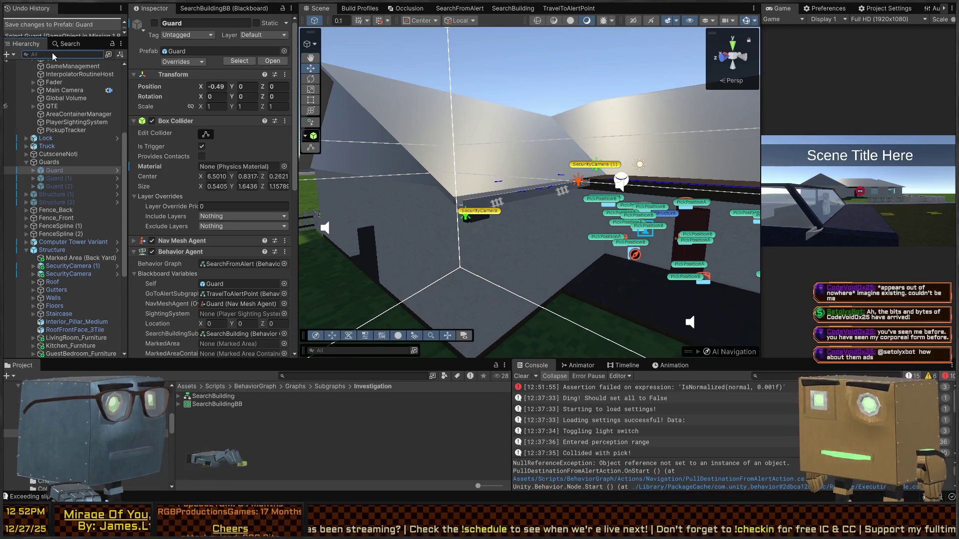
text(t:PlayerSi)
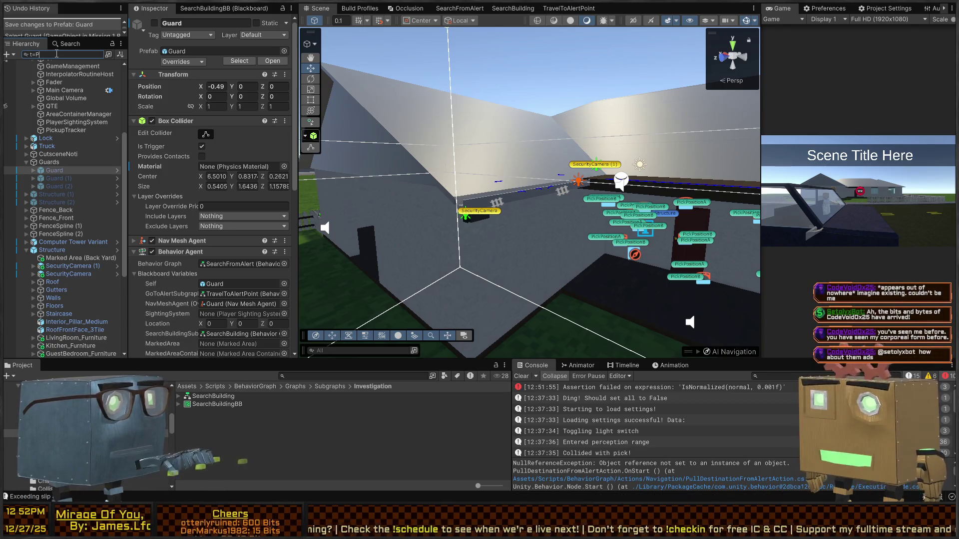
text(ghtingSystem)
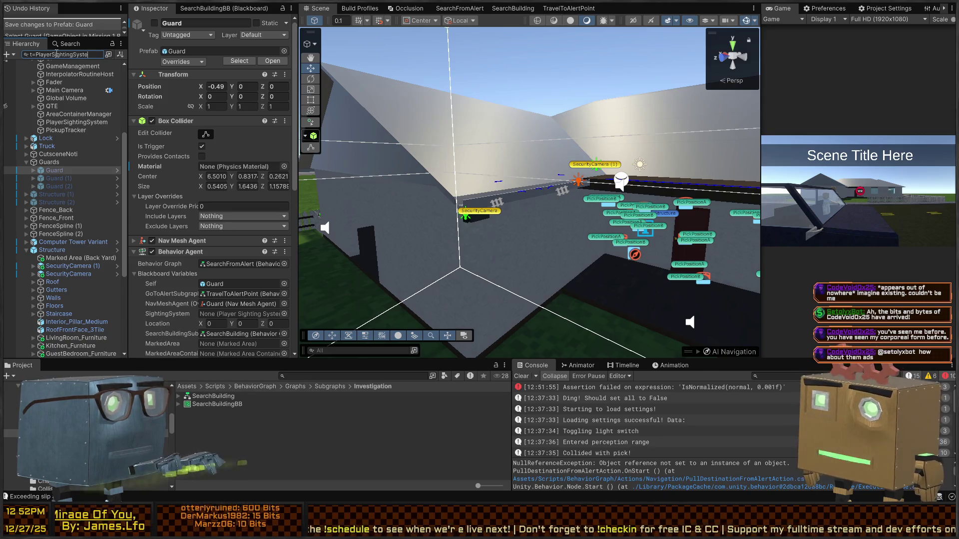
click(58, 72)
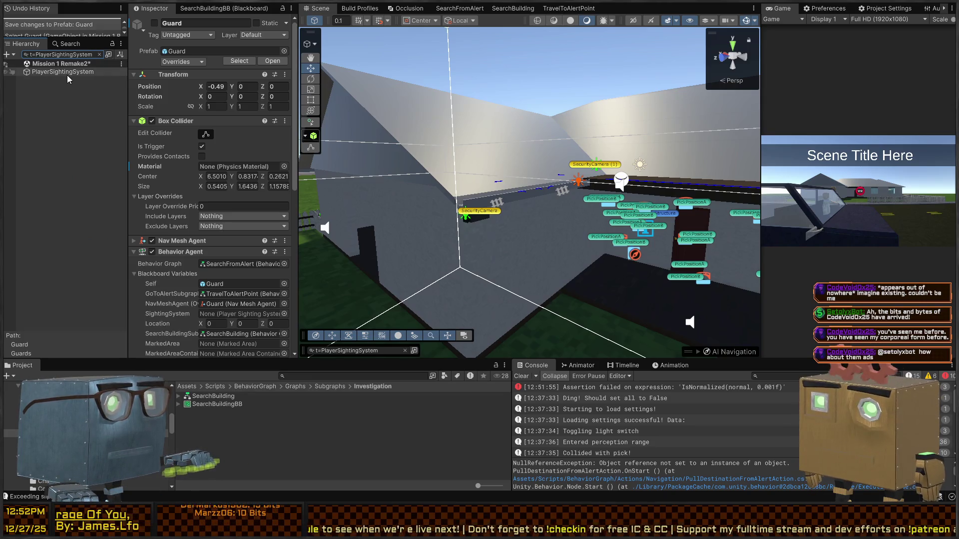
click(99, 54)
click(280, 127)
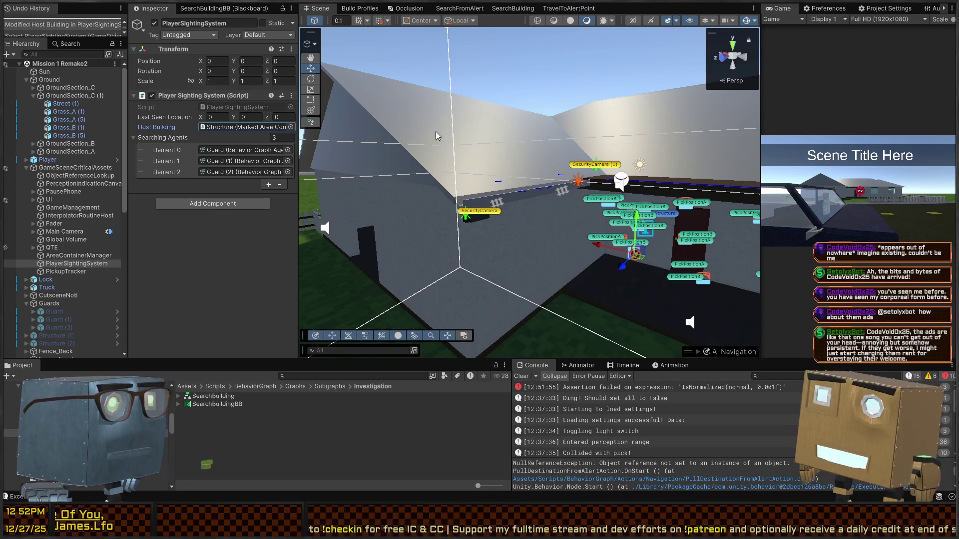
click(459, 8)
Look through the graph tabs and show the SearchBuildingBB blackboard variables.
click(524, 9)
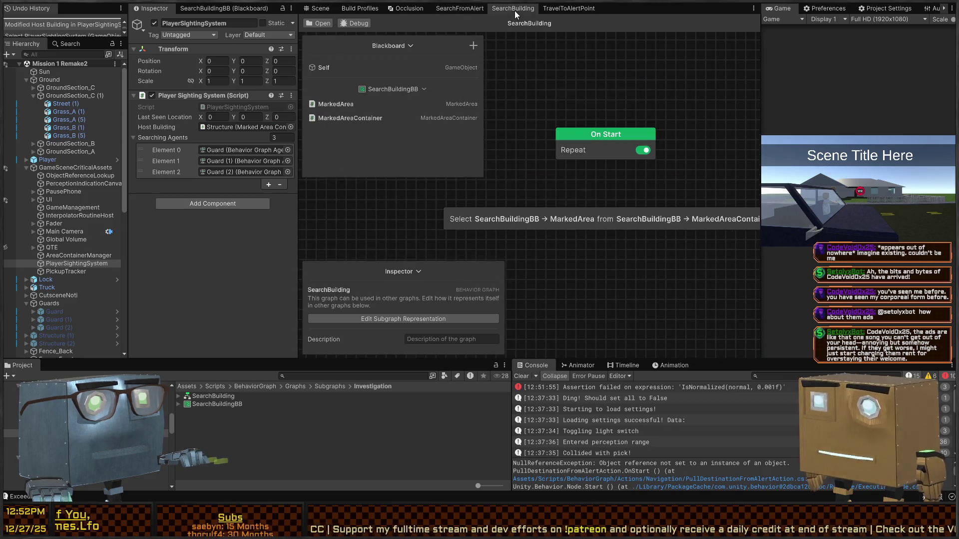
click(571, 8)
click(458, 8)
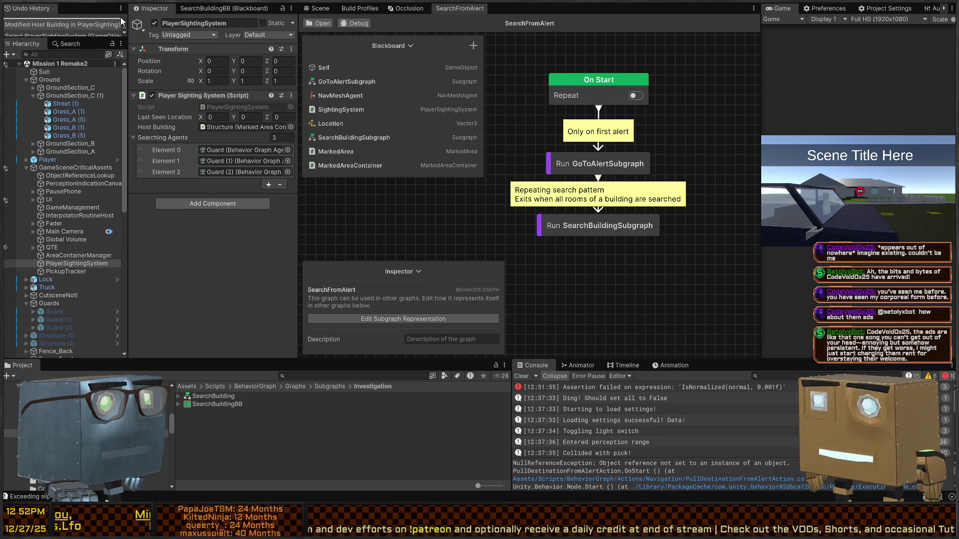
click(201, 8)
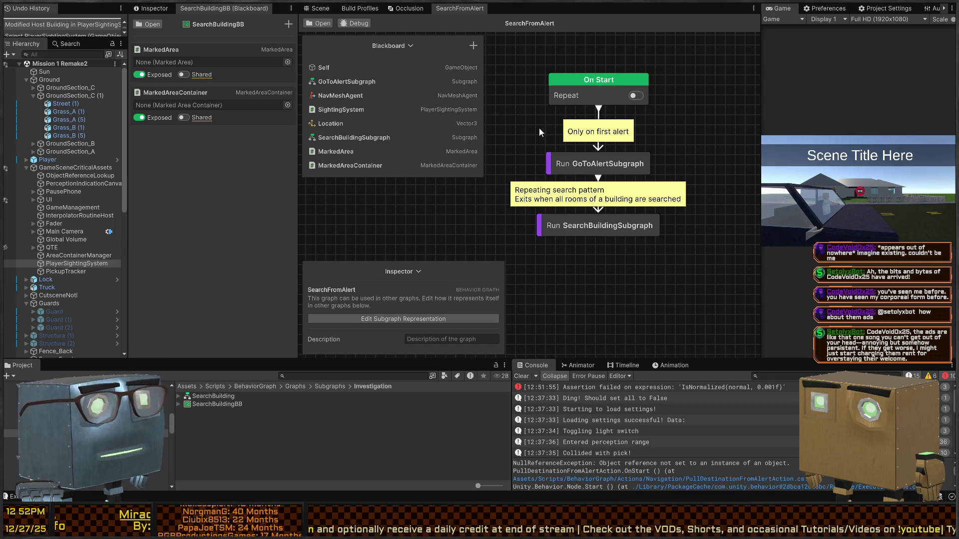
drag(660, 179, 671, 183)
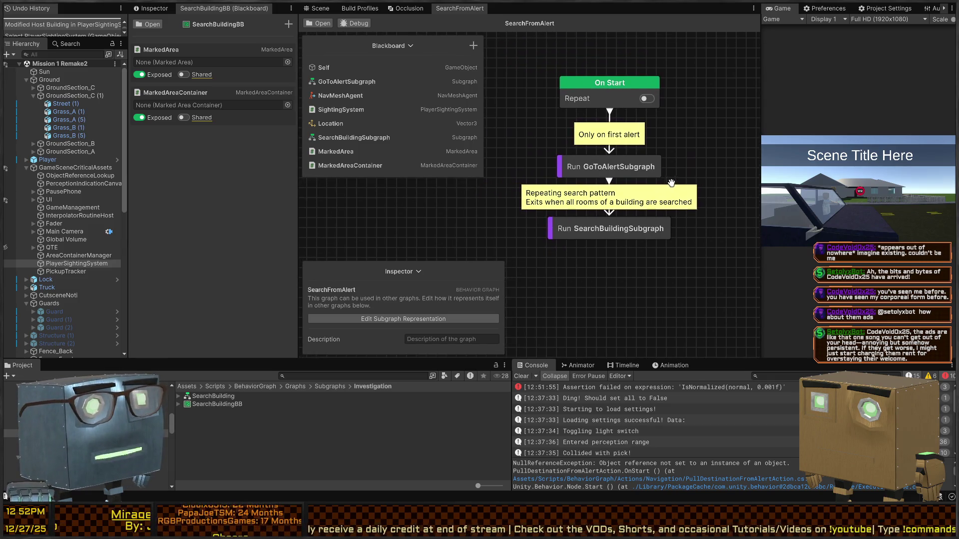
Open the SearchBuilding graph and move its On Start node higher on the canvas.
click(319, 24)
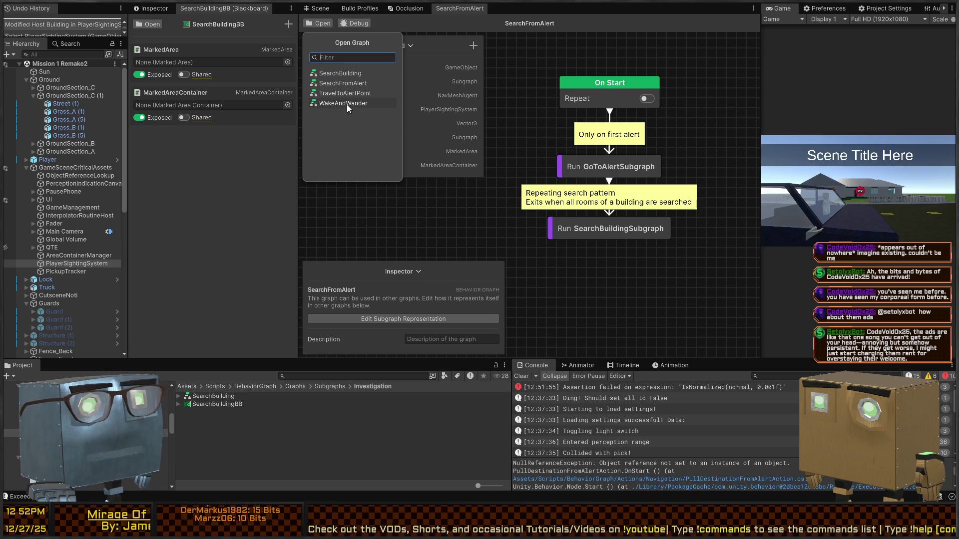
click(628, 228)
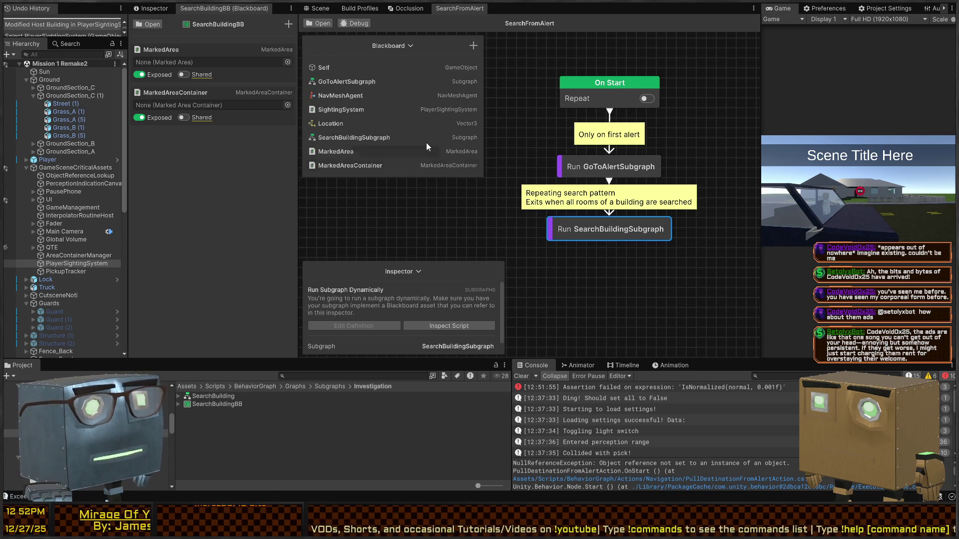
click(319, 24)
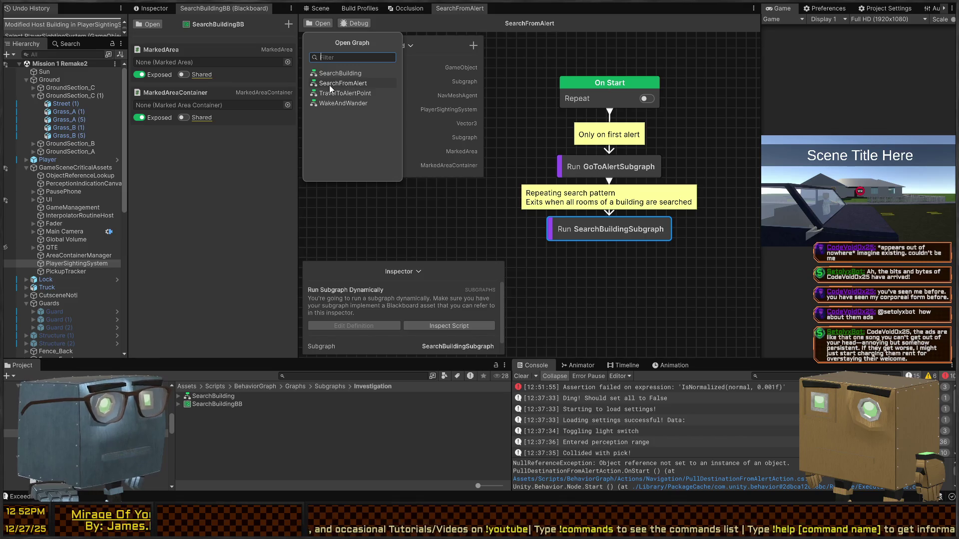
click(339, 73)
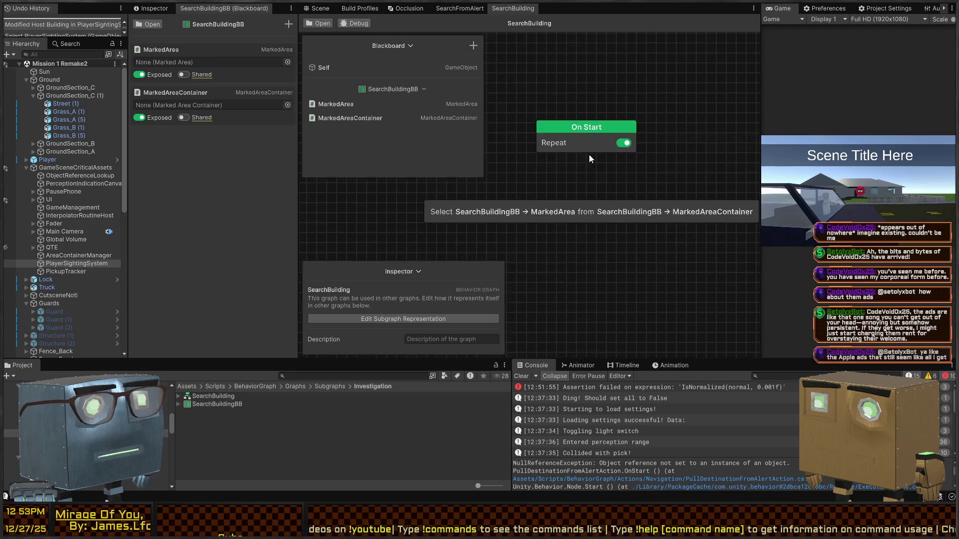
click(610, 121)
drag(610, 121, 611, 80)
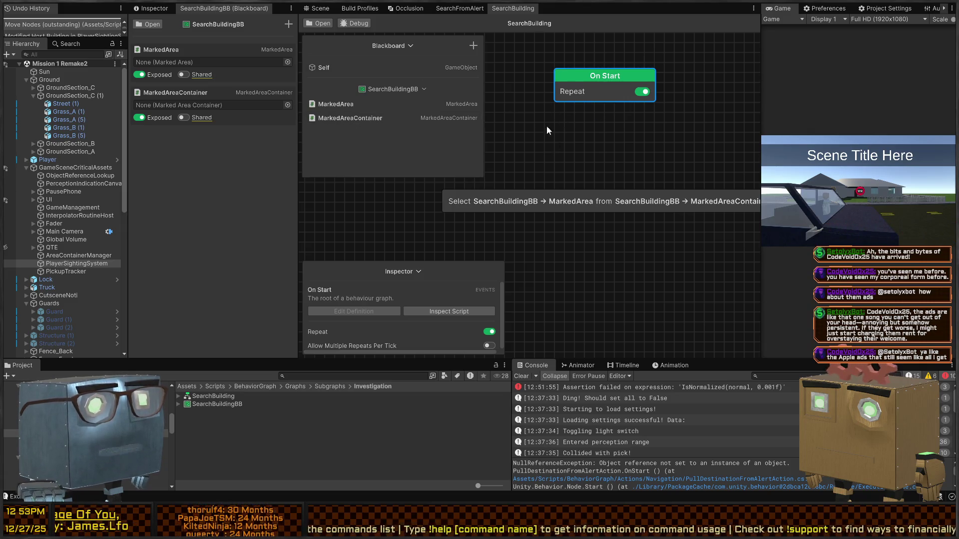
Start adding a new variable to the SearchBuildingBB blackboard.
click(473, 45)
click(235, 147)
click(288, 24)
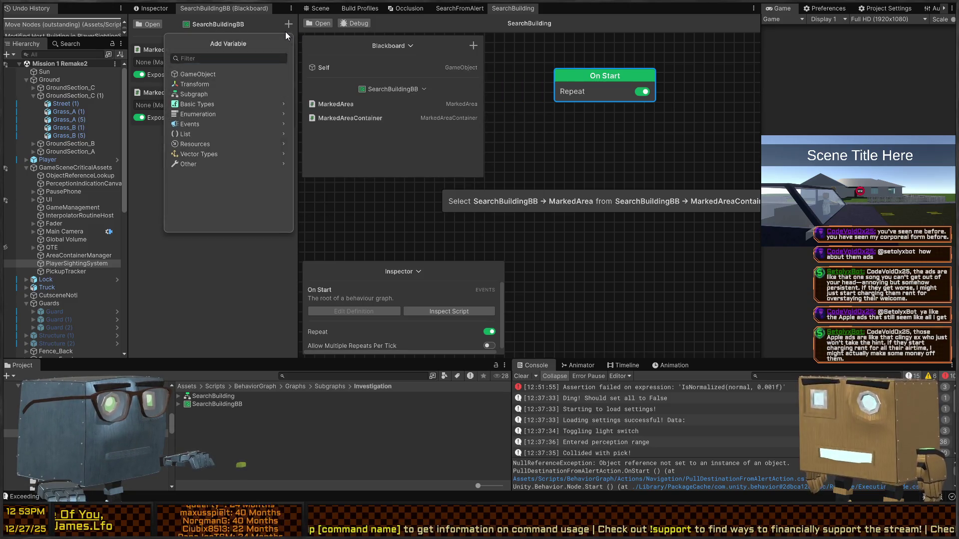
Add a Player Sighting System variable named PlayerSightingSystem to SearchBuildingBB.
text(PlayerSightingSyst)
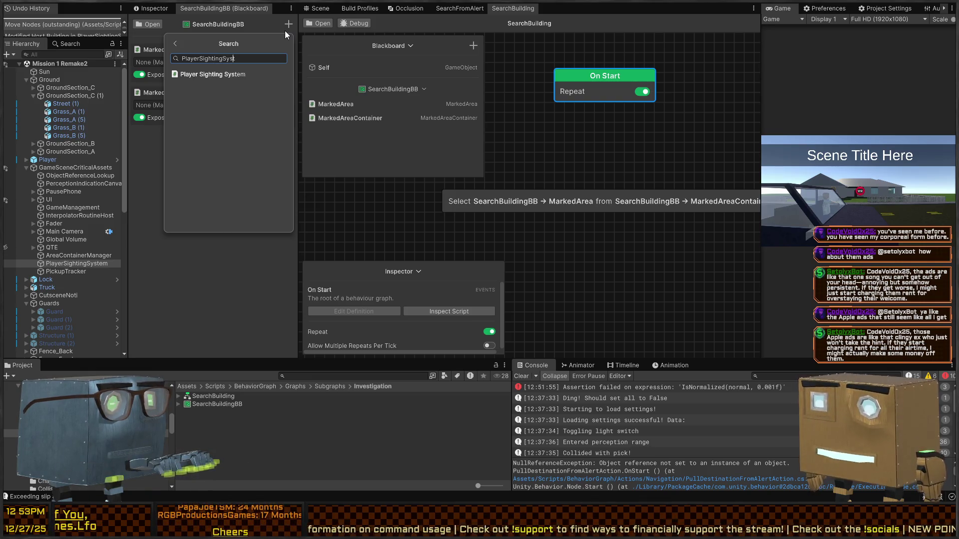
key(Return)
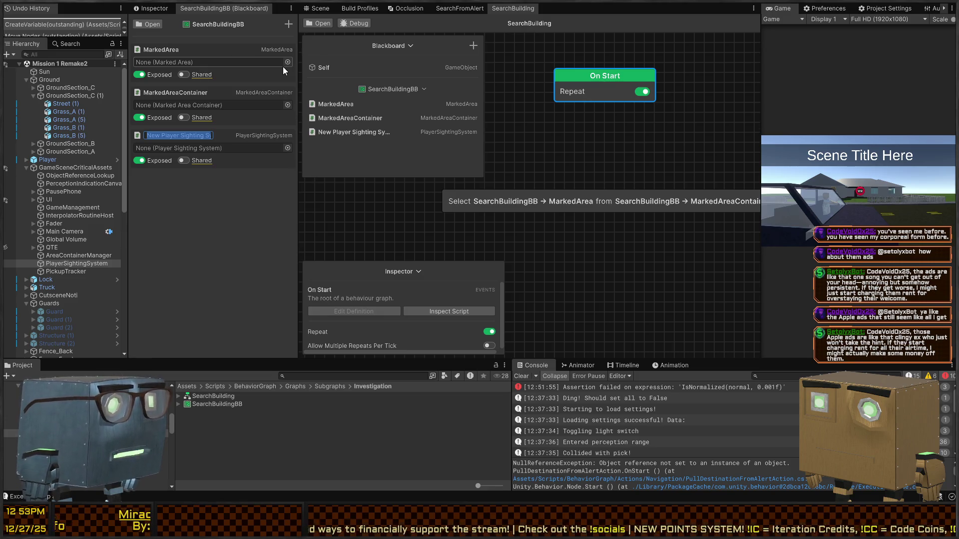
text(Pl)
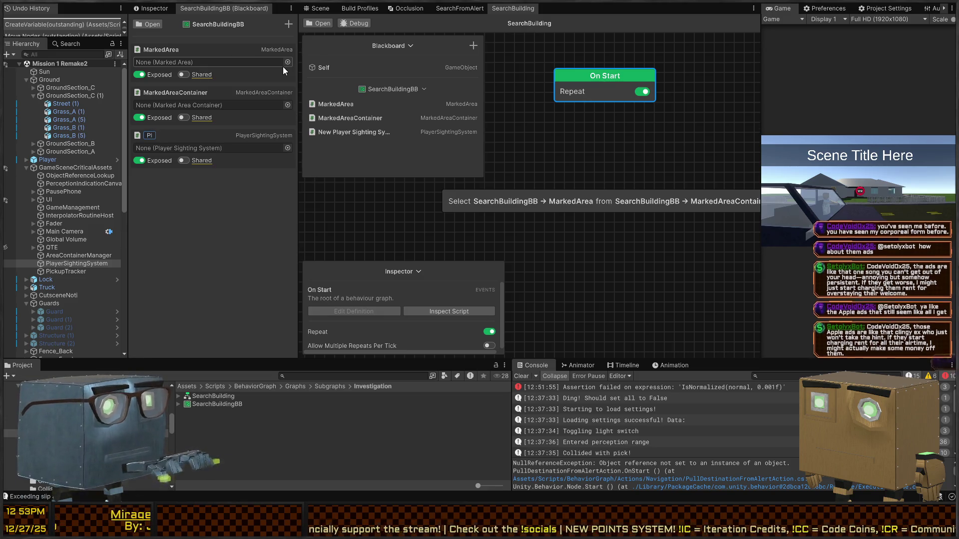
text(ayerSightingSystem)
key(Return)
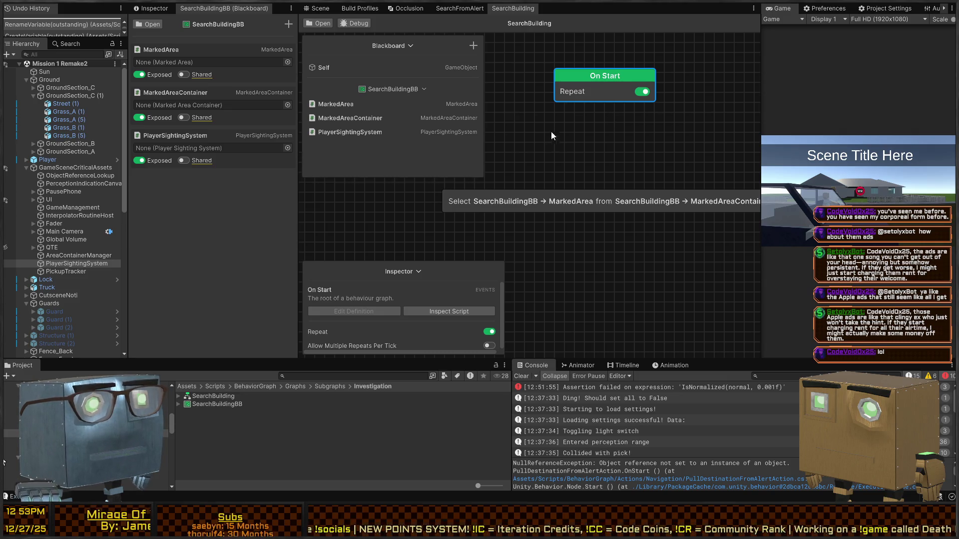
Recentre the graph view around On Start and bring up the list of nodes to add.
mouse_move(594, 146)
mouse_down()
mouse_move(571, 145)
mouse_move(604, 172)
mouse_up()
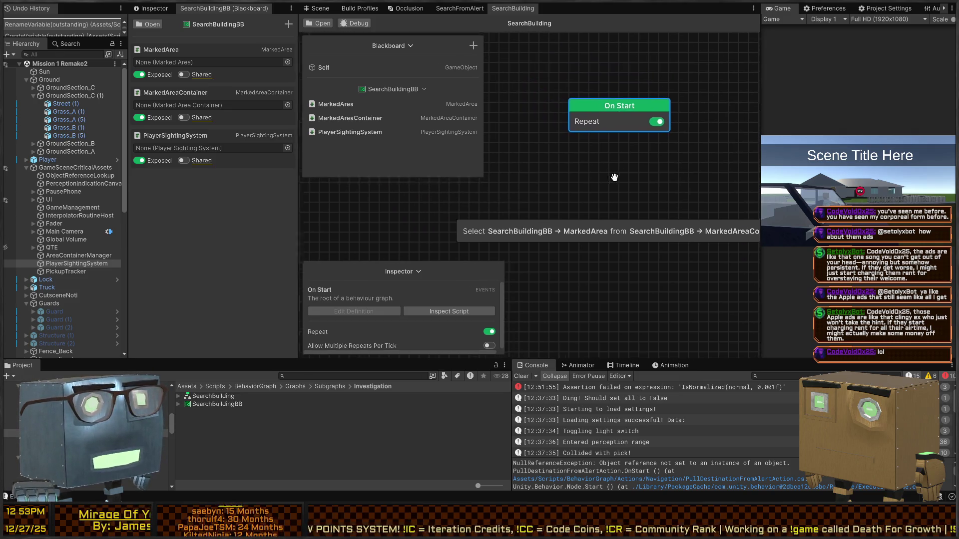
drag(552, 156, 548, 180)
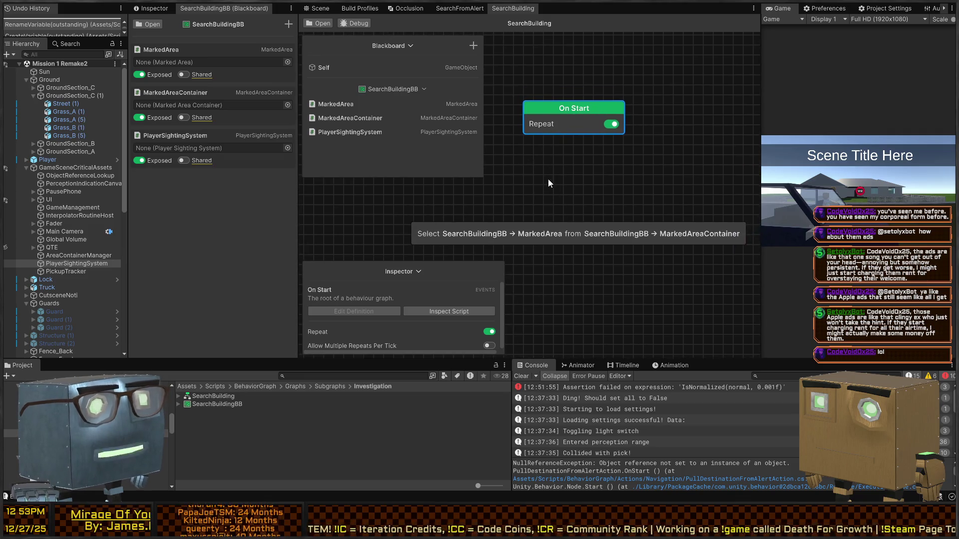
click(574, 185)
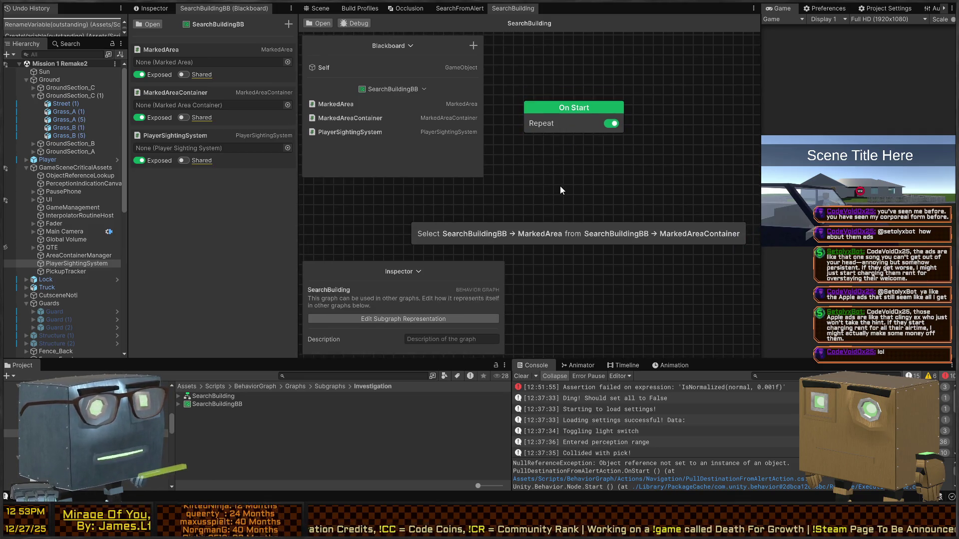
key(space)
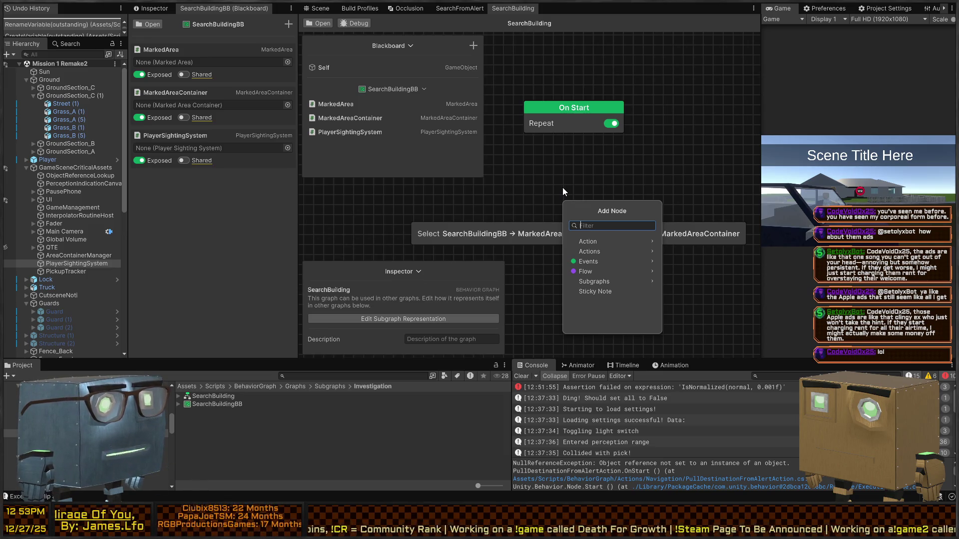
Create a new action named SetAreaContainerFromSightingSystem in the Action/Blackboard category.
text(s)
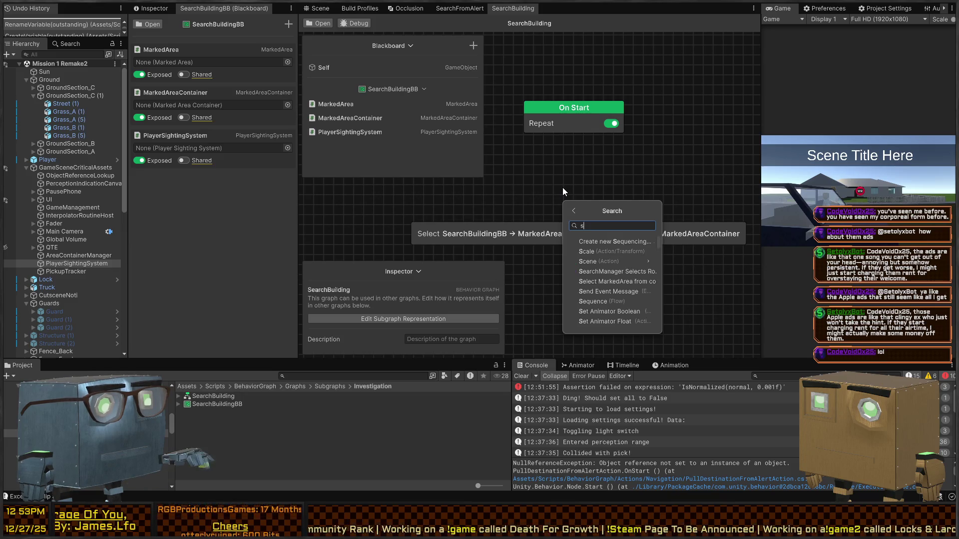
key(BackSpace)
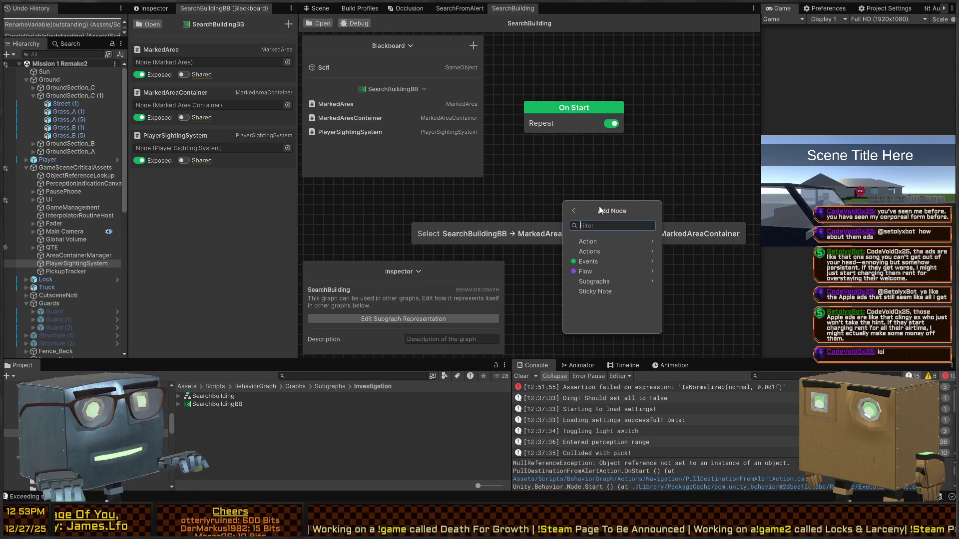
click(606, 240)
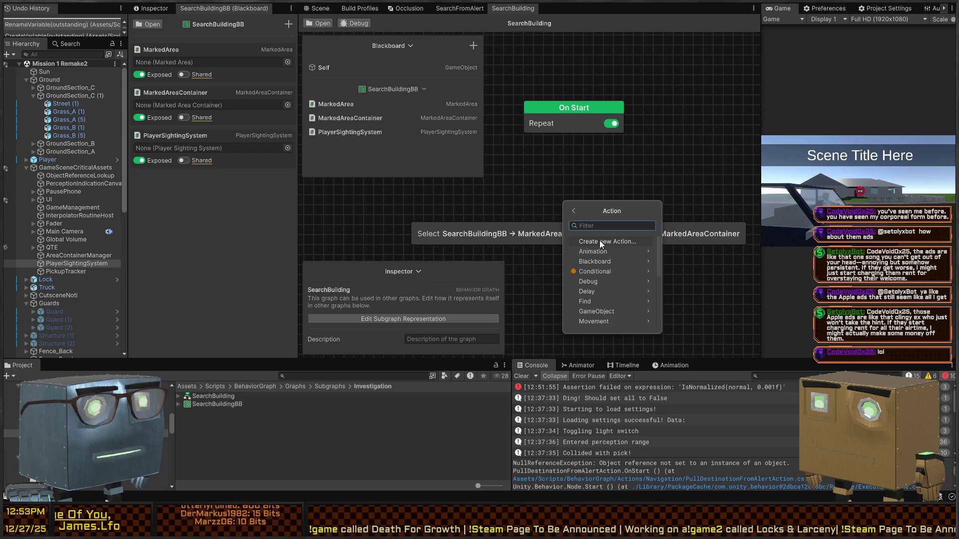
click(600, 240)
click(554, 206)
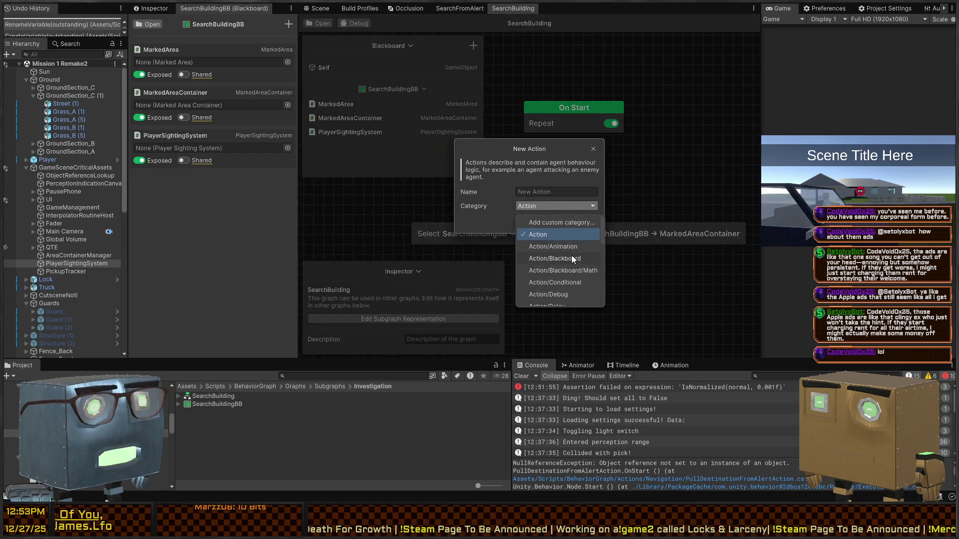
click(571, 257)
click(558, 191)
text(S)
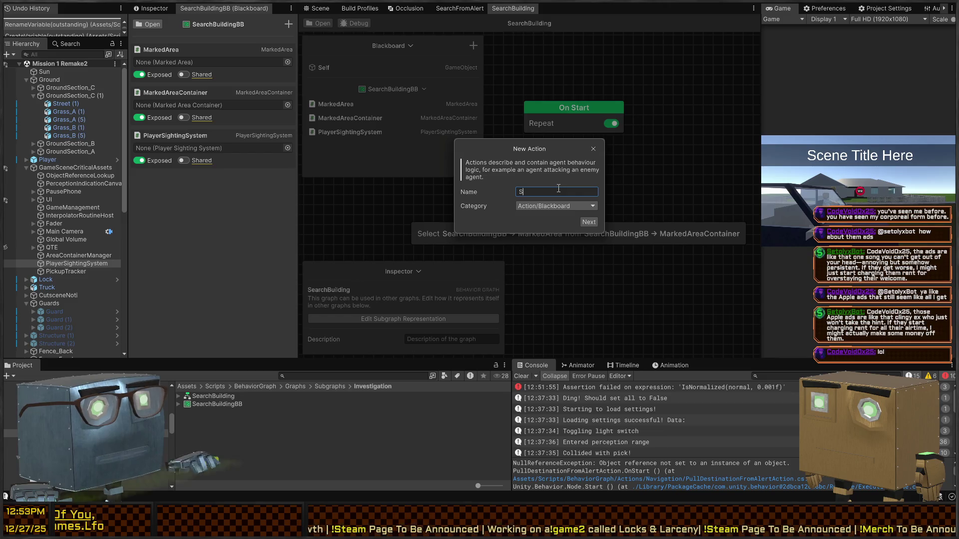
text(etAreaContainerFrom)
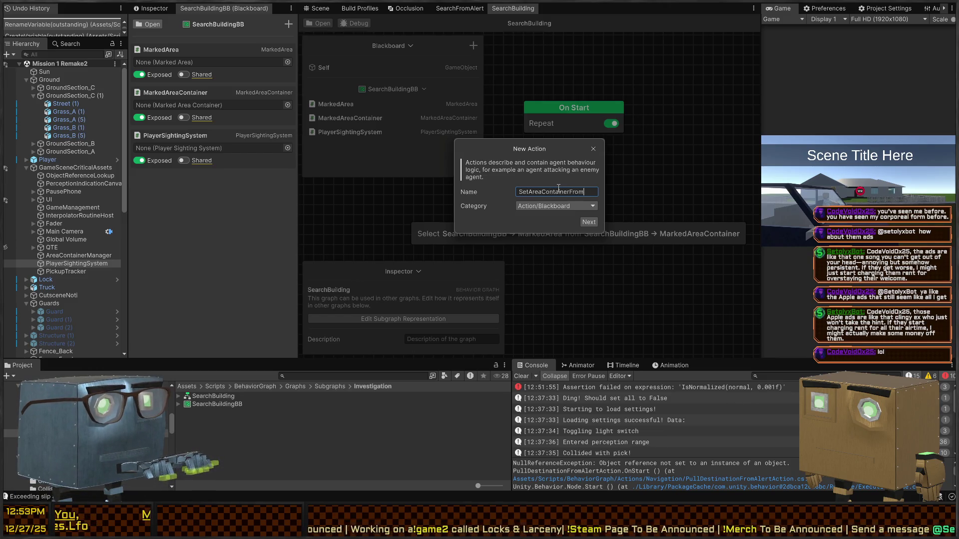
text(SightingSys)
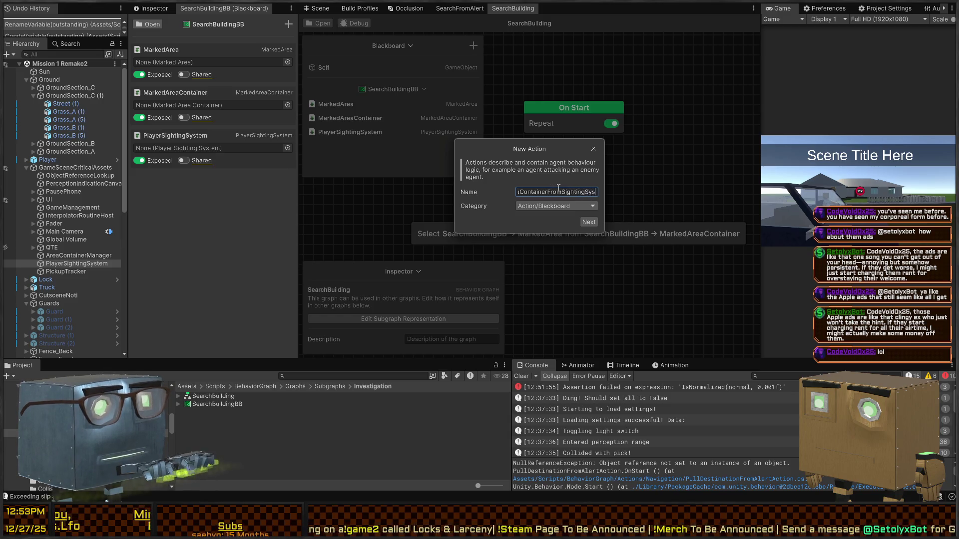
text(tem)
click(589, 221)
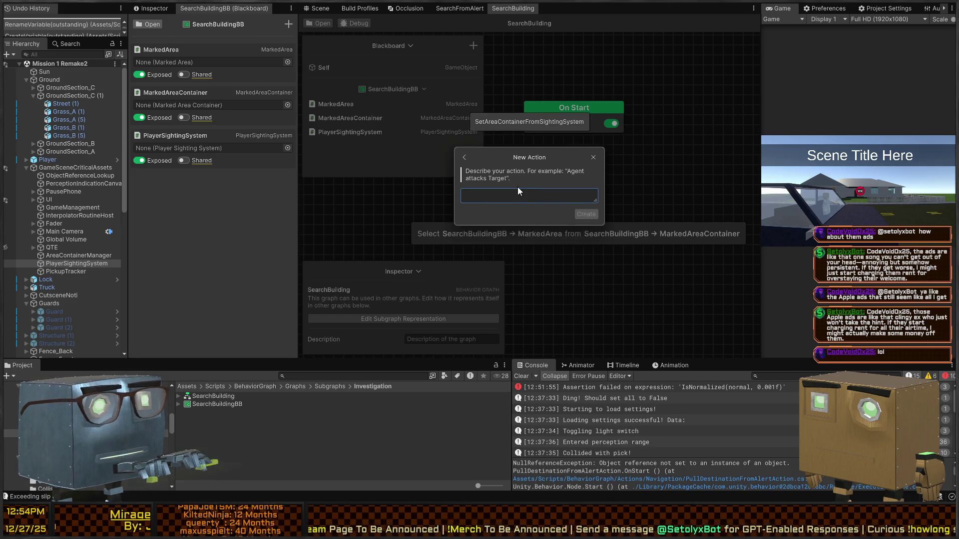
Describe the action as 'SightingSystem sets MarkedAreaContainer', typed Player Sighting System and Marked Area Container, and create it.
text(SightingSystem sets MarkedArea)
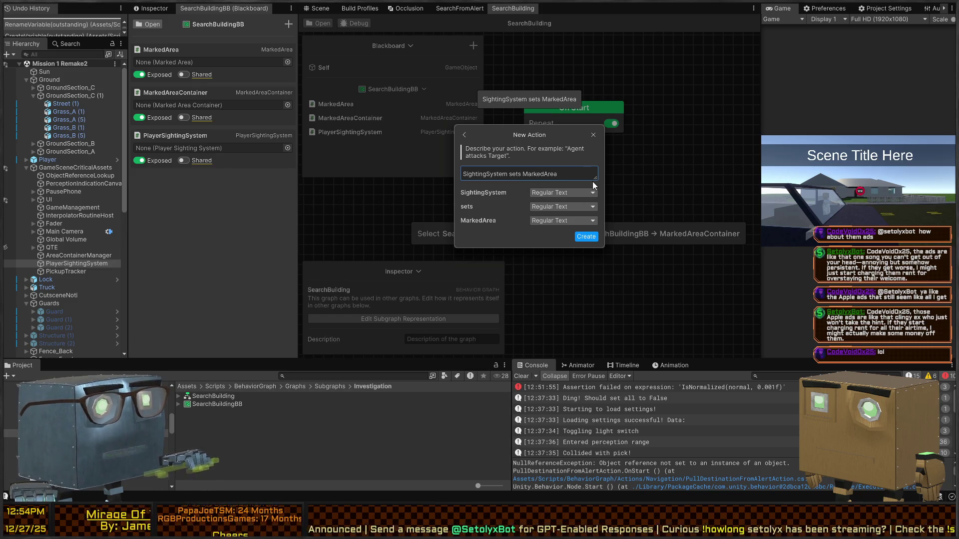
text(Container)
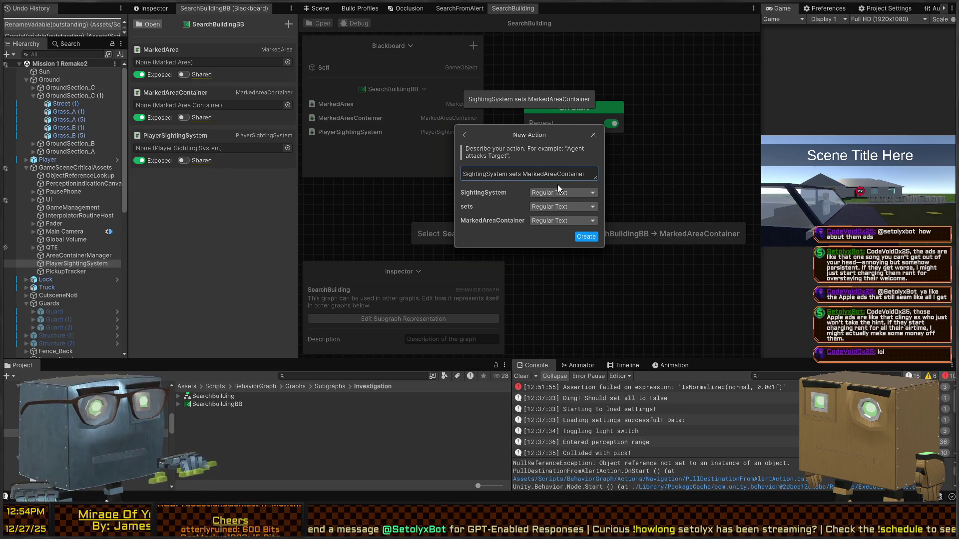
click(557, 194)
text(PlayerSightingSystem)
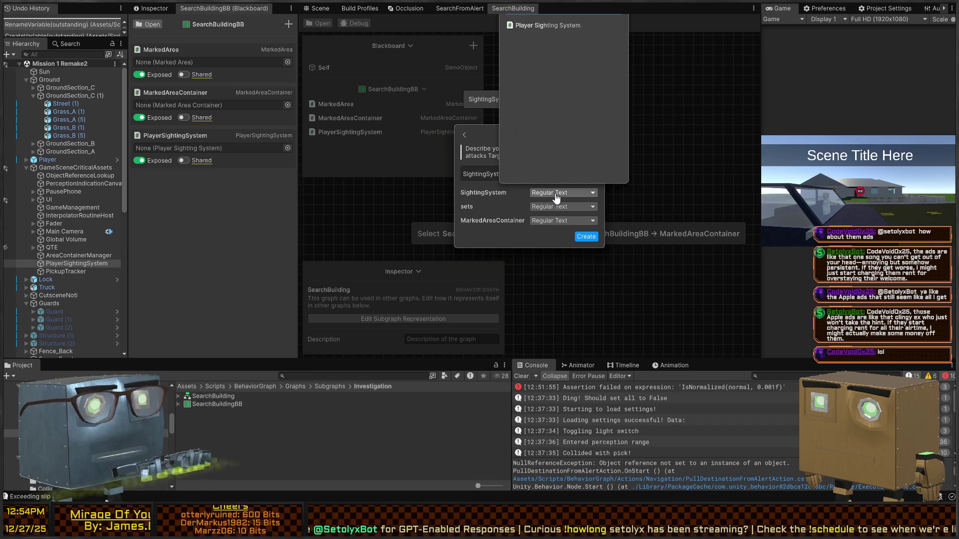
key(BackSpace)
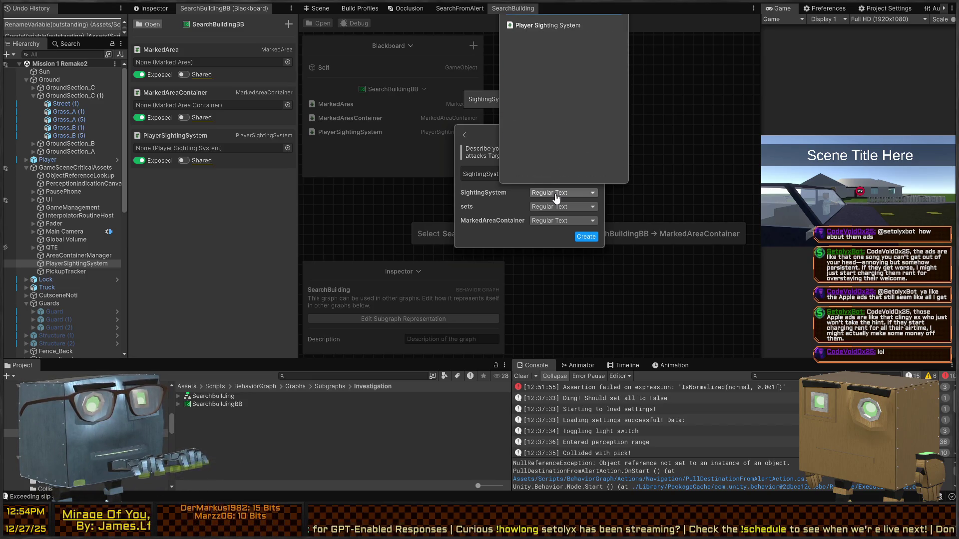
key(Return)
click(548, 222)
text(marked)
click(534, 64)
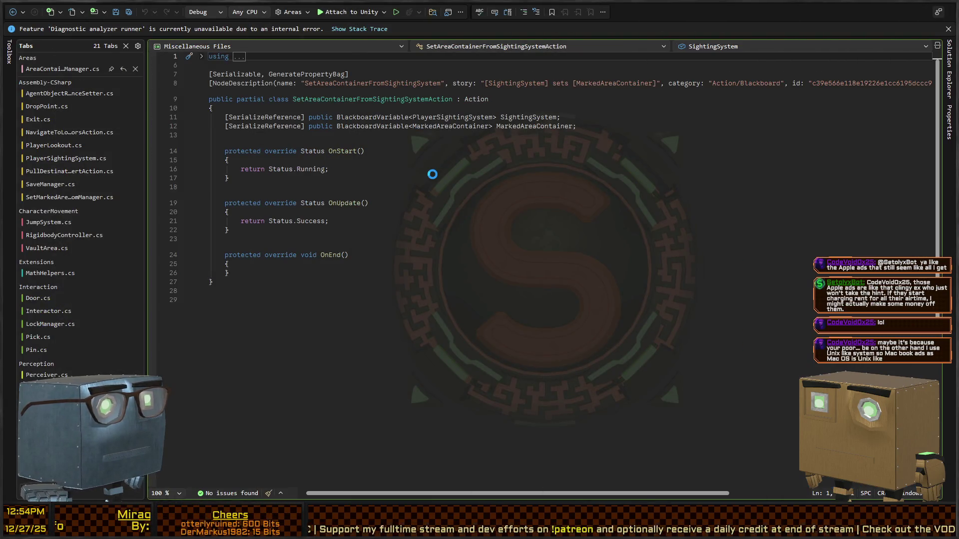
click(433, 174)
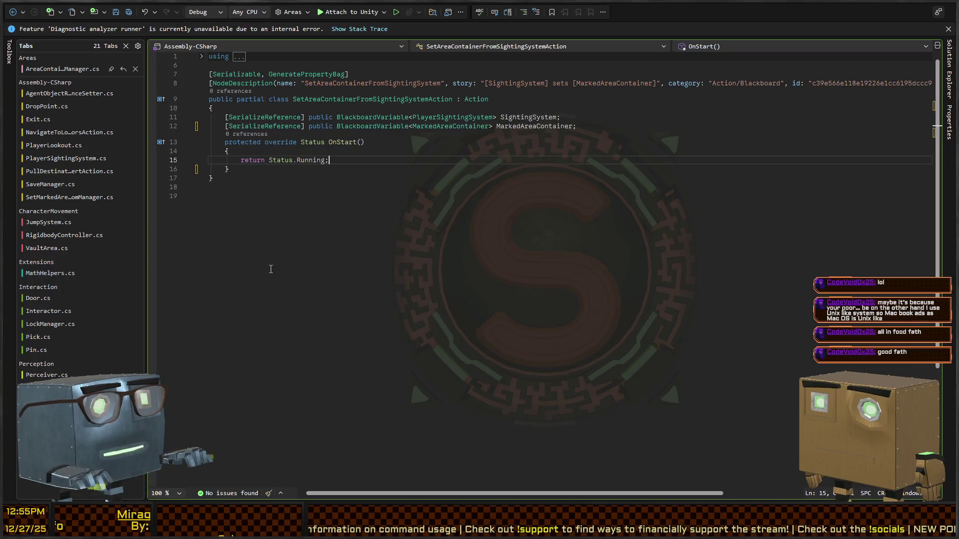
Make OnStart return Status.Success instead of Status.Running.
key(shift+End)
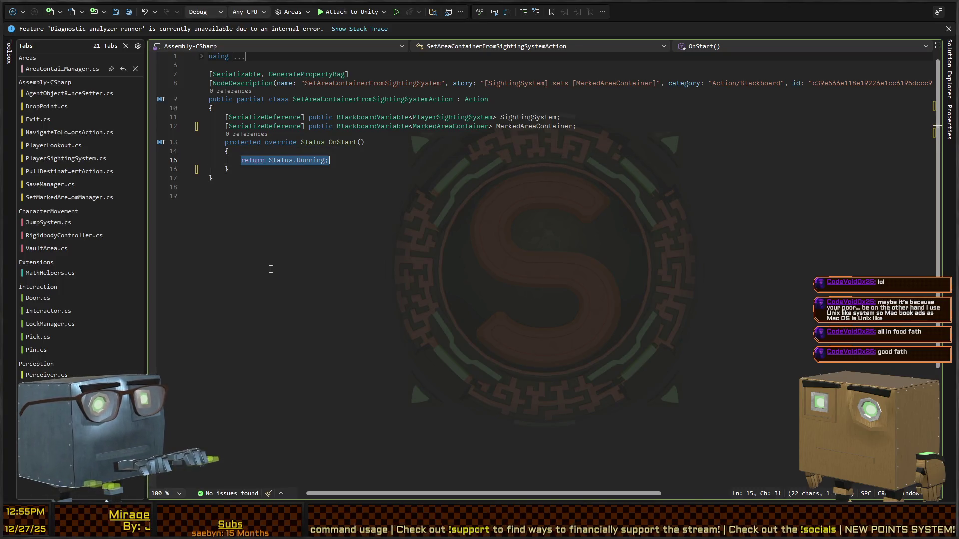
key(Left)
key(ctrl+shift+Left)
text(C)
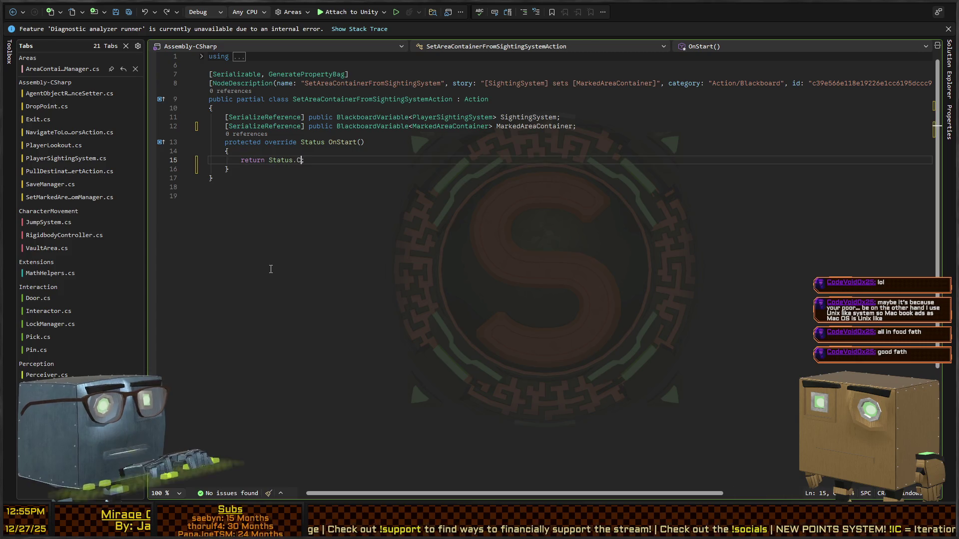
key(BackSpace)
key(BackSpace)
key(BackSpace)
text(Success)
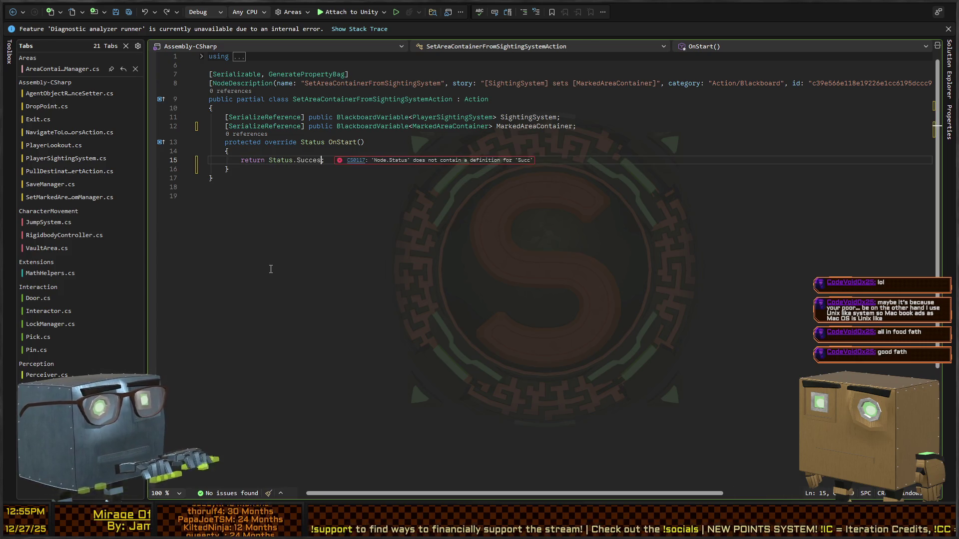
Assign SightingSystem.Value.HostBuilding to MarkedAreaContainer.Value above the return, save, and go back to Unity.
key(ctrl+Return)
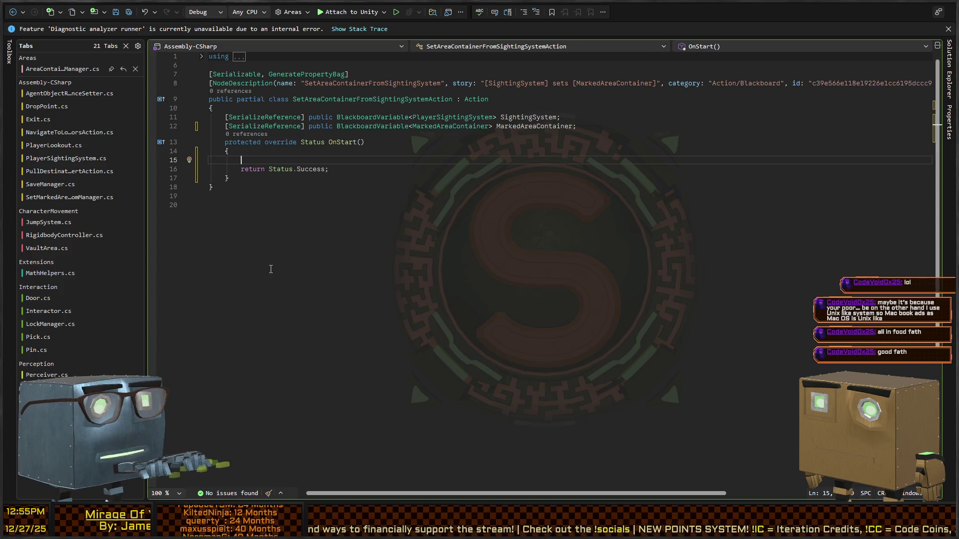
text(MarkedAreaContainer.Value=SightingSyste)
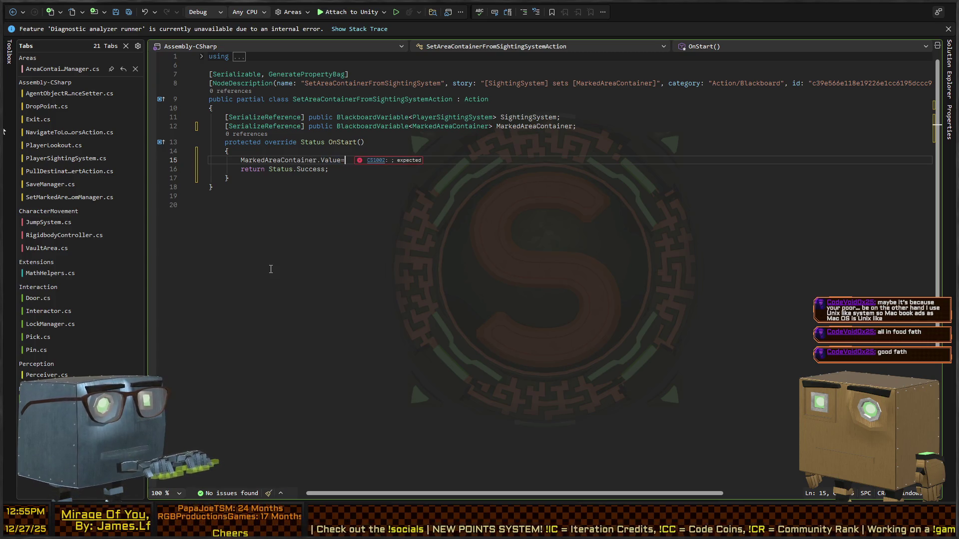
text(m.HostBuilding;)
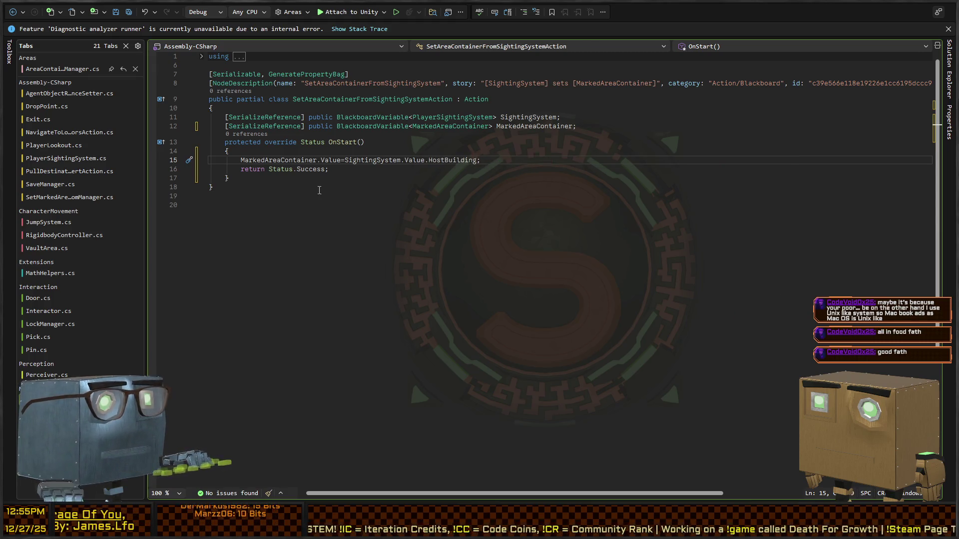
key(ctrl+s)
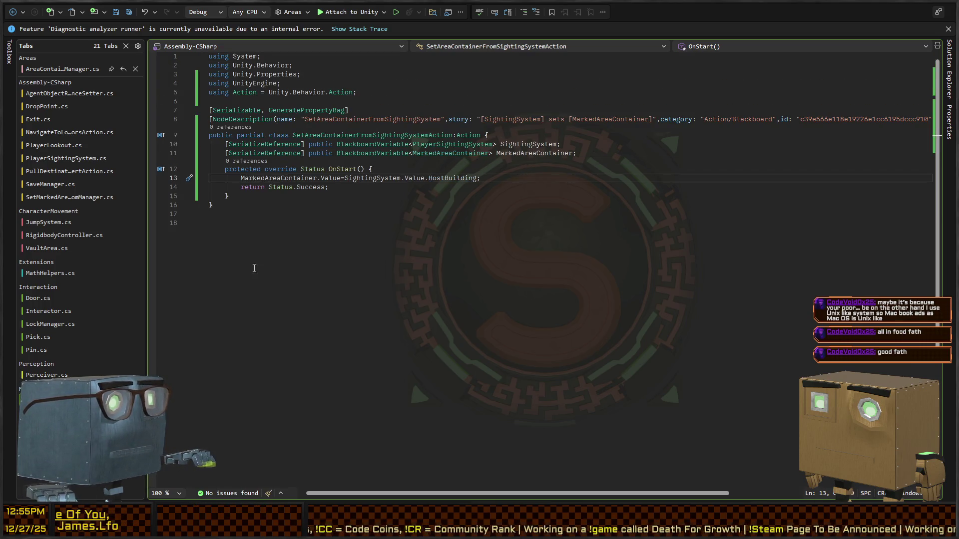
click(949, 29)
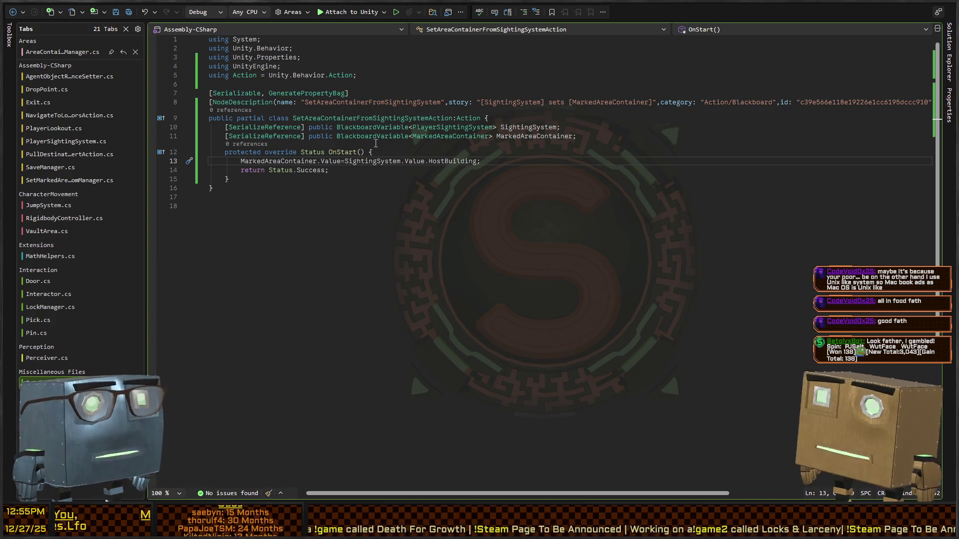
key(alt+Tab)
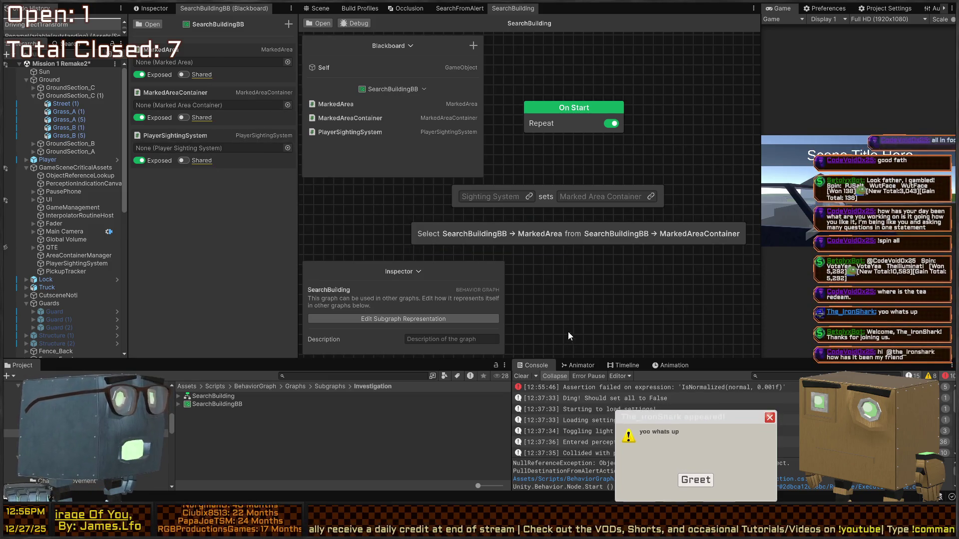
click(697, 477)
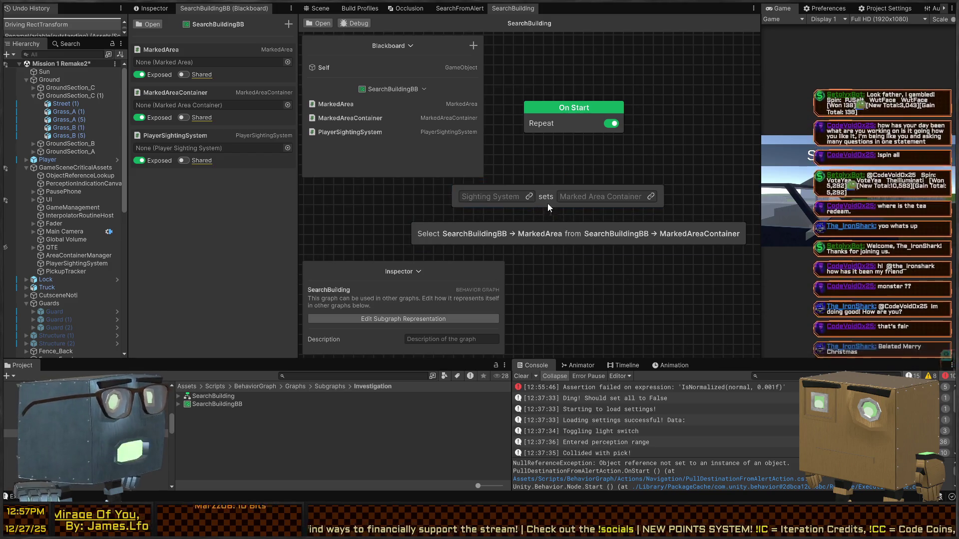
Stack the SetAreaContainerFromSightingSystem node onto the Select node and move the pair under On Start.
drag(545, 196, 569, 220)
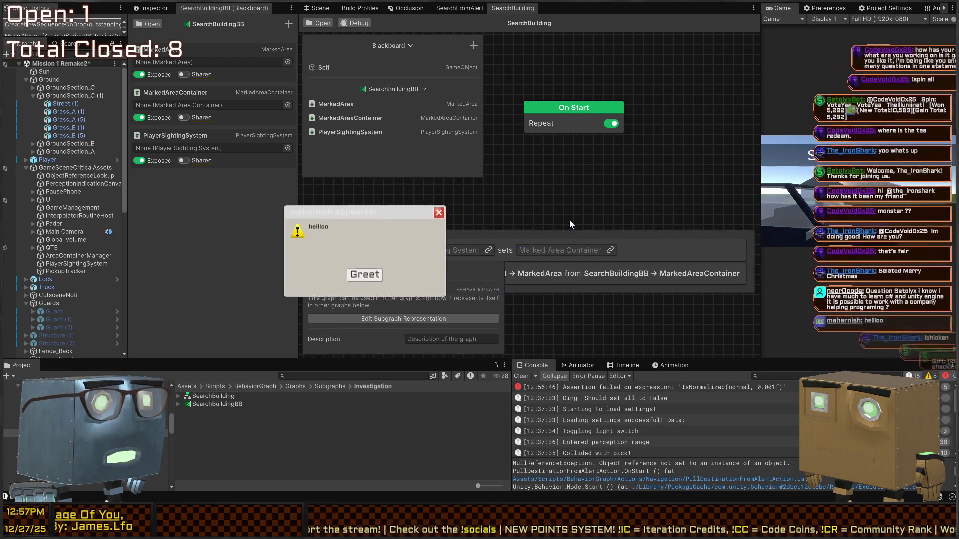
drag(681, 235, 679, 179)
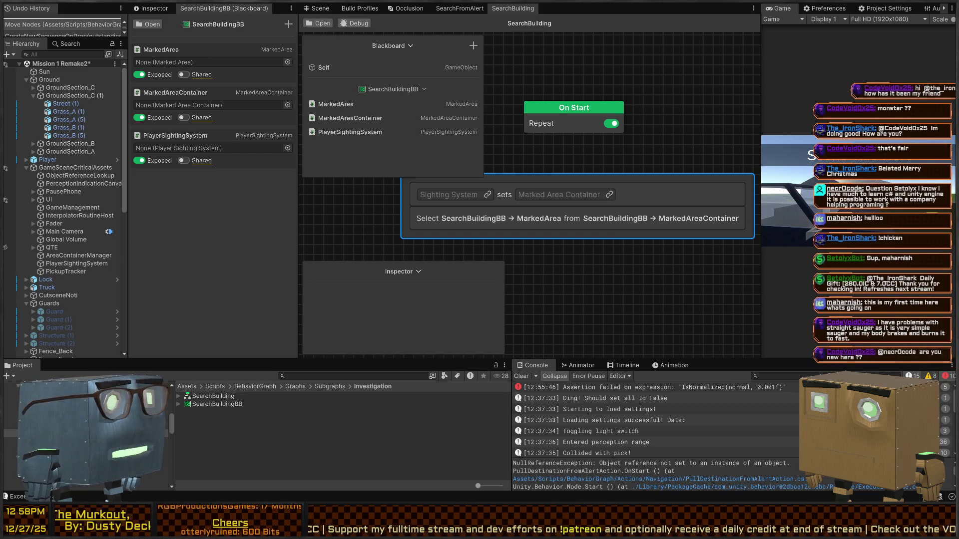
mouse_move(618, 151)
mouse_down()
mouse_move(671, 191)
mouse_move(624, 180)
mouse_move(650, 177)
mouse_up()
Link On Start's output to the stacked sets and Select nodes, then inspect the sets node's fields.
scroll(564, 189, down, 3)
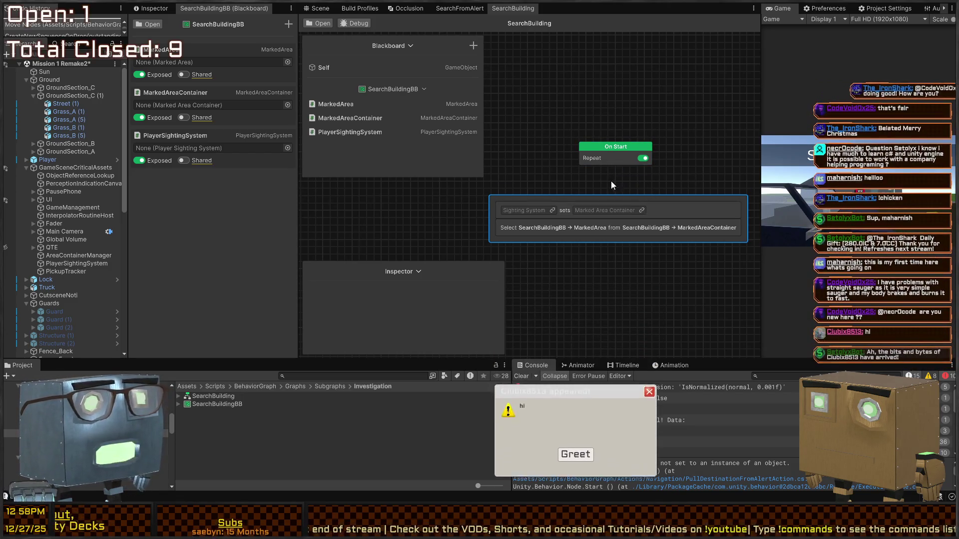
drag(621, 191, 619, 160)
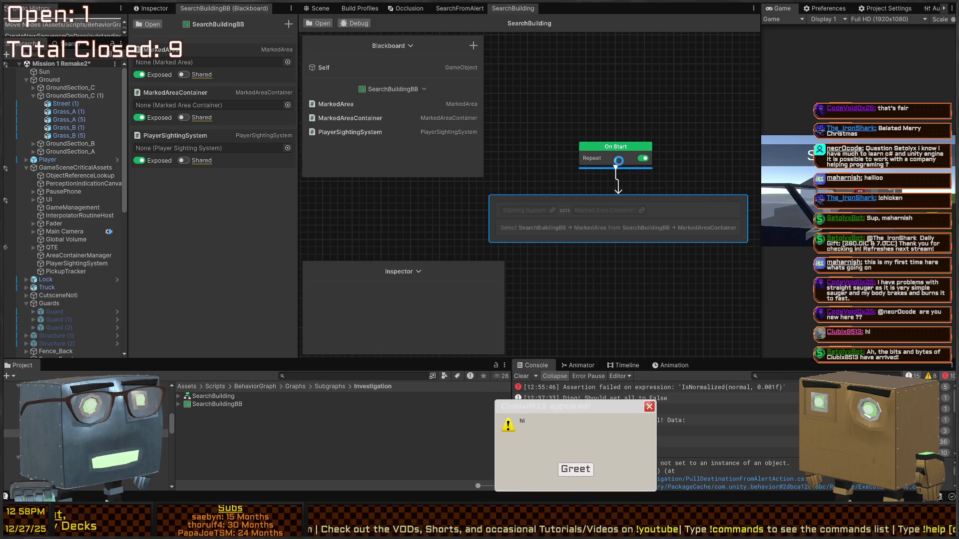
drag(696, 196, 693, 187)
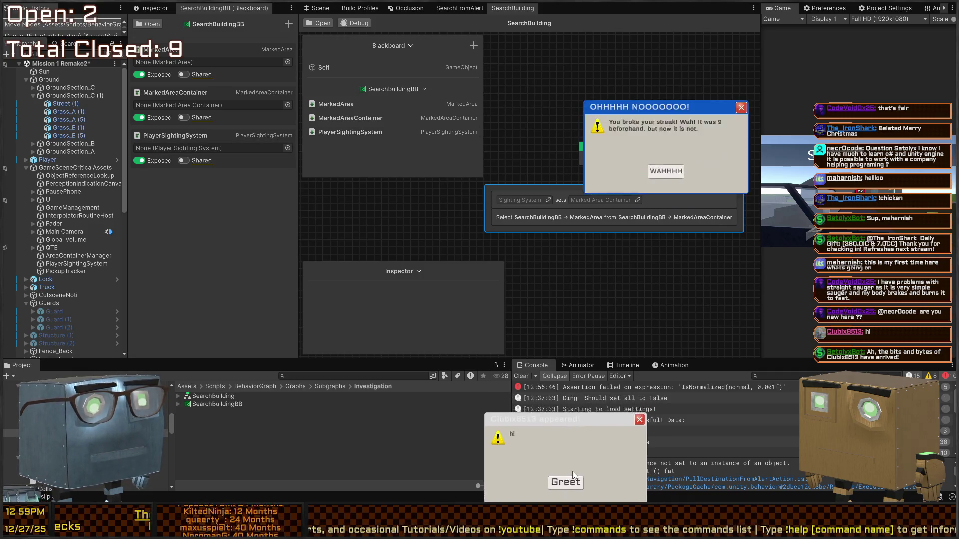
click(523, 473)
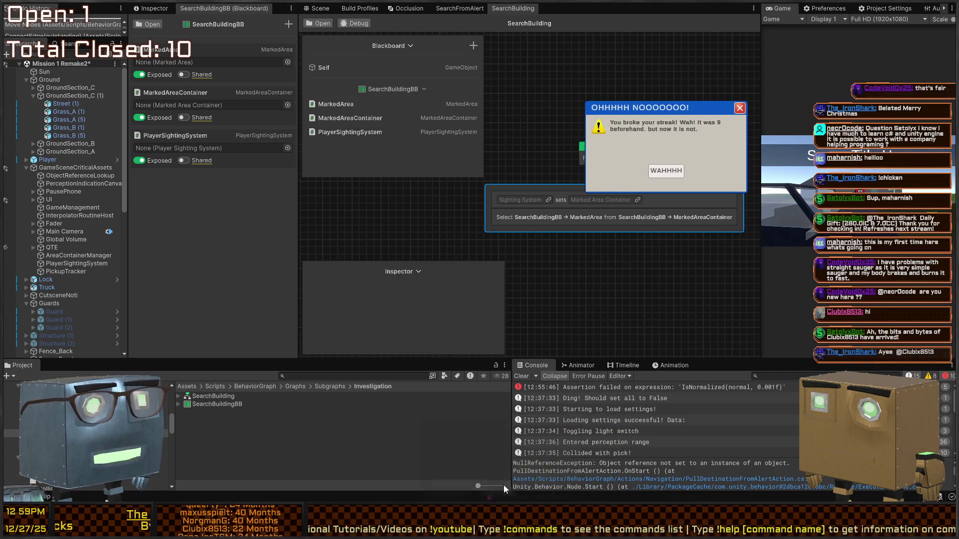
click(660, 220)
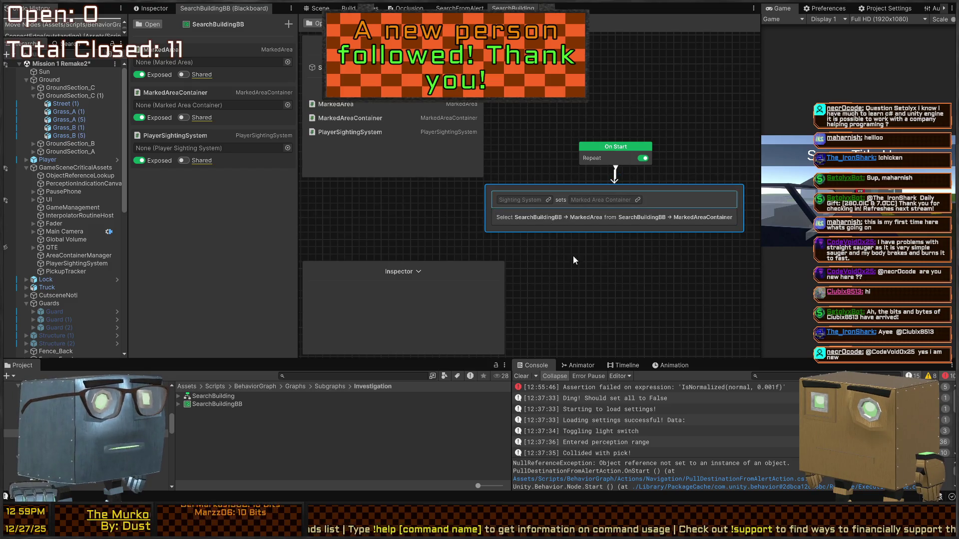
click(550, 201)
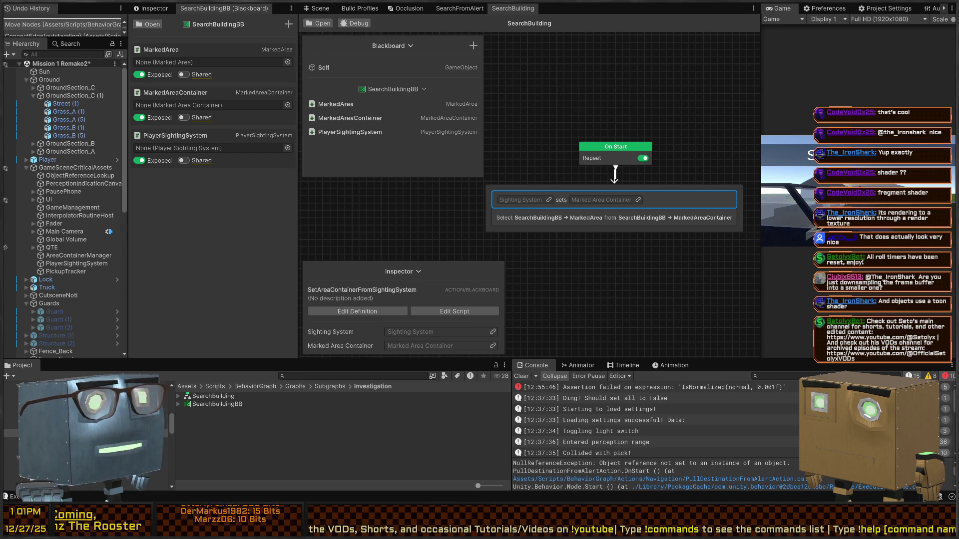
Bind Sighting System to PlayerSightingSystem and Marked Area Container to MarkedAreaContainer, then drag Select lower.
mouse_move(584, 161)
mouse_down()
mouse_move(608, 177)
mouse_move(583, 166)
mouse_move(546, 186)
mouse_up()
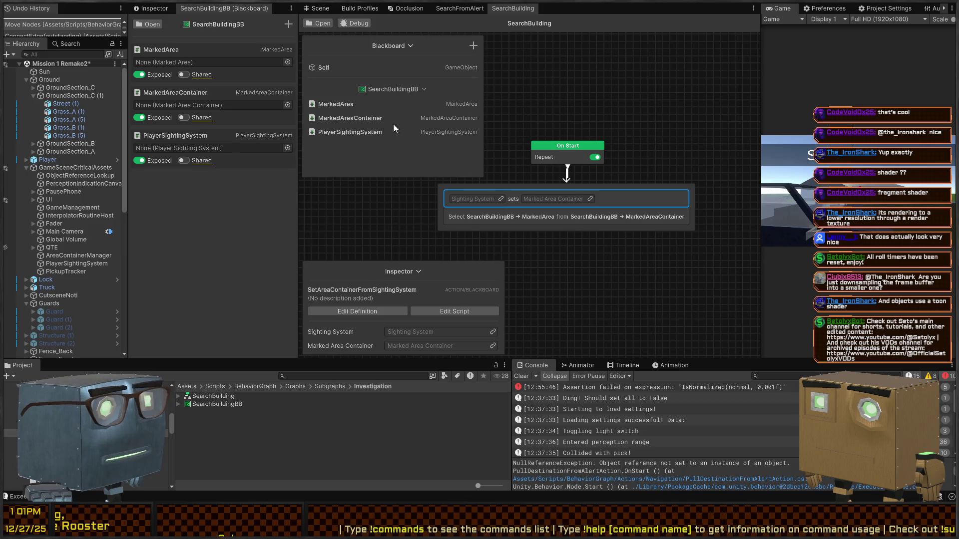
drag(340, 134, 483, 198)
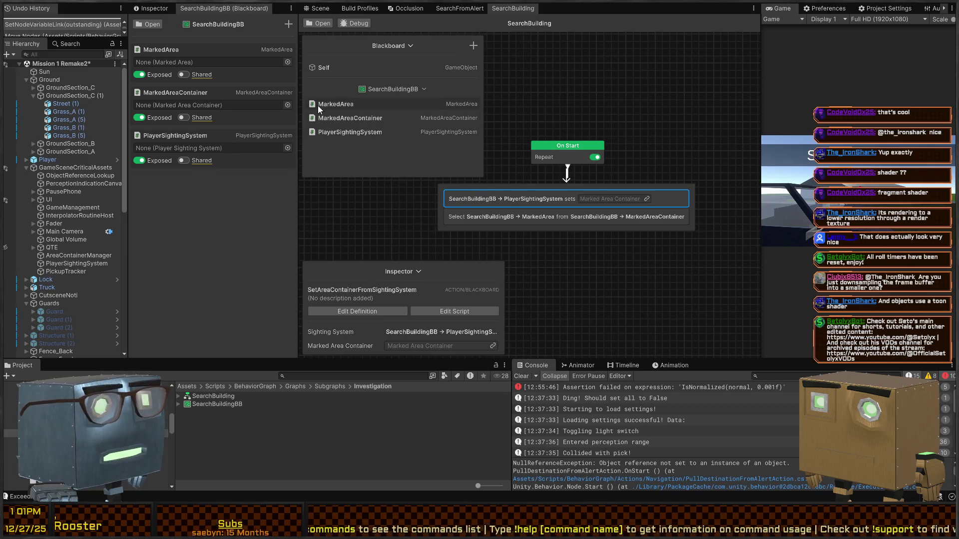
drag(625, 193, 593, 198)
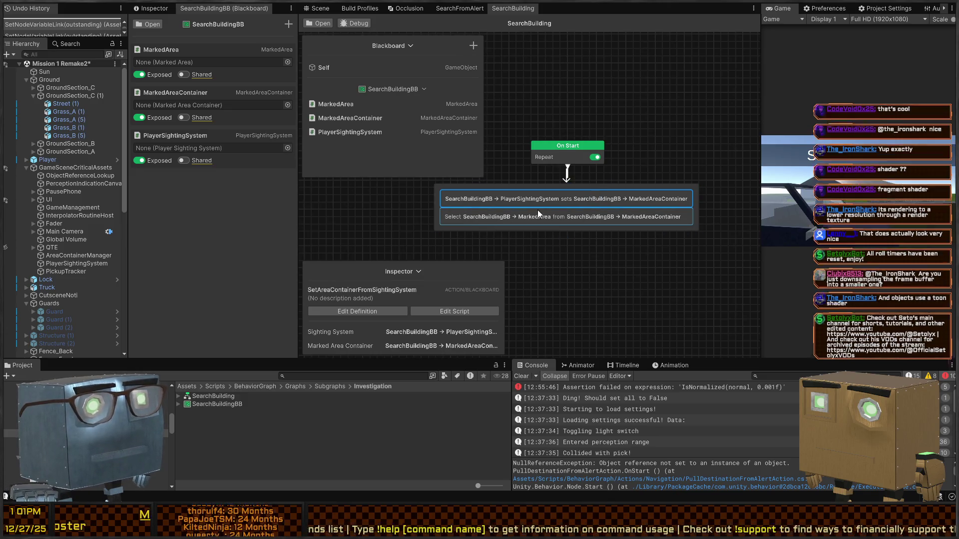
mouse_move(583, 229)
mouse_down()
mouse_move(582, 149)
mouse_move(591, 224)
mouse_up()
mouse_move(609, 151)
mouse_down()
mouse_move(609, 138)
mouse_move(519, 187)
mouse_move(511, 180)
mouse_move(664, 167)
mouse_up()
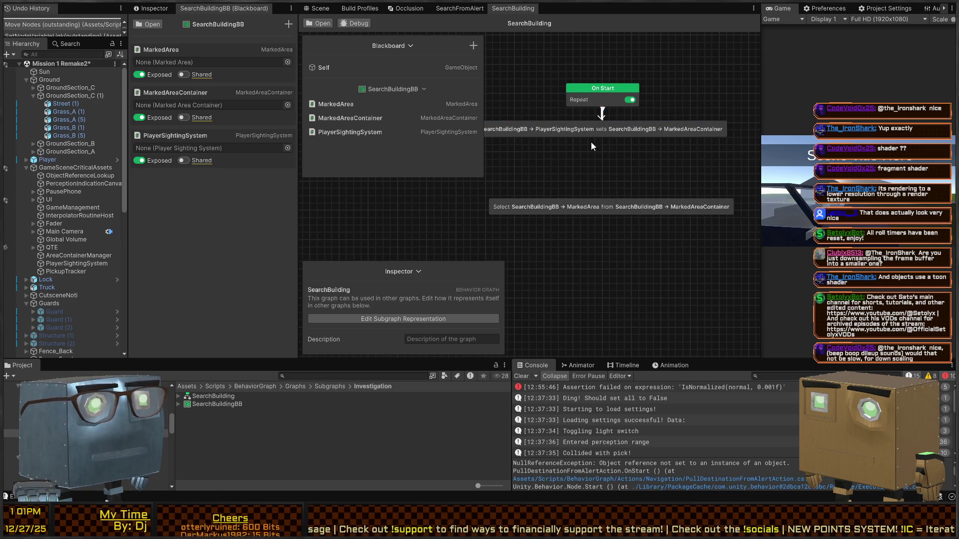
Add a Repeat node after the sets node, checking the SearchFromAlert graph for reference.
drag(604, 142, 601, 169)
text(repeat)
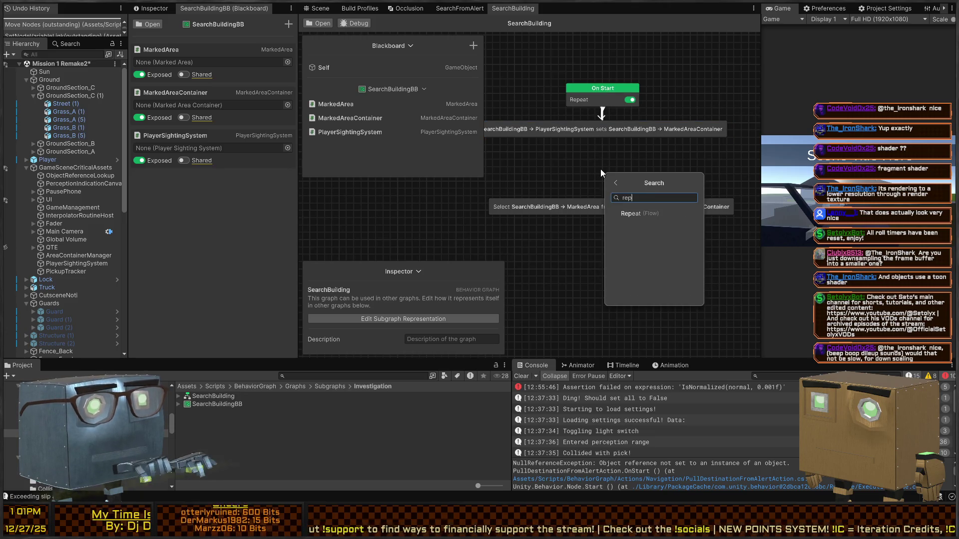
key(Return)
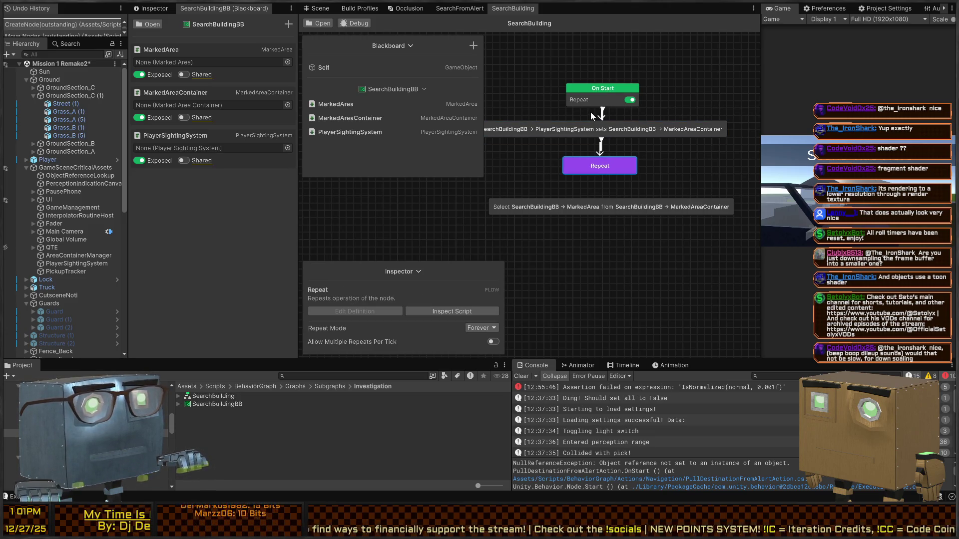
click(459, 8)
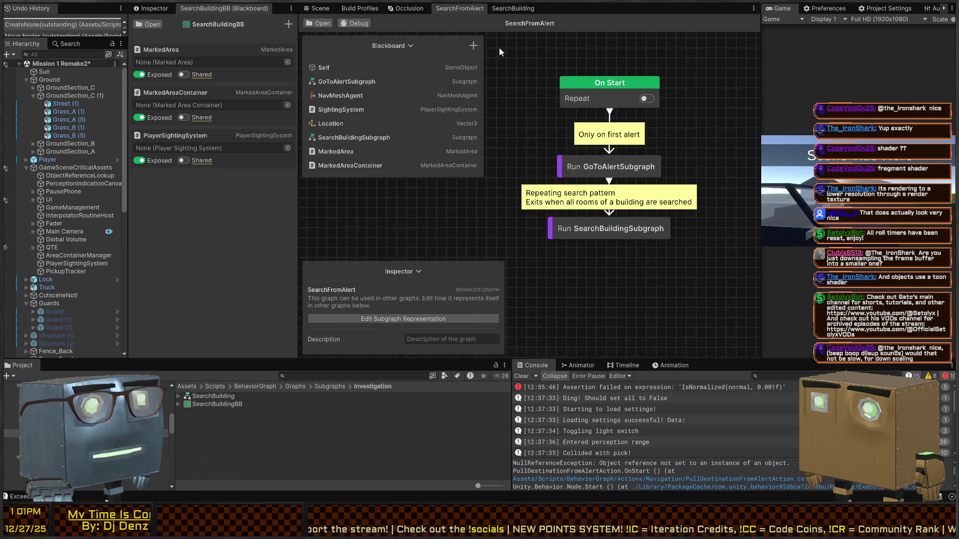
click(506, 7)
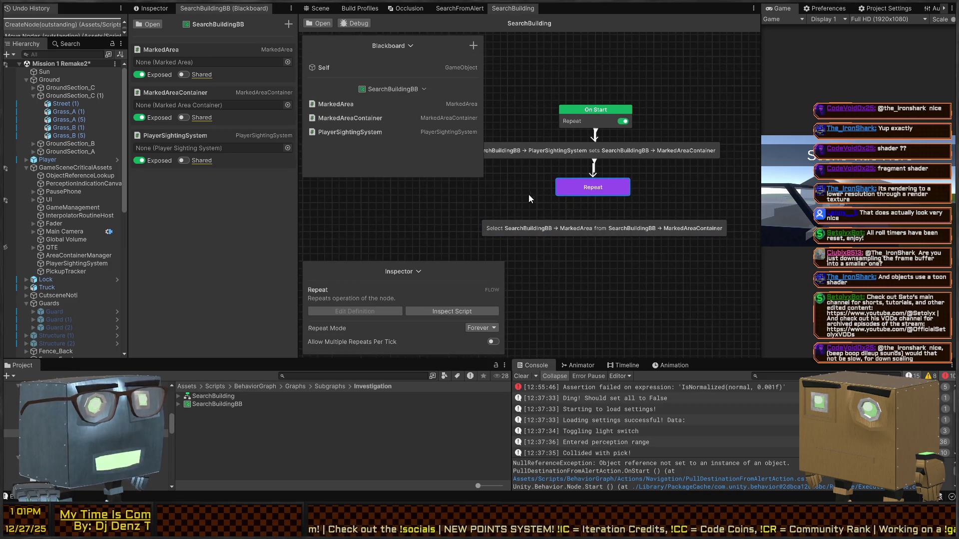
Move the Select MarkedArea node below the new Repeat node.
drag(560, 185, 615, 131)
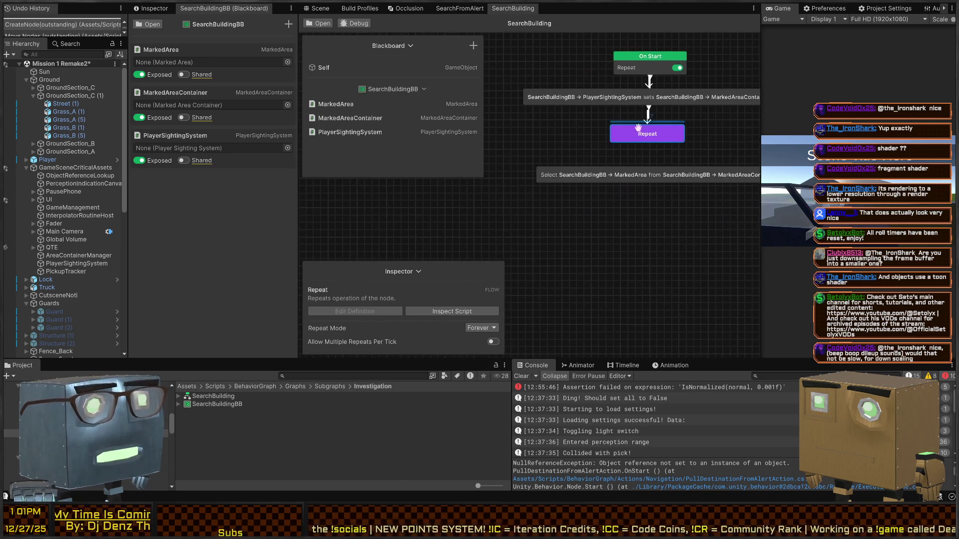
mouse_move(627, 178)
mouse_down()
mouse_move(531, 202)
mouse_move(510, 238)
mouse_up()
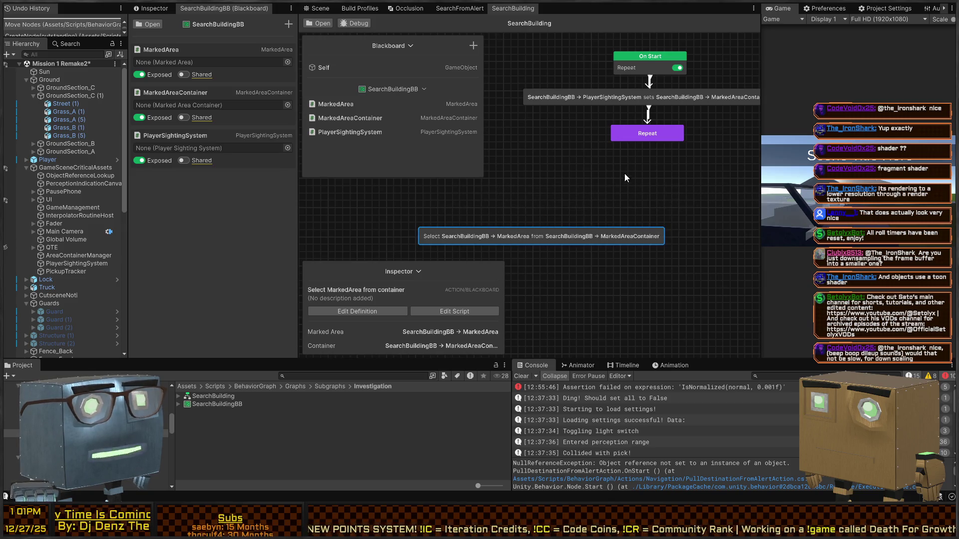
click(538, 185)
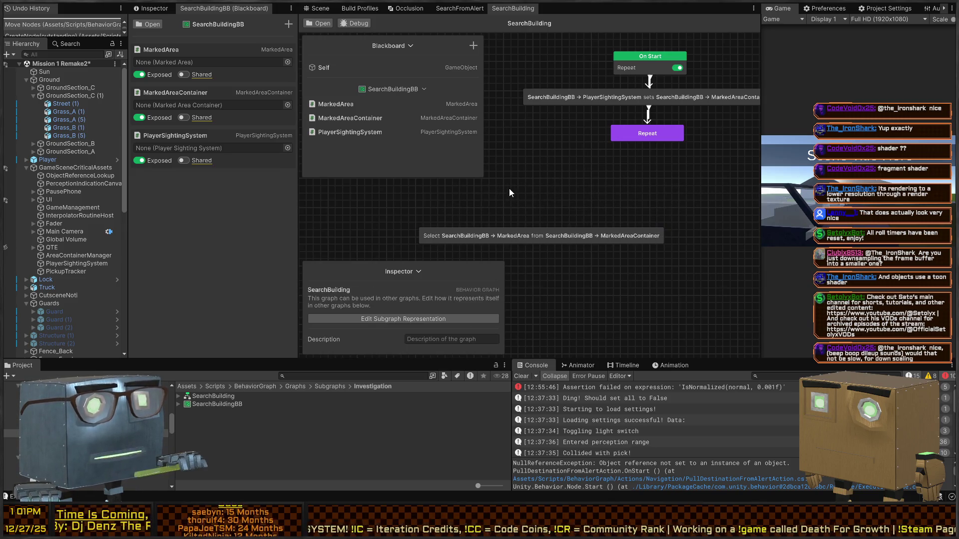
key(space)
Create a Sticky Note from the 'note' search and position it near the Repeat node.
text(note)
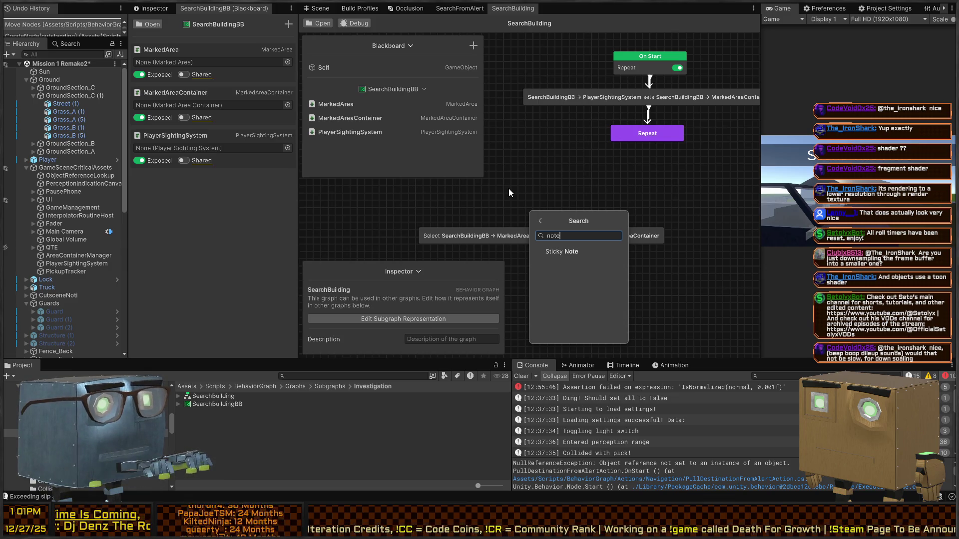
key(Return)
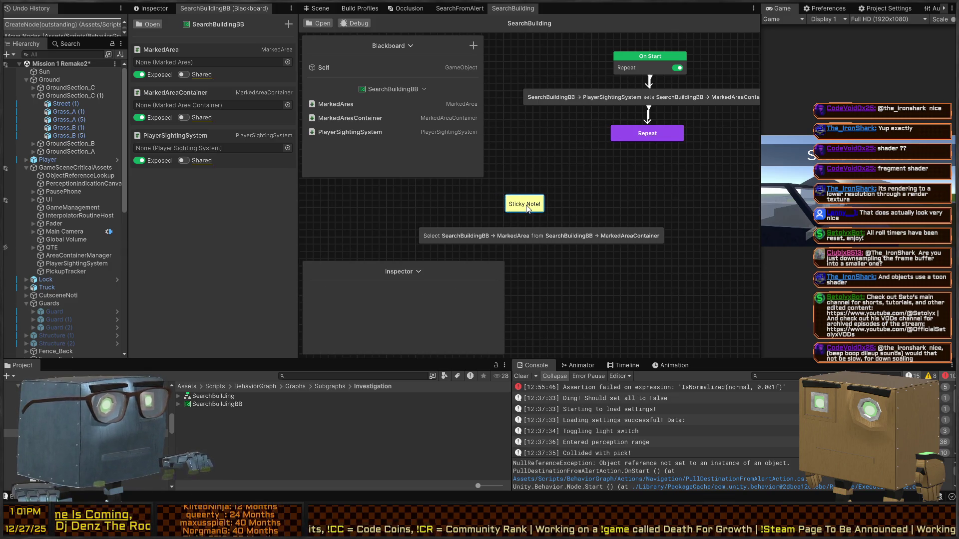
double_click(526, 208)
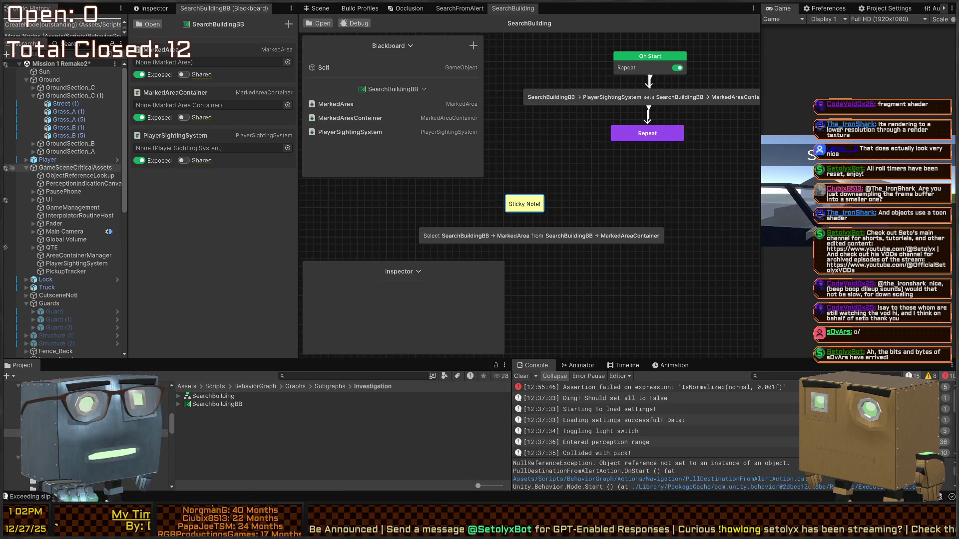
scroll(604, 184, up, 2)
mouse_move(603, 184)
mouse_down()
mouse_move(657, 155)
mouse_move(644, 170)
mouse_up()
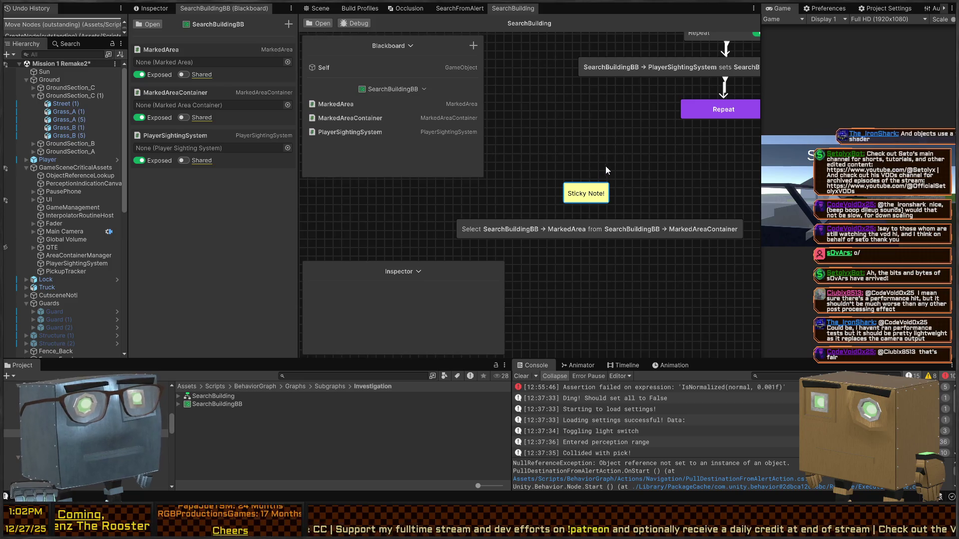
drag(582, 197, 575, 192)
Write 'In a loop we need to...' on the note, place it under Repeat, and maximize the graph window.
double_click(582, 186)
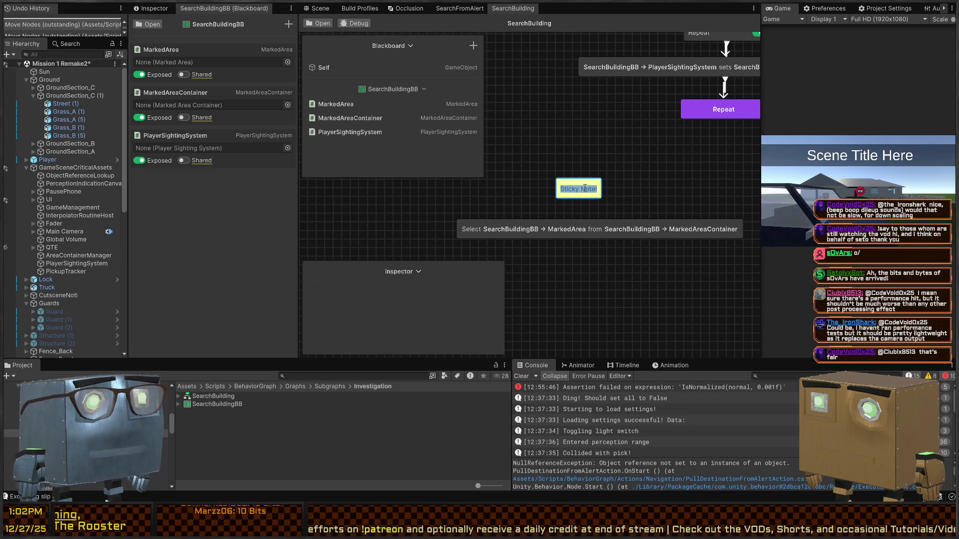
text(In a l)
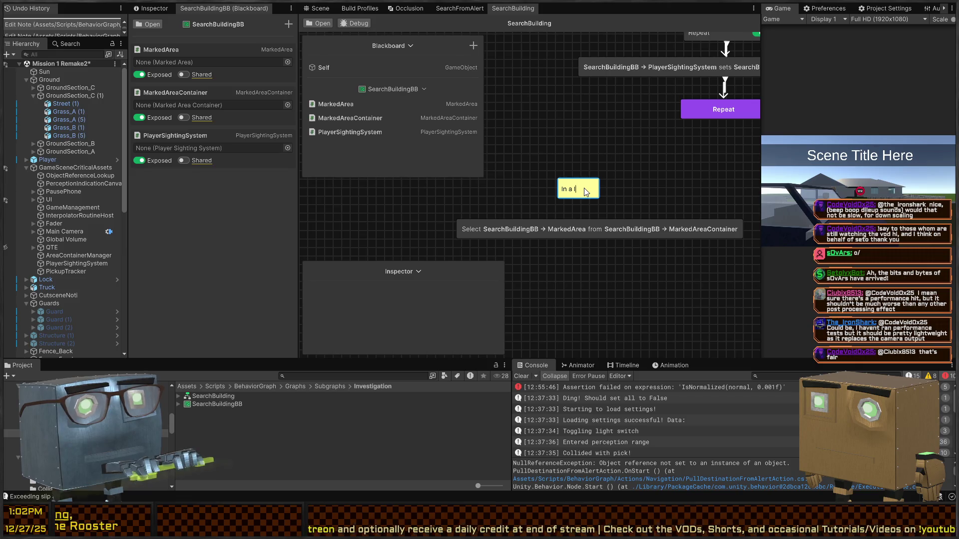
text(oop we need to...)
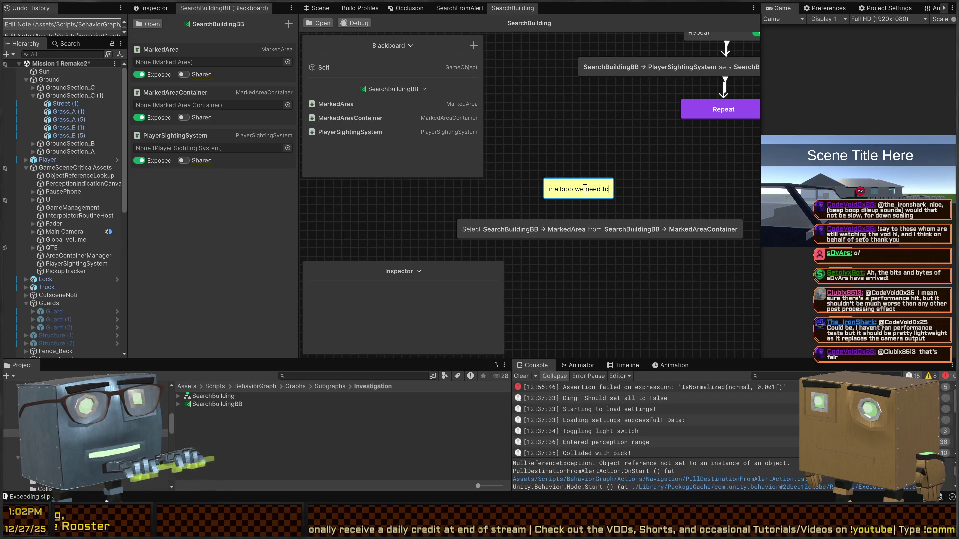
drag(589, 190, 732, 134)
key(shift+space)
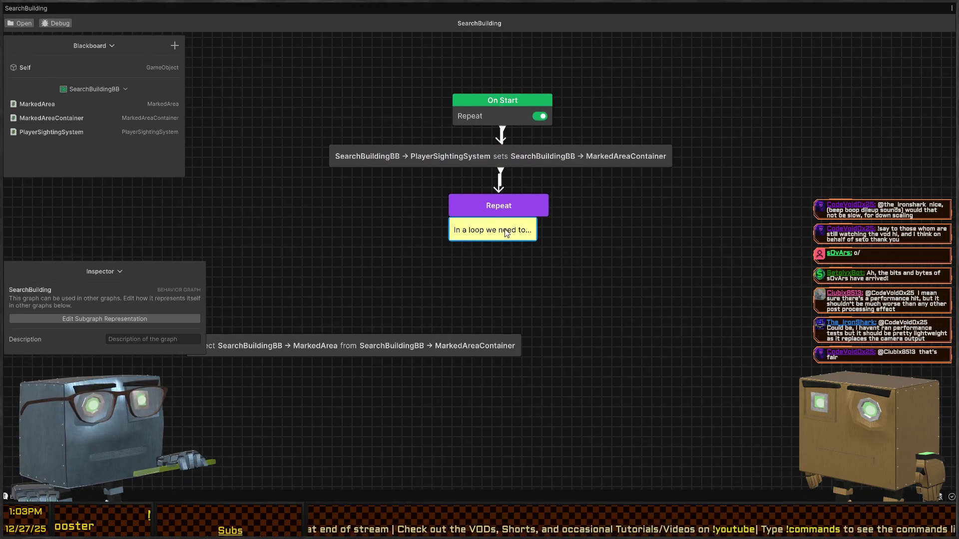
mouse_move(494, 235)
mouse_down()
mouse_move(507, 232)
mouse_move(501, 239)
mouse_up()
Duplicate the note as 'Set the room target' and place it below the loop note.
key(ctrl+d)
double_click(336, 263)
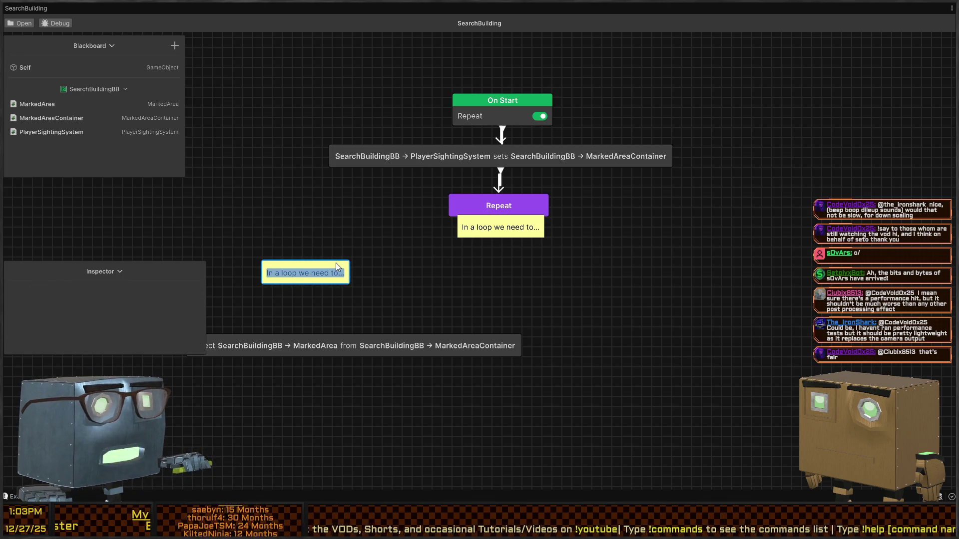
text(Set the room target)
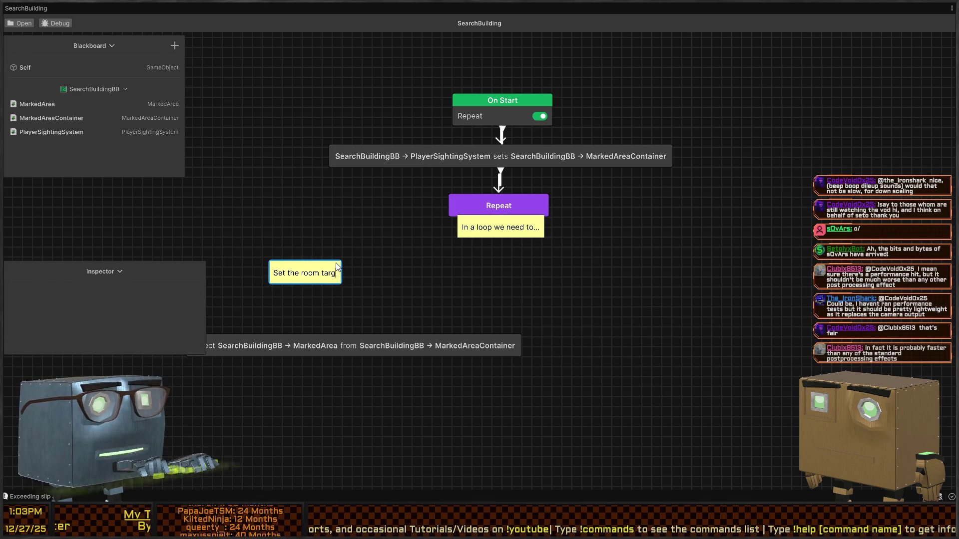
mouse_move(305, 273)
mouse_down()
mouse_move(515, 290)
mouse_move(524, 279)
mouse_up()
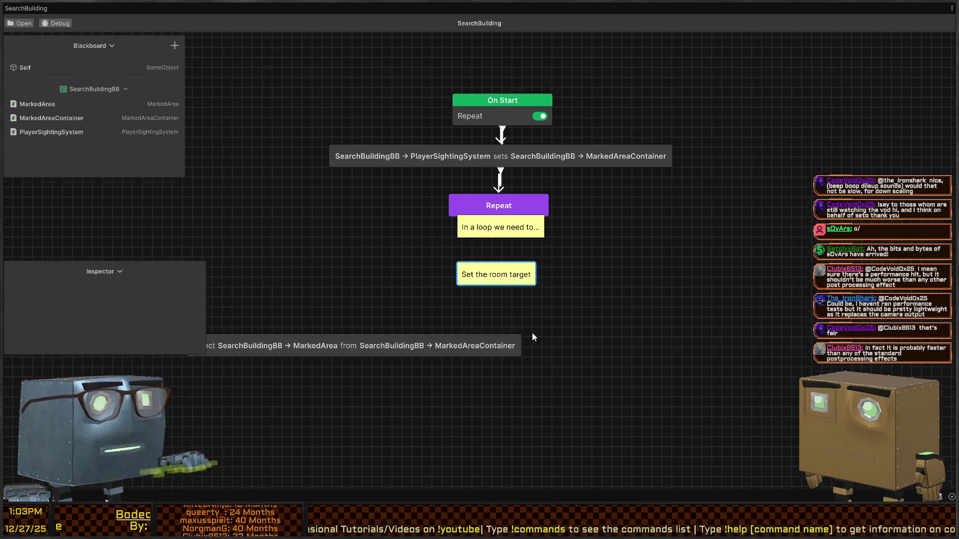
Move Select MarkedArea aside and paste a note reading 'If there is a room, search it'.
click(432, 284)
drag(430, 284, 301, 412)
click(375, 265)
key(ctrl+v)
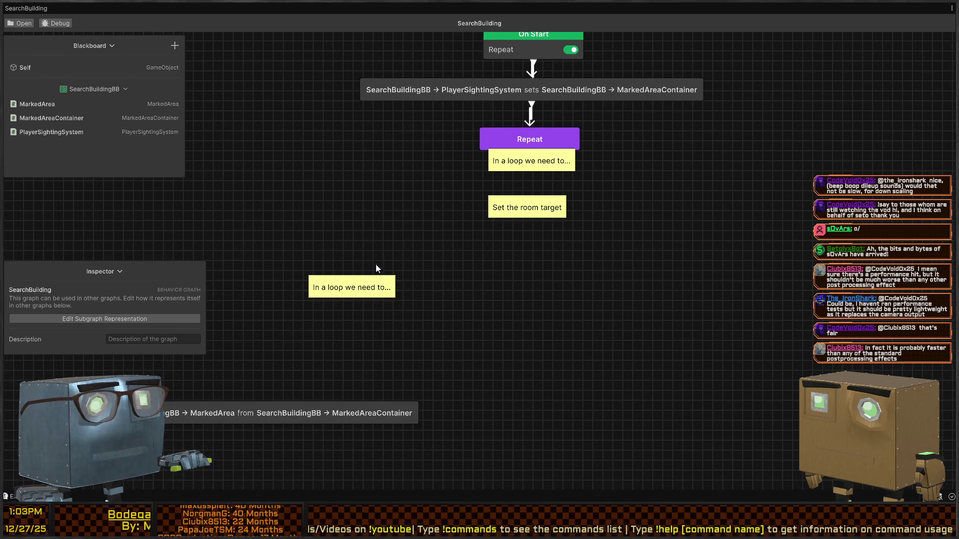
double_click(334, 288)
text(If t)
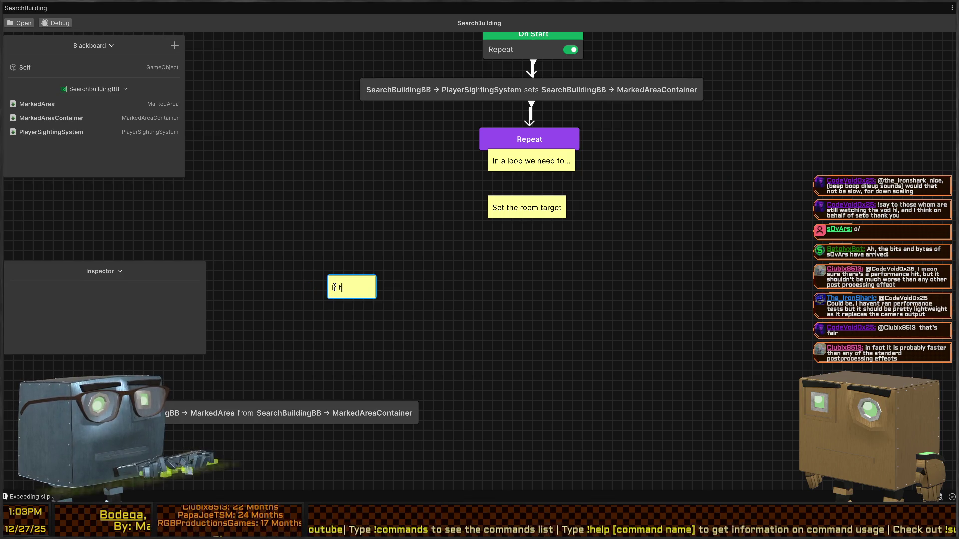
text(here is a room, search it)
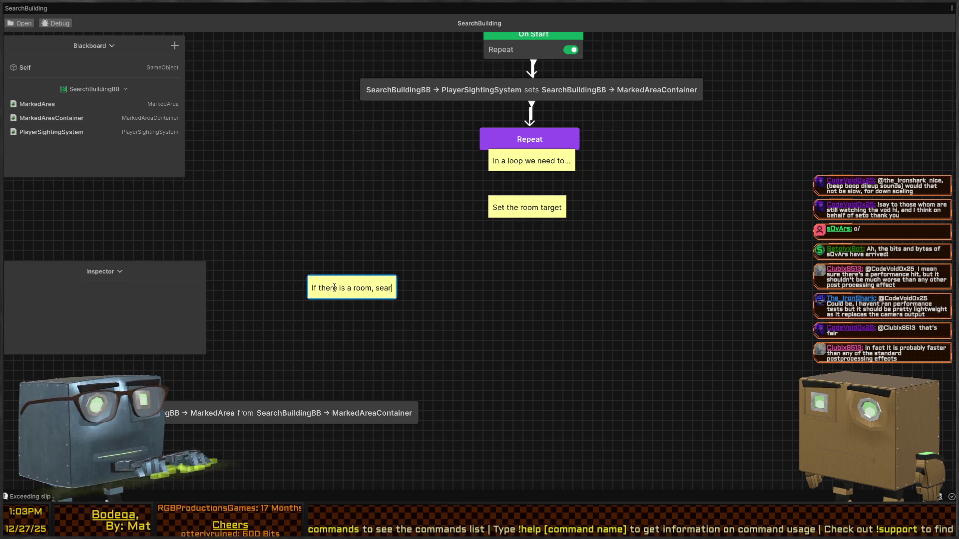
click(609, 274)
Paste a note reading 'If there is not a room, break loop' and move it further right.
key(ctrl+v)
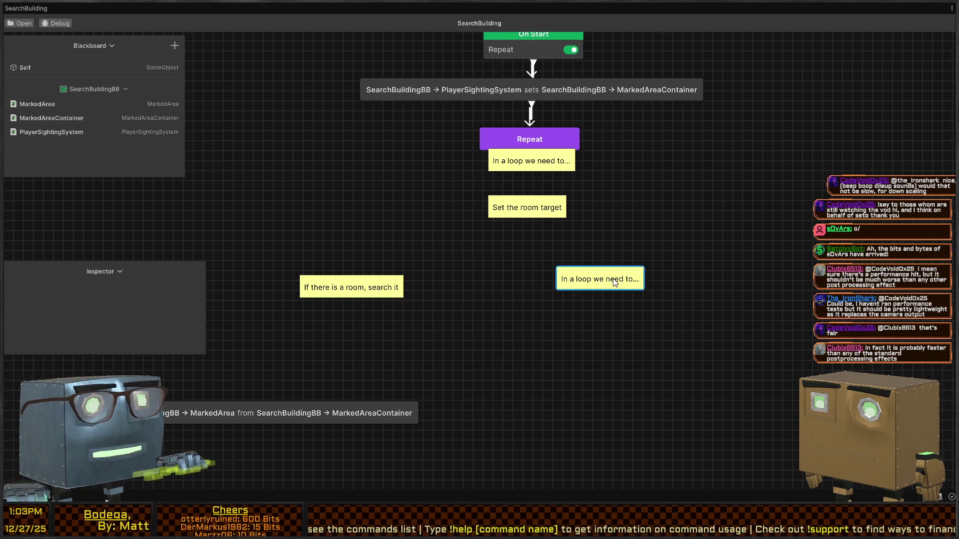
double_click(617, 279)
key(BackSpace)
text(e is not a room, break )
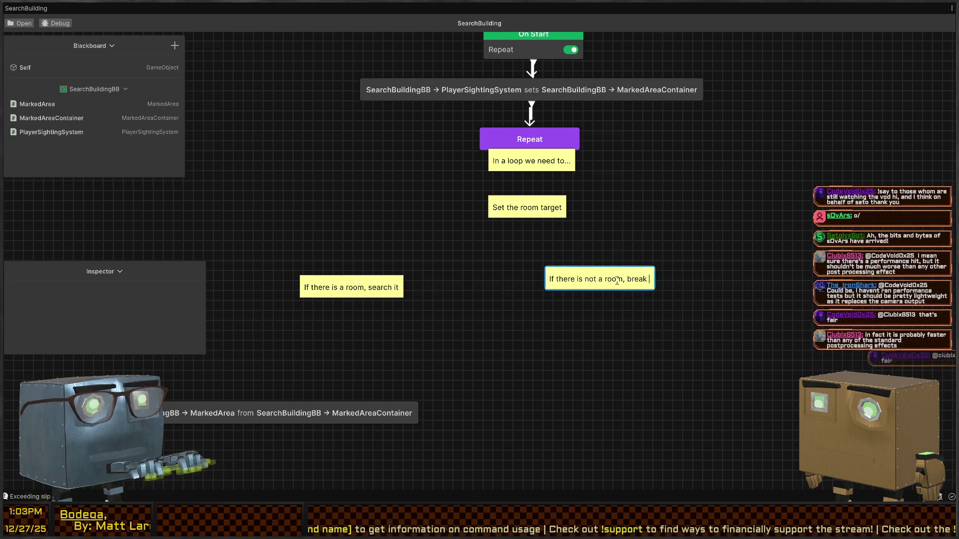
text(loop)
click(658, 226)
drag(623, 284, 699, 297)
click(749, 240)
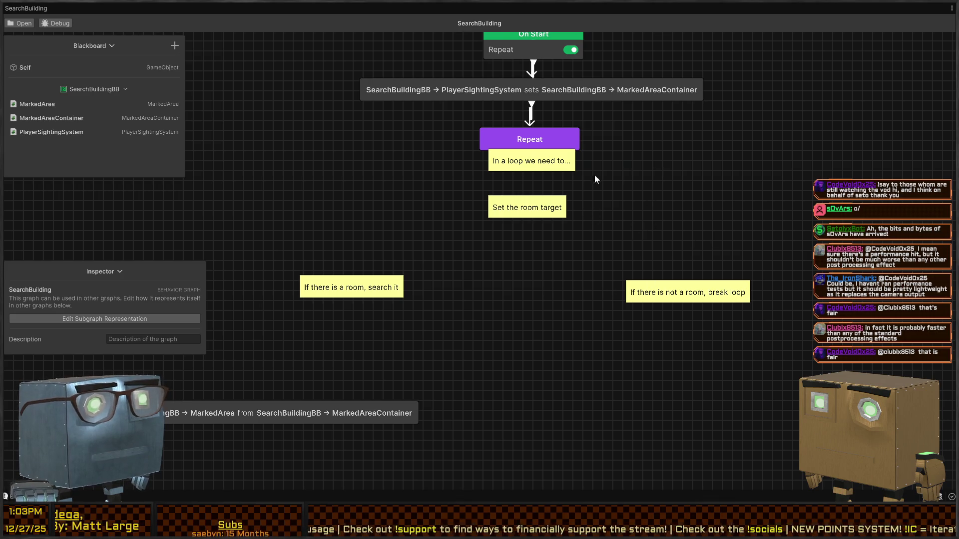
click(256, 422)
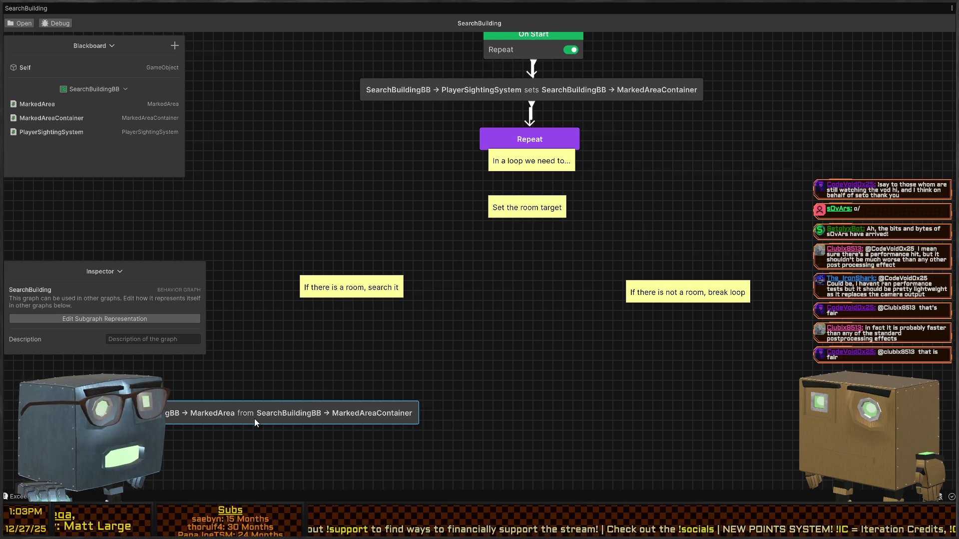
Drag the Select MarkedArea node up beneath Repeat, under the loop note.
mouse_move(246, 422)
mouse_down()
mouse_move(562, 228)
mouse_move(552, 243)
mouse_up()
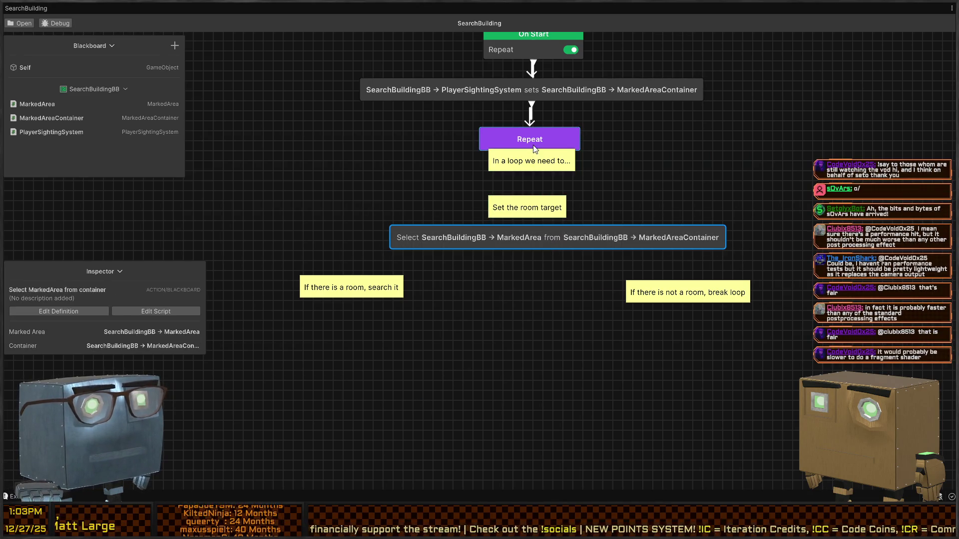
mouse_move(551, 151)
mouse_down()
mouse_move(556, 125)
mouse_move(553, 235)
mouse_move(540, 181)
mouse_up()
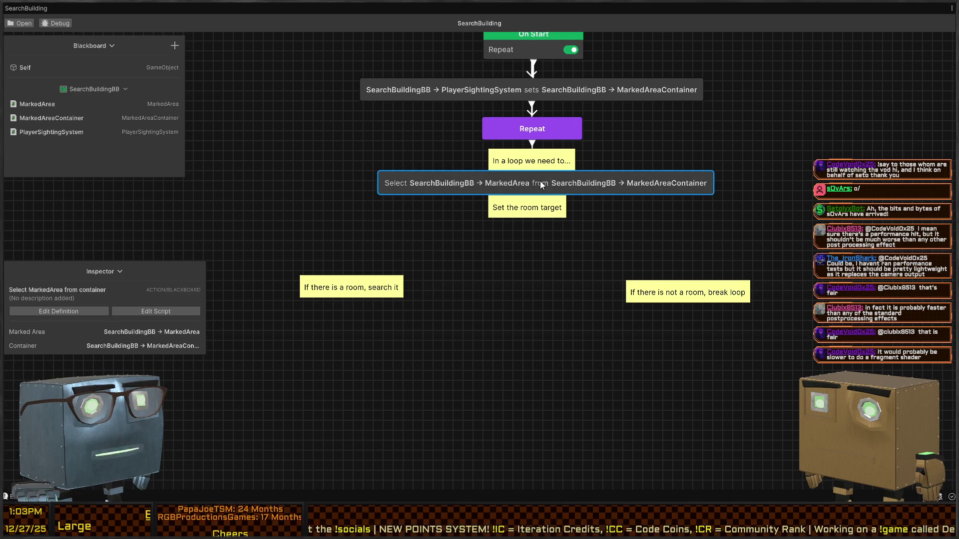
click(557, 223)
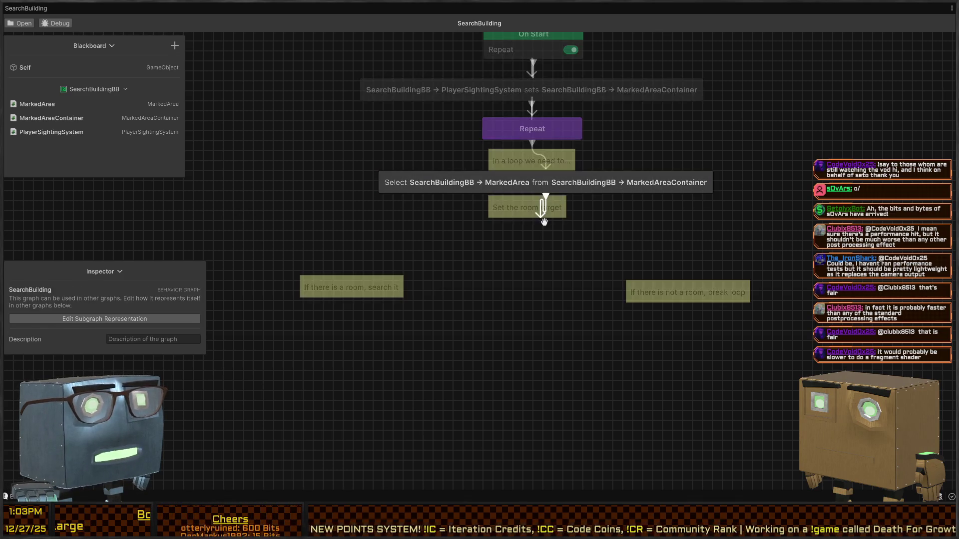
key(space)
Insert a Conditional Branch node after the Select node via a 'branch' search.
text(branc)
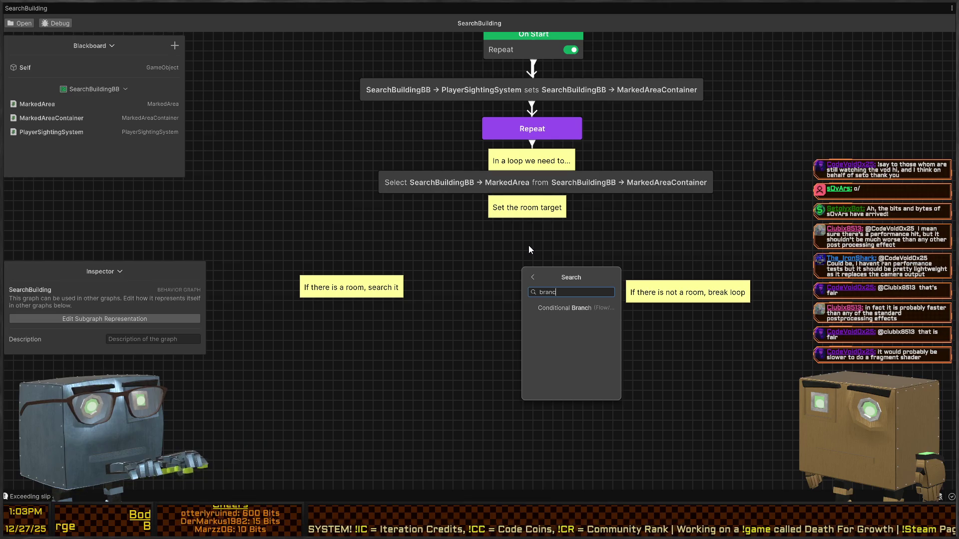
key(Return)
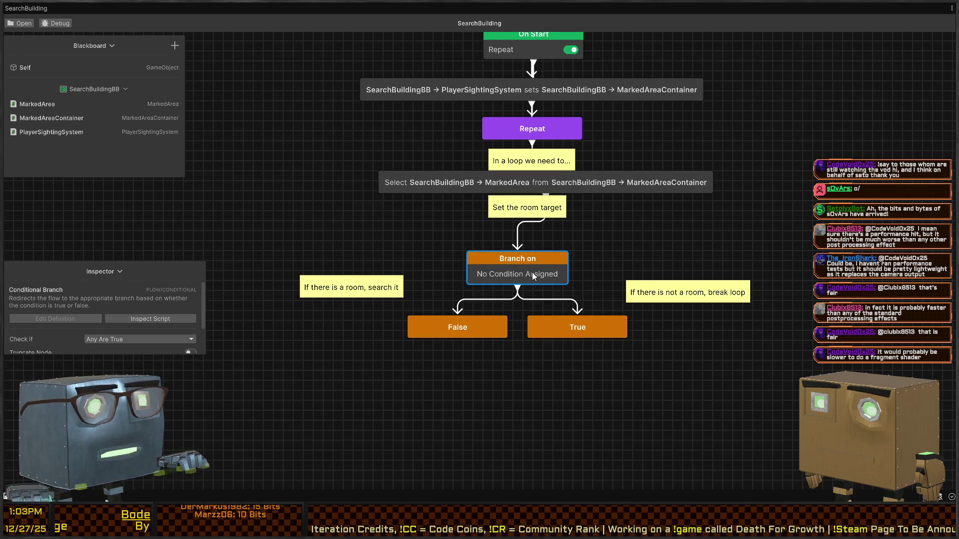
Give the branch an 'is null' condition on MarkedArea and place True under the break-loop note.
scroll(114, 329, down, 2)
click(125, 334)
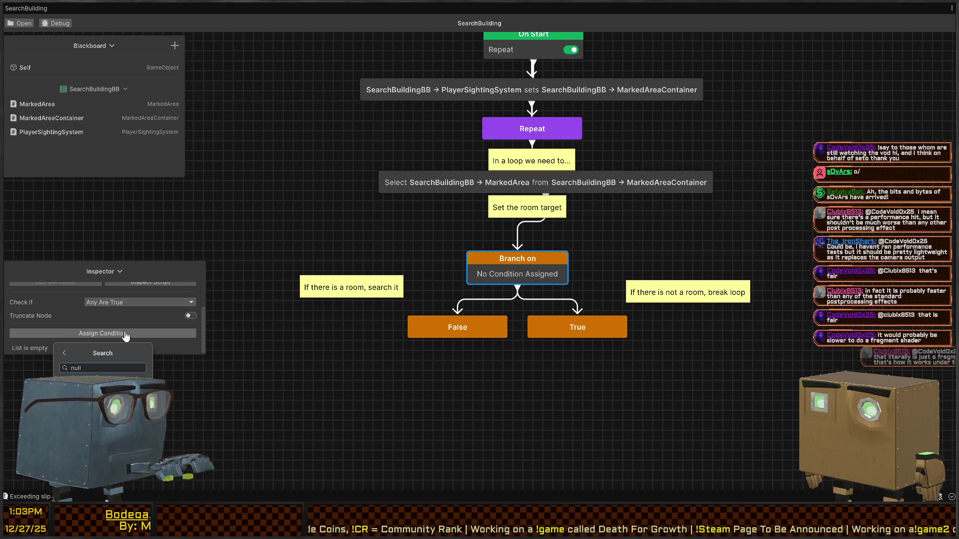
text(null)
key(Return)
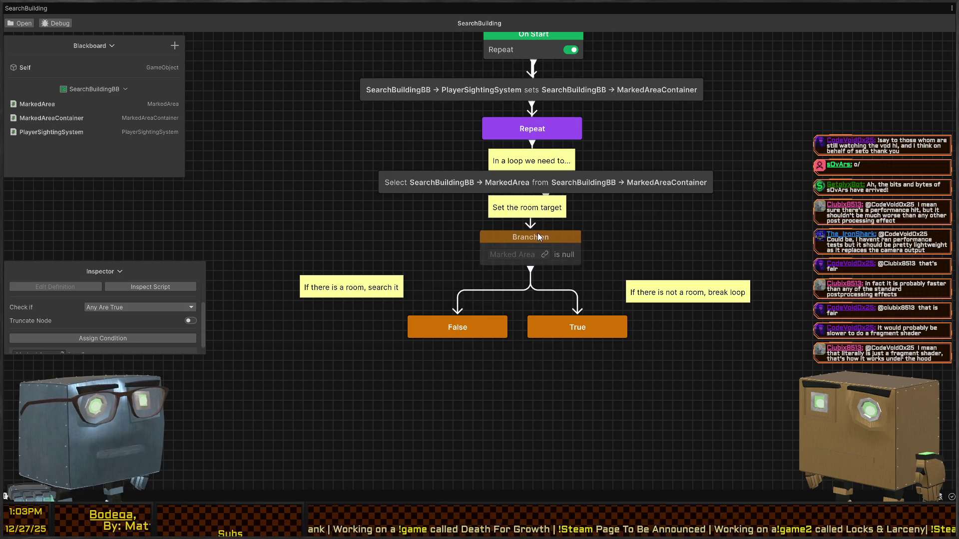
mouse_move(47, 106)
mouse_down()
mouse_move(159, 110)
mouse_move(514, 255)
mouse_up()
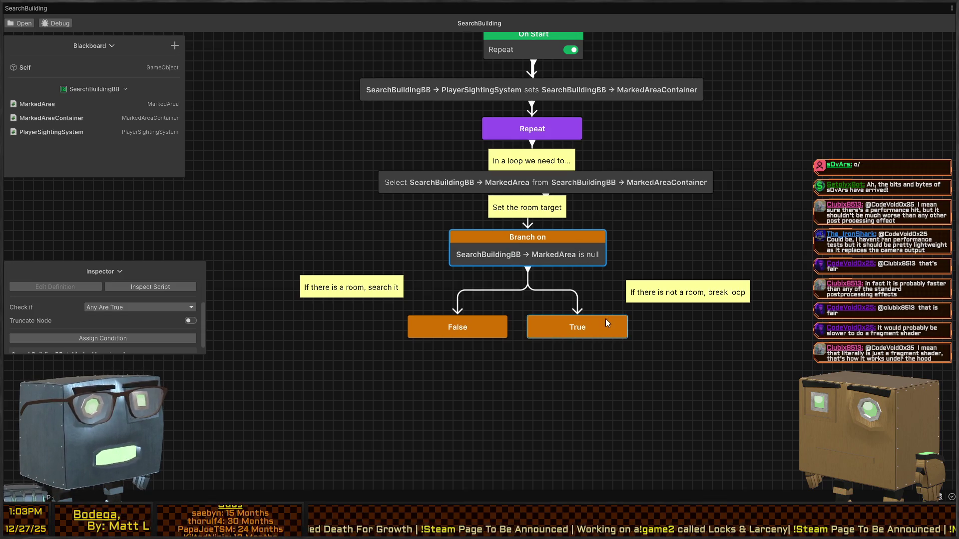
drag(582, 329, 694, 325)
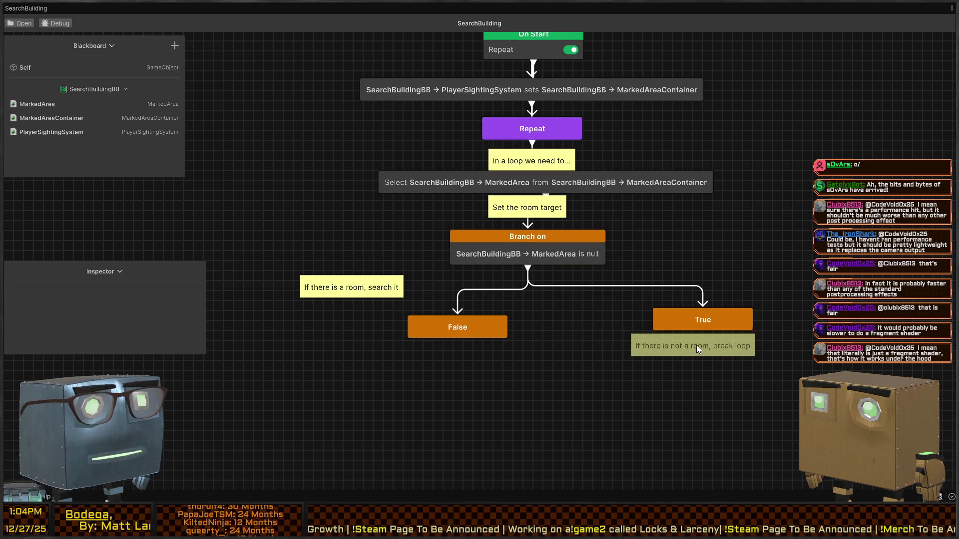
click(707, 346)
Place the False output under the 'If there is a room, search it' note.
drag(463, 329, 395, 327)
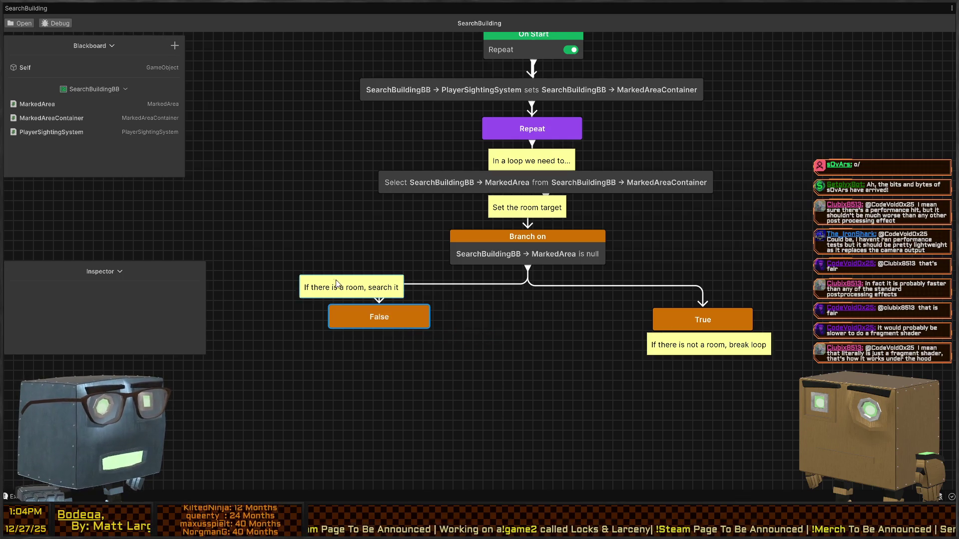
click(382, 340)
click(473, 335)
Add a SearchManager Selects Room node and position it between False and True.
key(space)
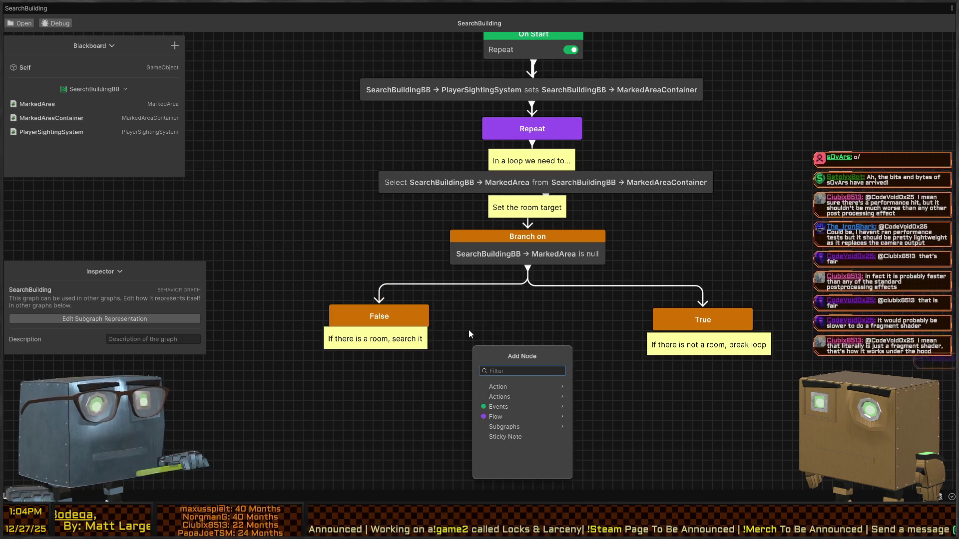
text(search)
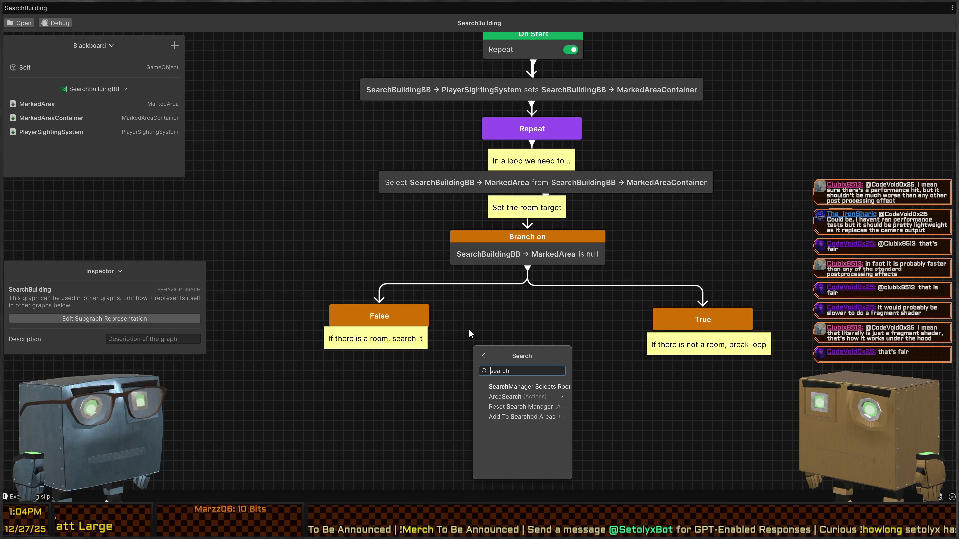
key(Return)
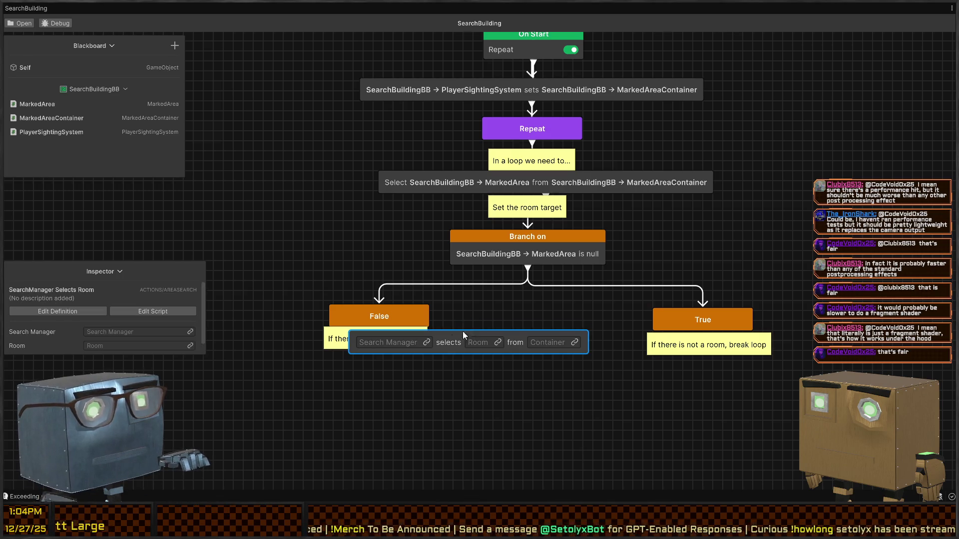
mouse_move(451, 343)
mouse_down()
mouse_move(529, 326)
mouse_move(523, 318)
mouse_up()
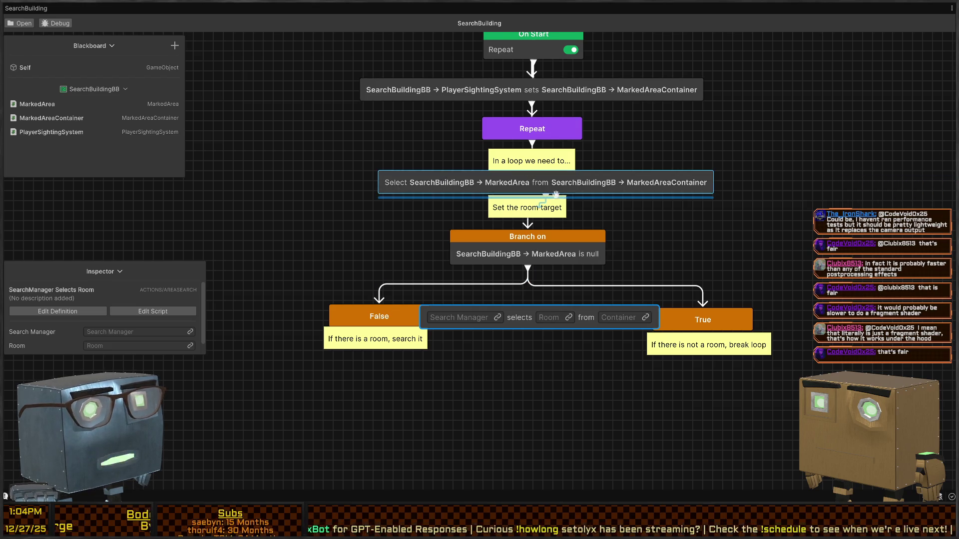
click(498, 316)
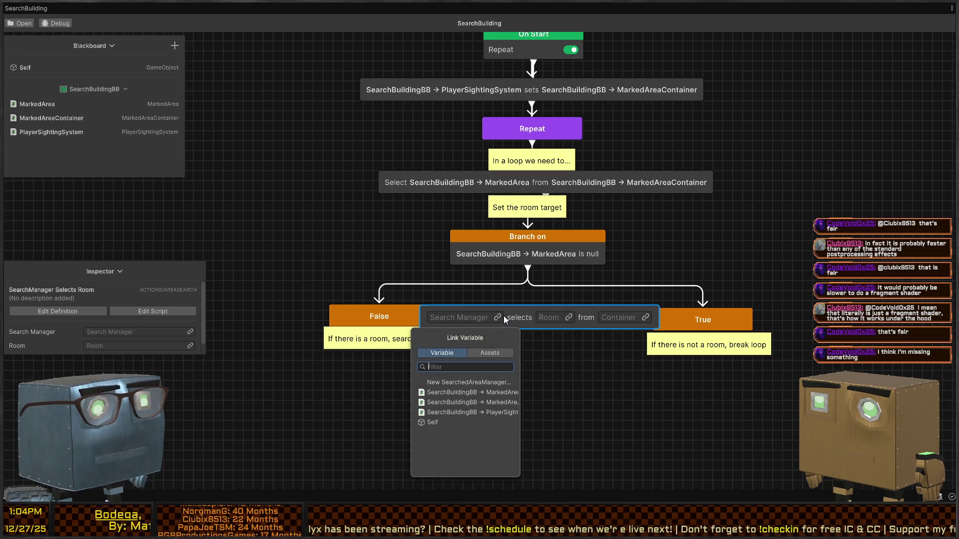
click(503, 315)
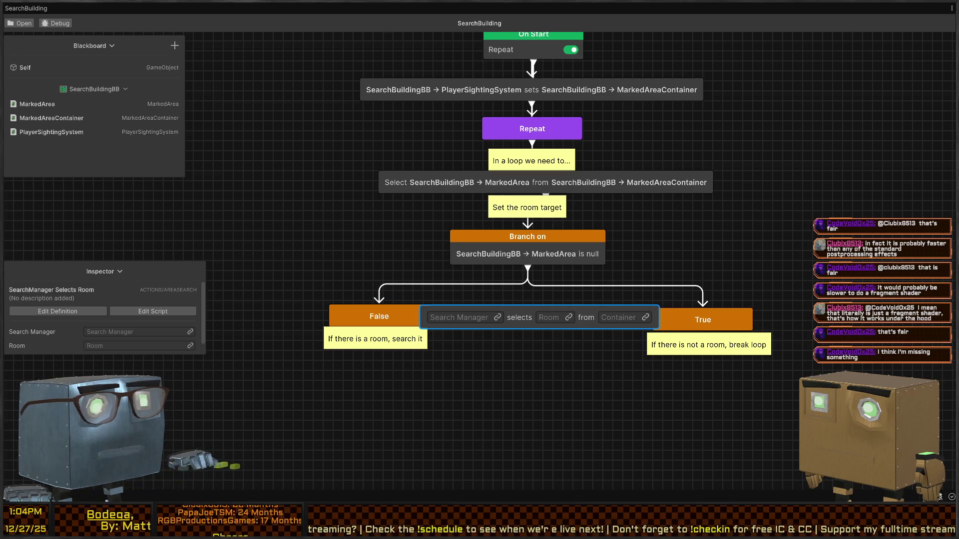
key(alt+Tab)
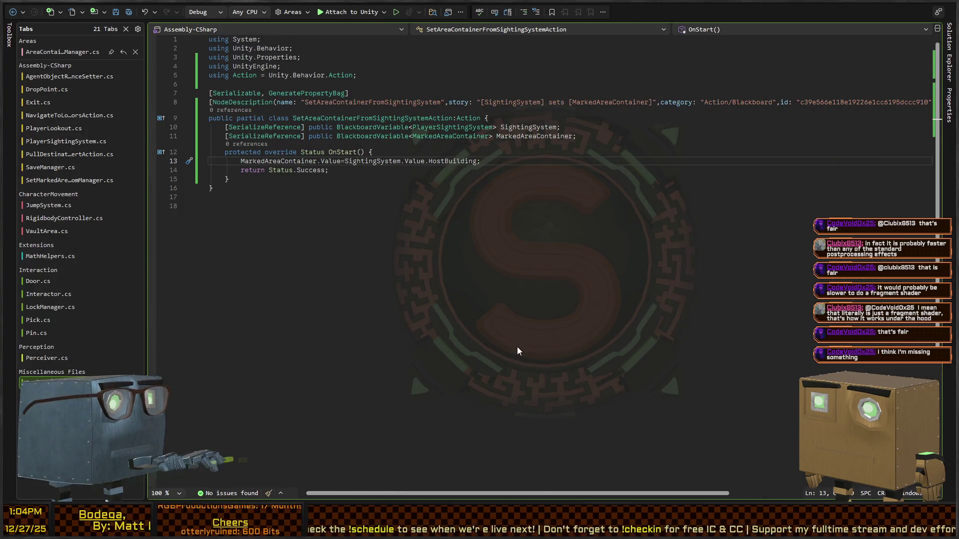
key(ctrl+minus)
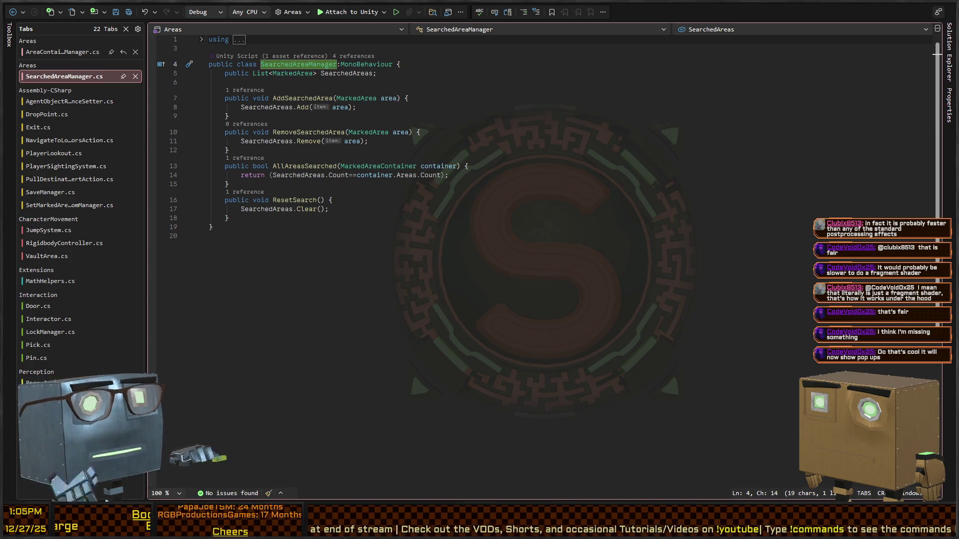
key(alt+Tab)
key(space)
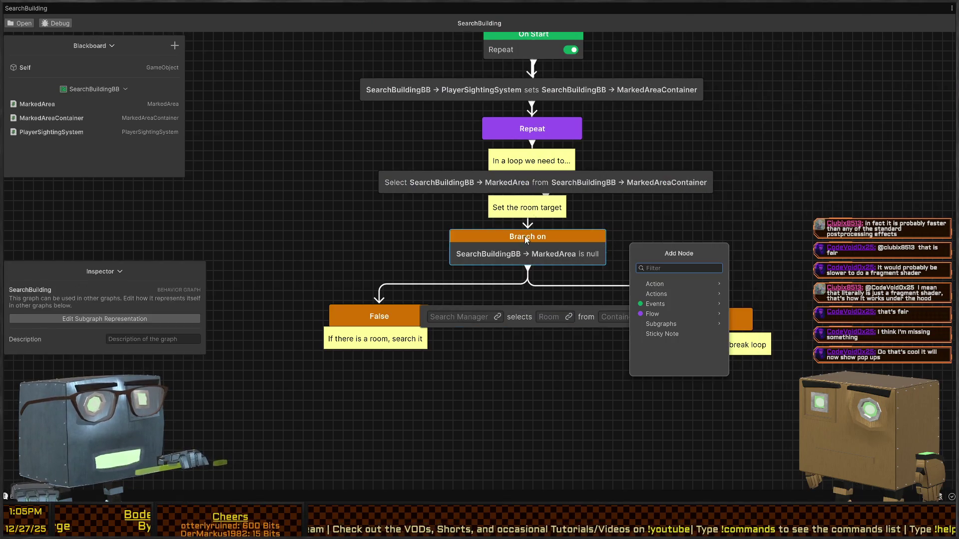
Close the node list and reposition the SearchManager selects Room node lower left.
key(Escape)
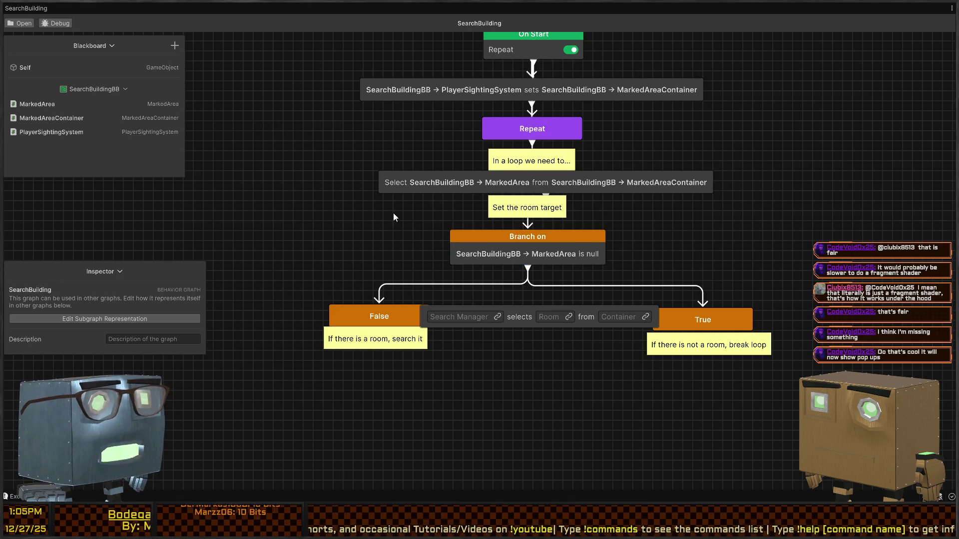
key(space)
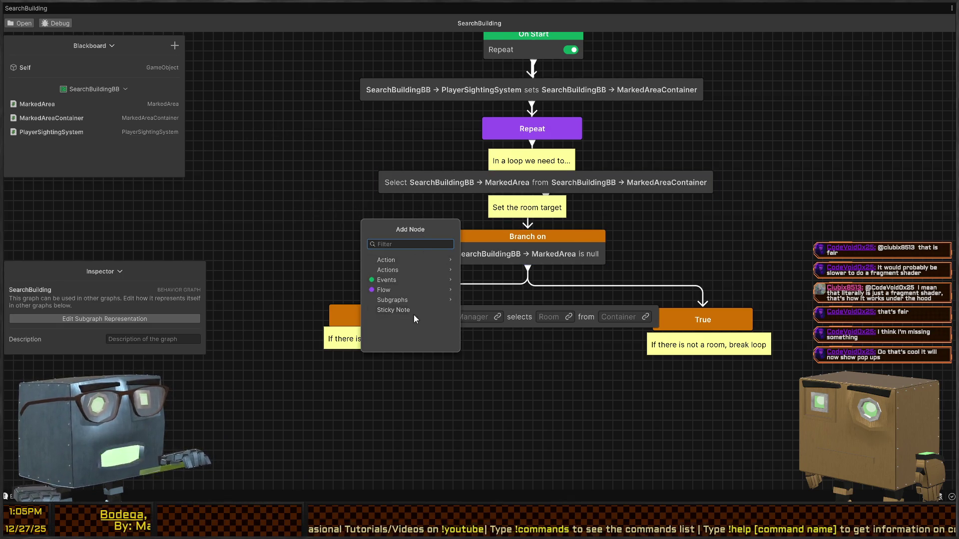
click(281, 185)
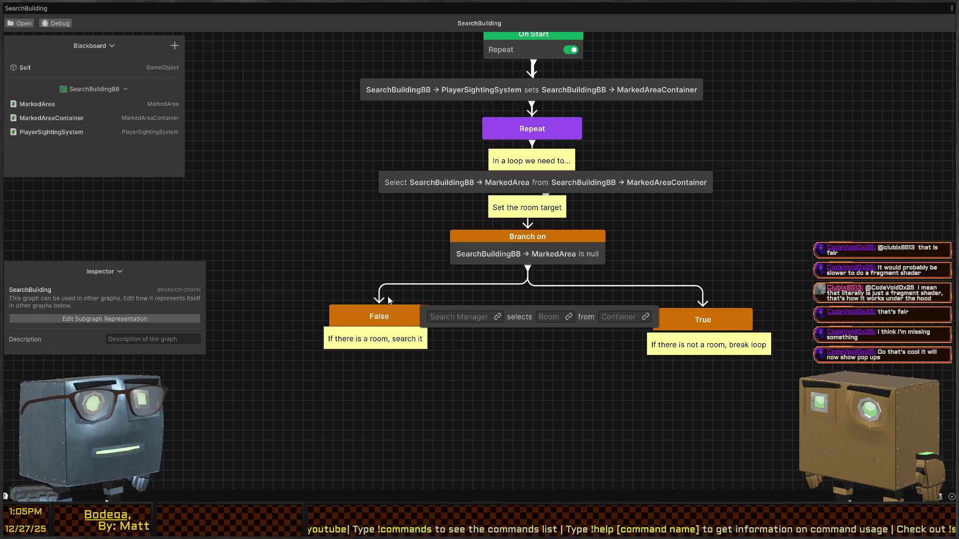
right_click(702, 211)
drag(581, 281, 550, 243)
drag(490, 284, 360, 345)
mouse_move(390, 308)
mouse_down()
mouse_move(376, 328)
mouse_move(544, 289)
mouse_move(462, 336)
mouse_up()
Shift Branch, False and True down, set SearchManager above Branch, and delete Select MarkedArea.
mouse_move(742, 253)
mouse_down()
mouse_move(364, 381)
mouse_move(330, 352)
mouse_up()
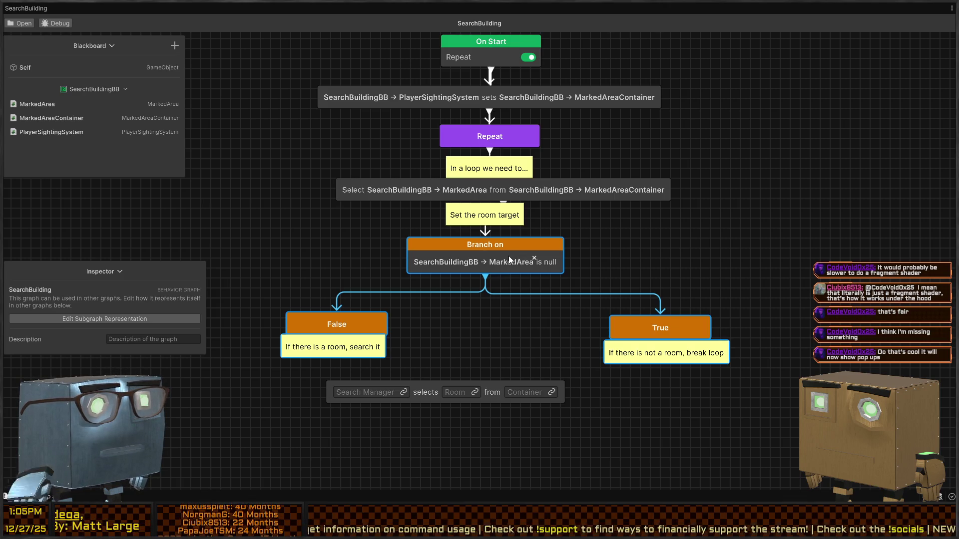
drag(509, 255, 505, 331)
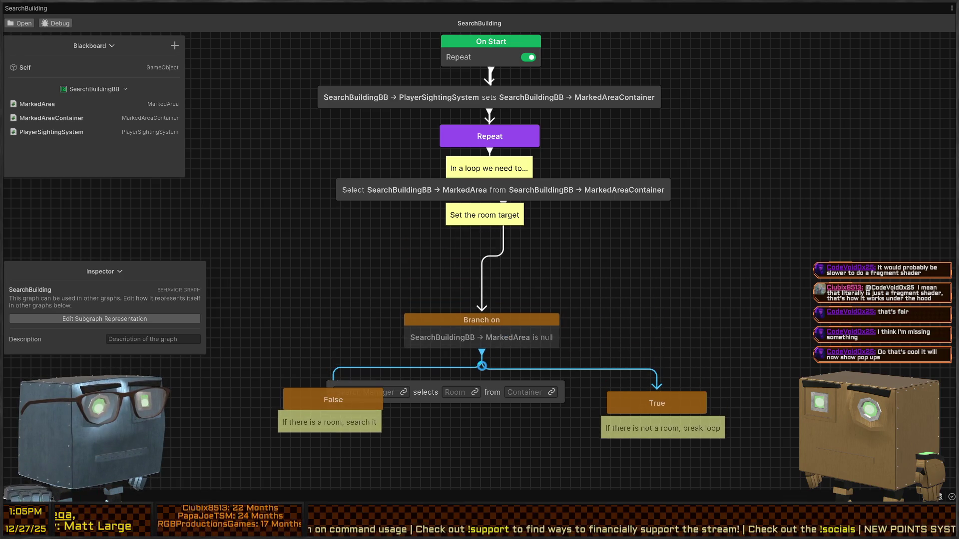
drag(420, 396, 461, 259)
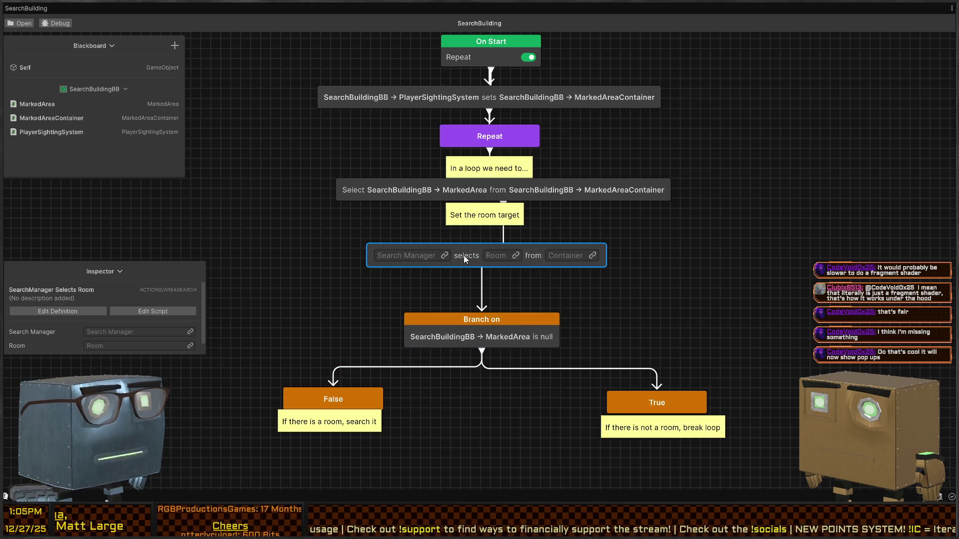
mouse_move(349, 188)
mouse_down()
mouse_move(349, 201)
mouse_move(344, 188)
mouse_up()
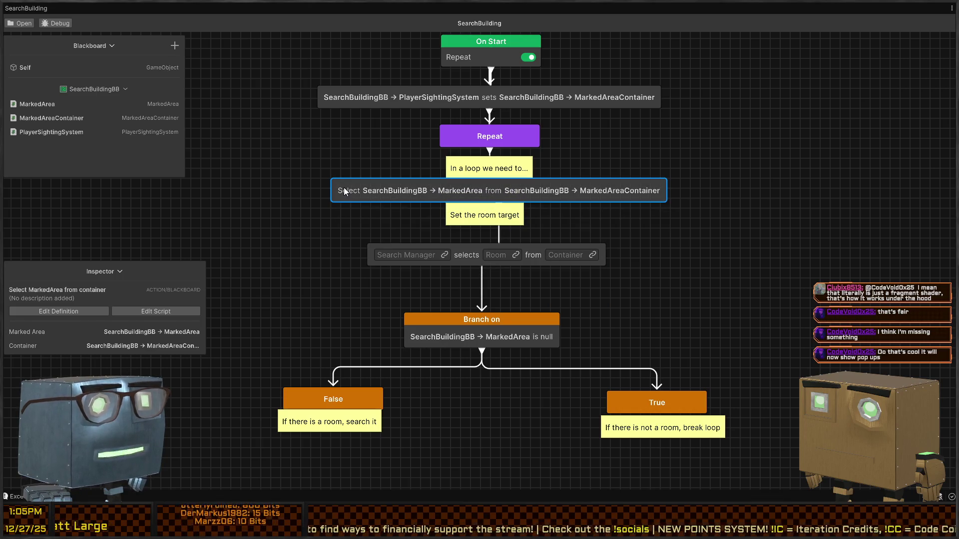
key(Delete)
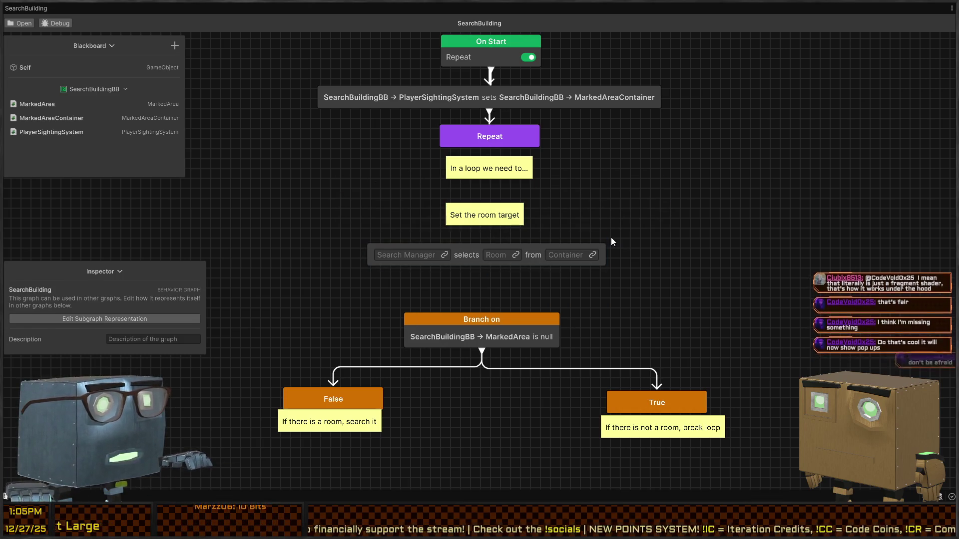
Create a graph-local SearchedAreaManager variable for the Search Manager field, then discard it.
click(444, 255)
click(410, 320)
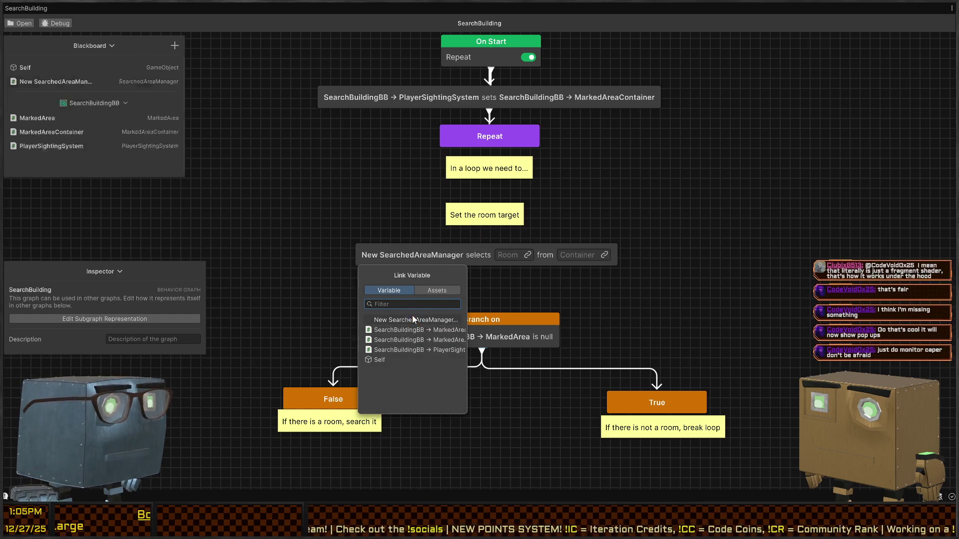
text(SearchManager)
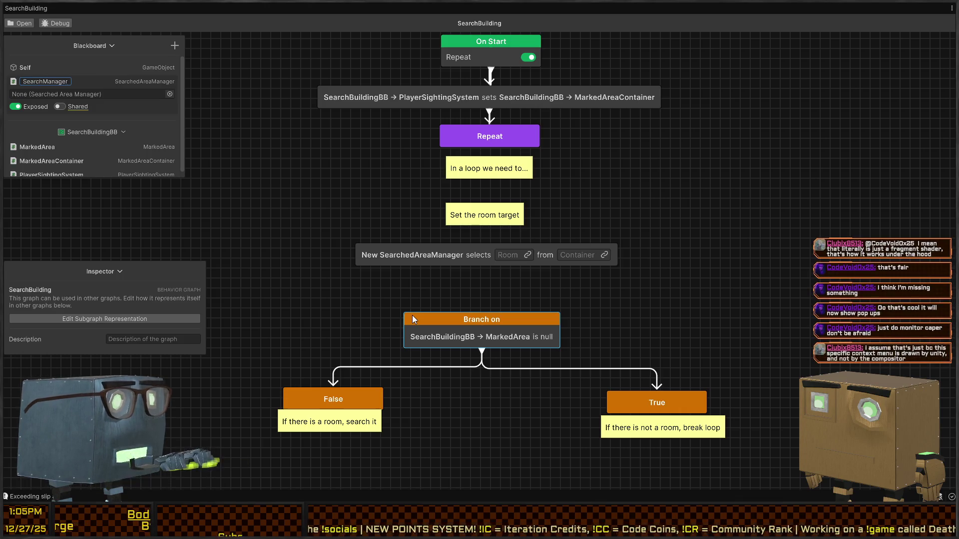
key(Escape)
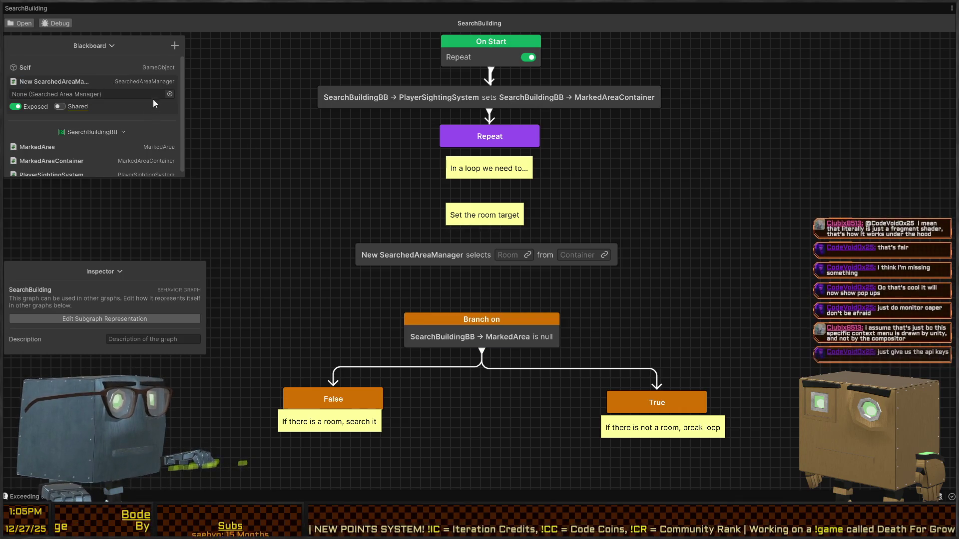
key(Delete)
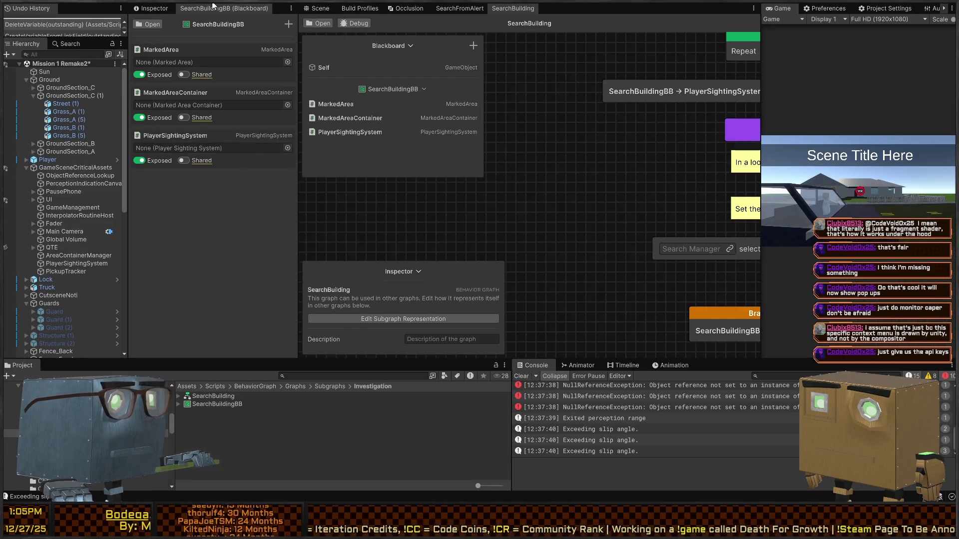
Add a Searched Area Manager variable named SearchManager to the SearchBuildingBB blackboard.
click(283, 26)
text(searched)
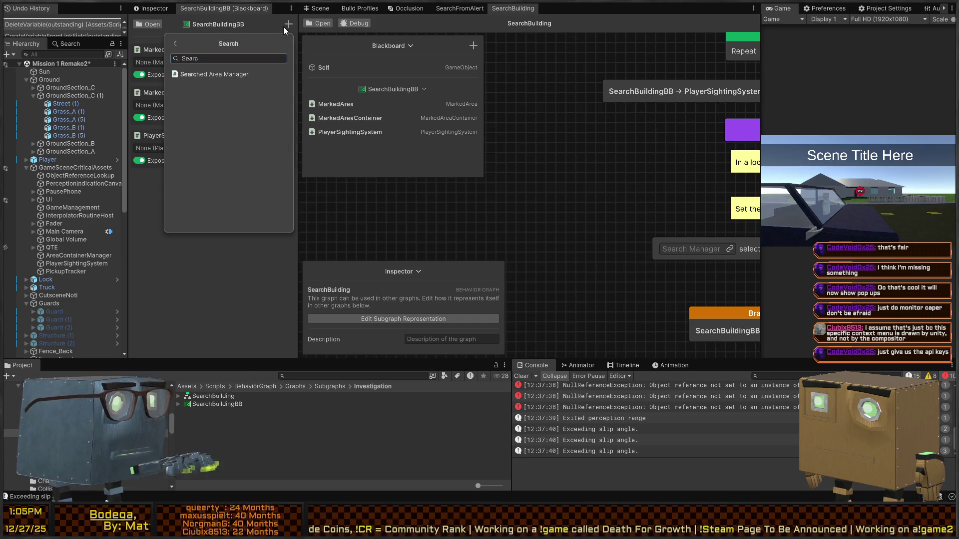
key(Return)
text(Se)
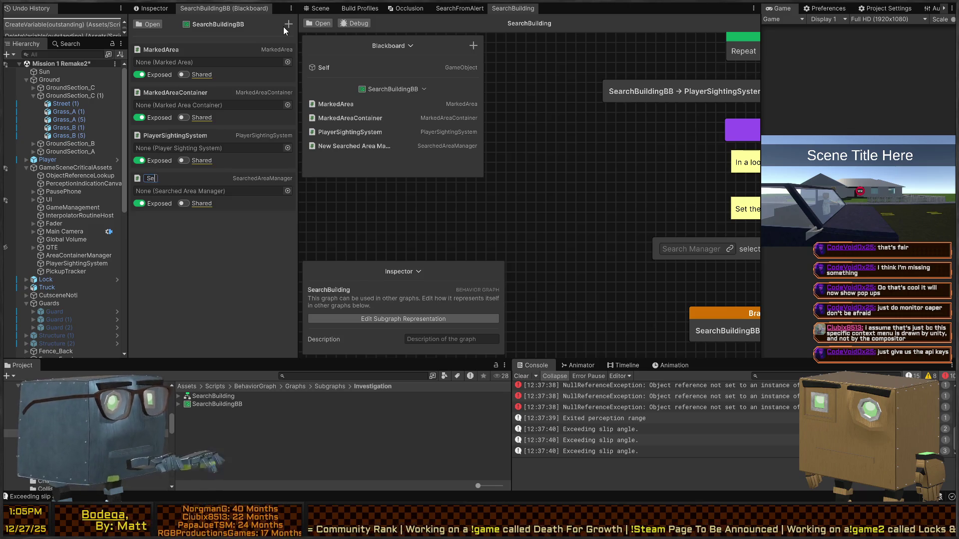
text(ager)
key(Return)
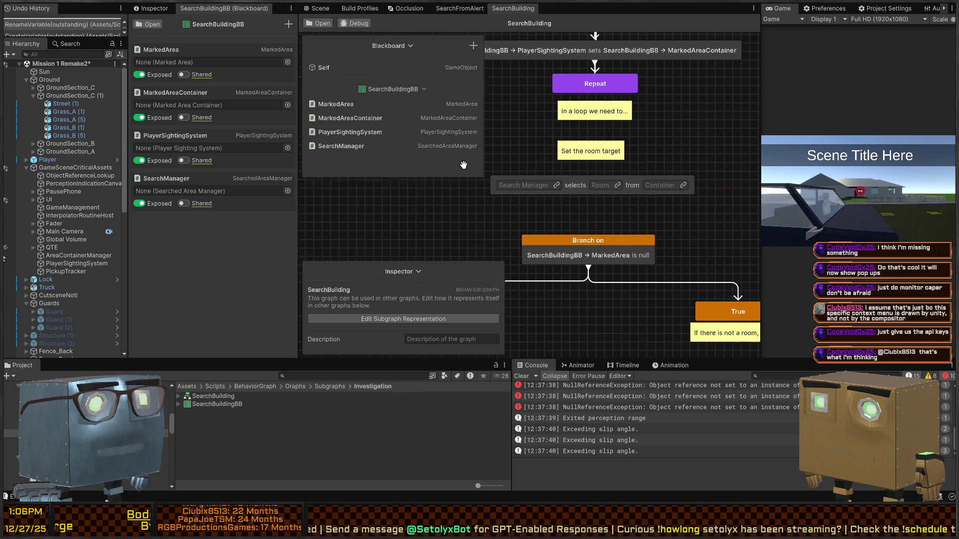
Bind the room-selection node's Search Manager, Room and Container fields to SearchManager, MarkedArea and MarkedAreaContainer.
click(558, 182)
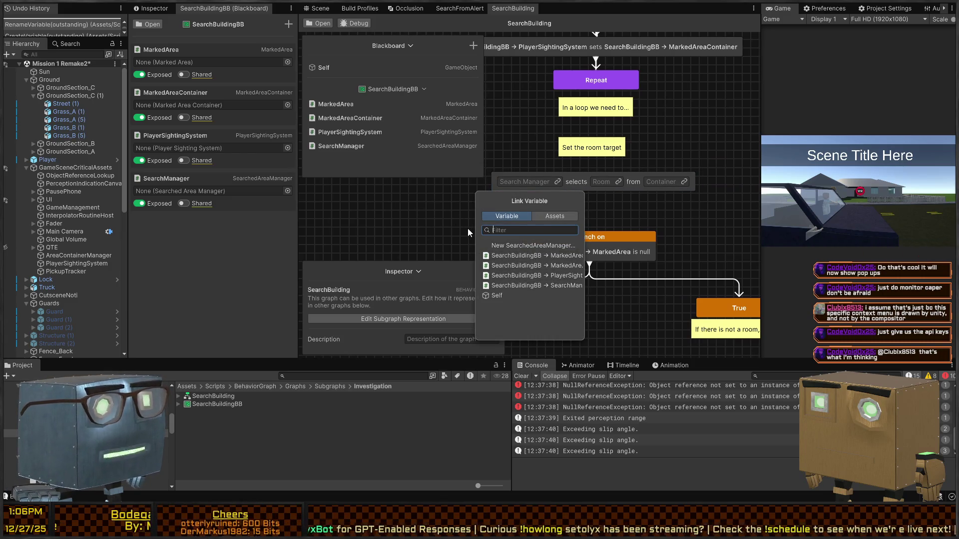
click(533, 285)
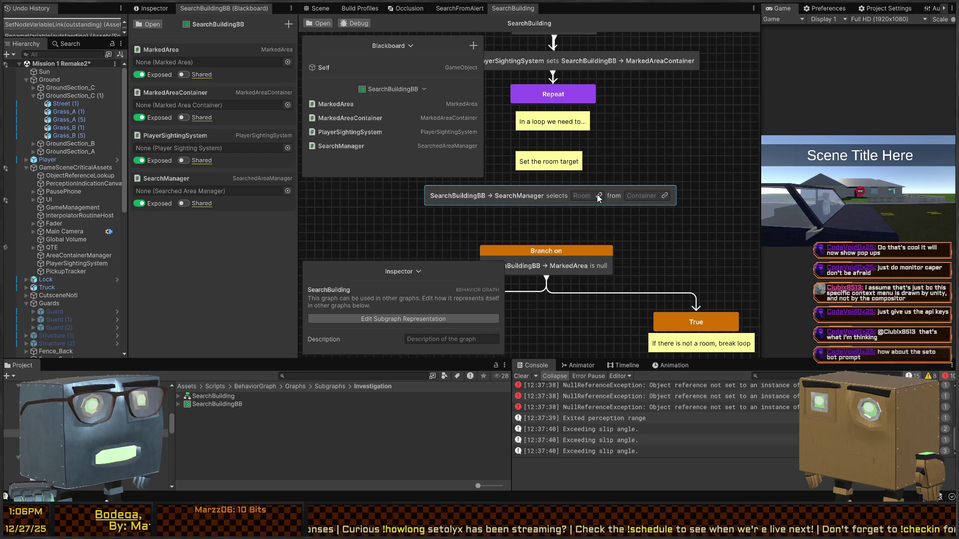
click(598, 195)
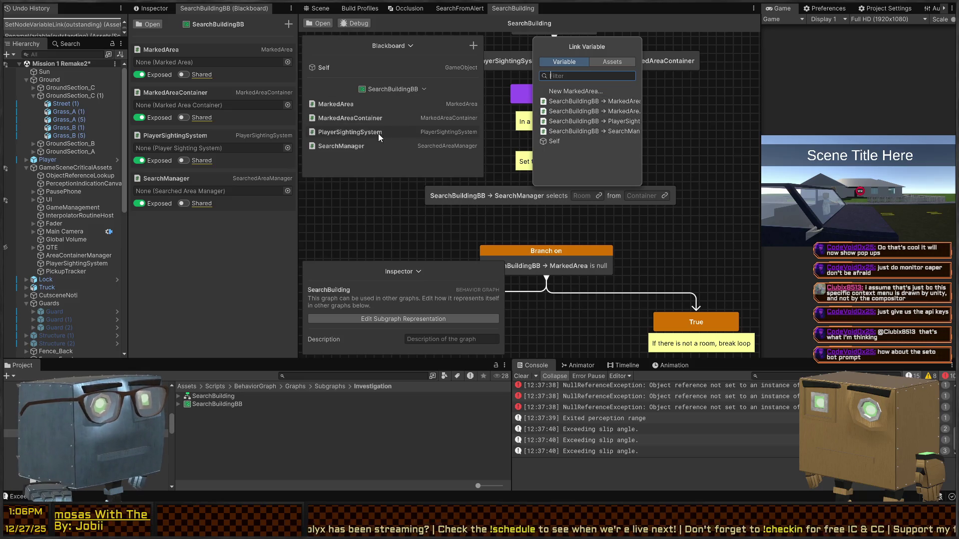
click(610, 101)
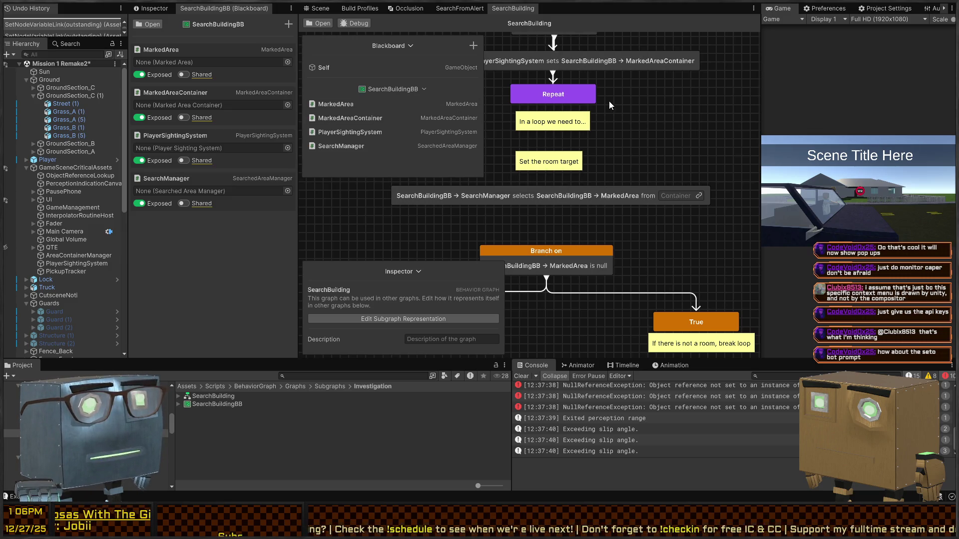
click(699, 196)
click(691, 111)
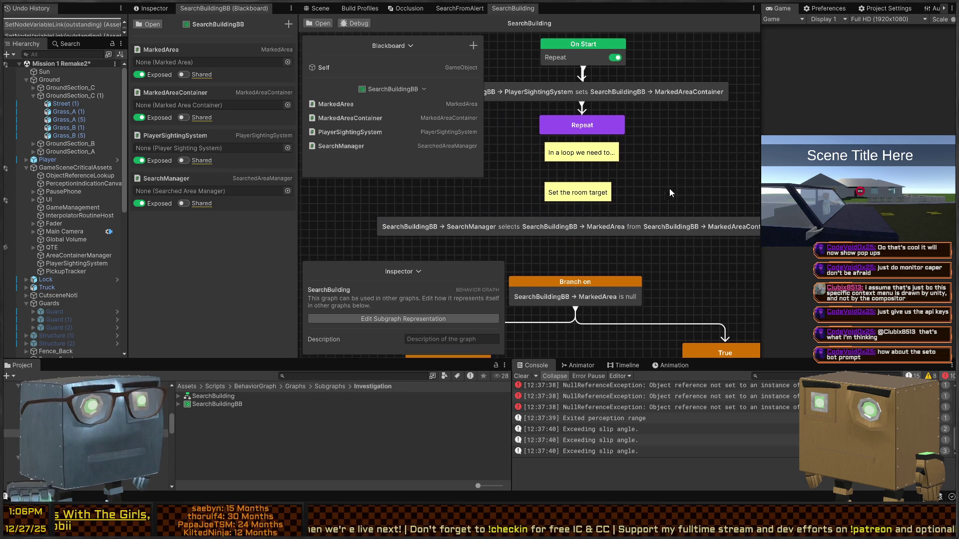
Wire Repeat into the SearchManager node and move it under Set the room target.
mouse_move(582, 134)
mouse_down()
mouse_move(566, 219)
mouse_move(579, 231)
mouse_up()
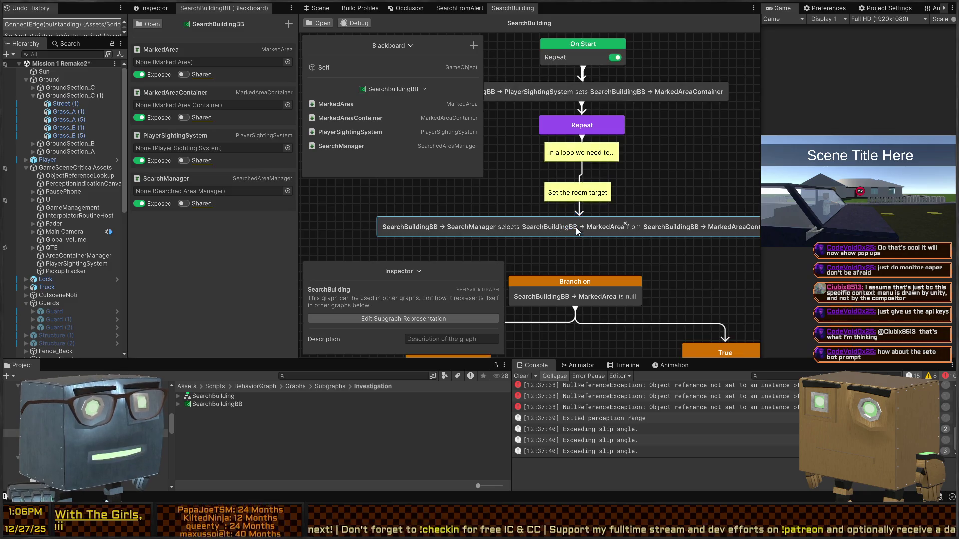
drag(507, 235, 510, 174)
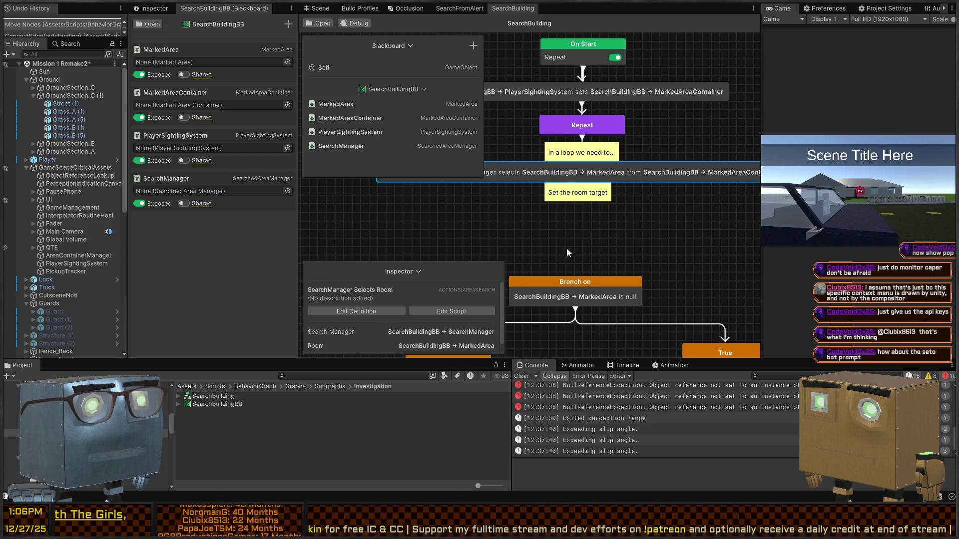
scroll(509, 174, down, 2)
Check the SearchedAreaManager code, then pan the graph toward the branch nodes.
key(alt+Tab)
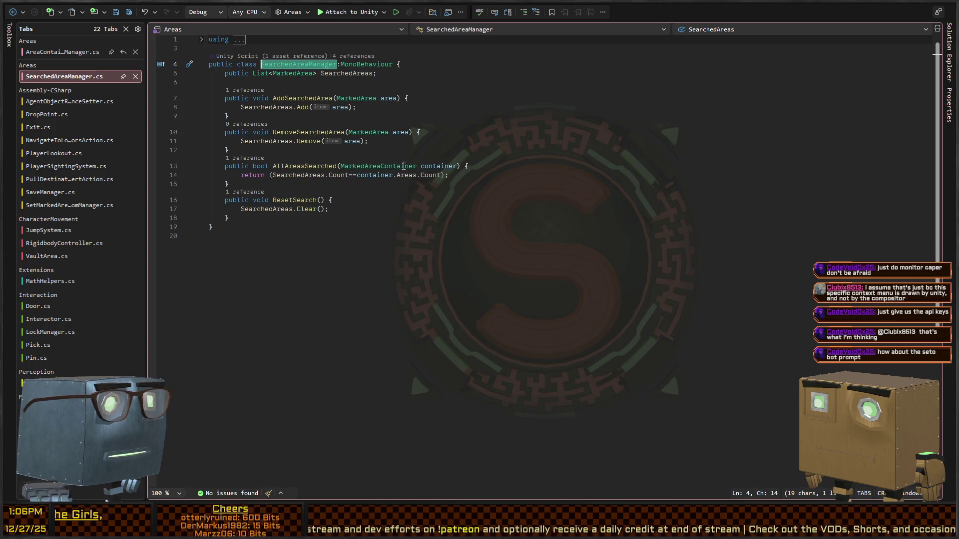
key(alt+Tab)
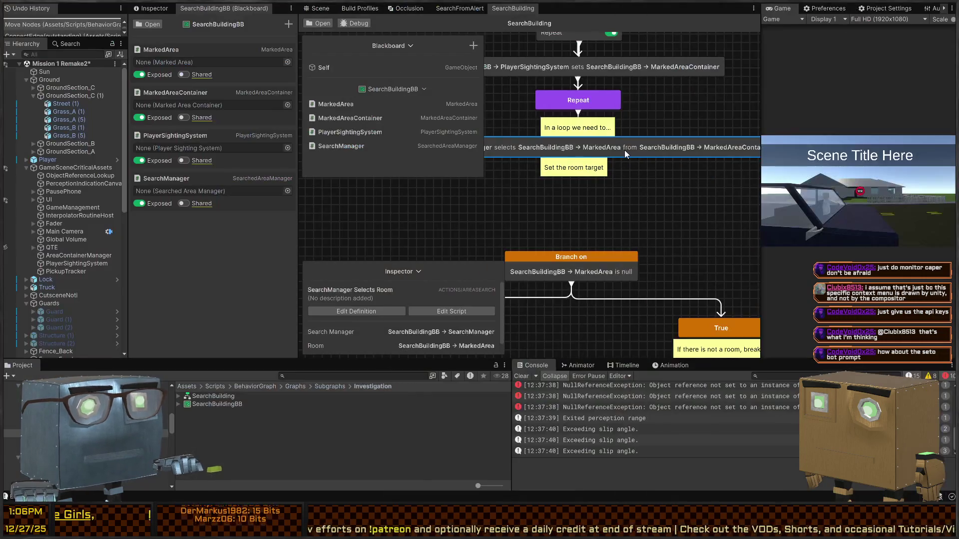
drag(603, 165, 556, 171)
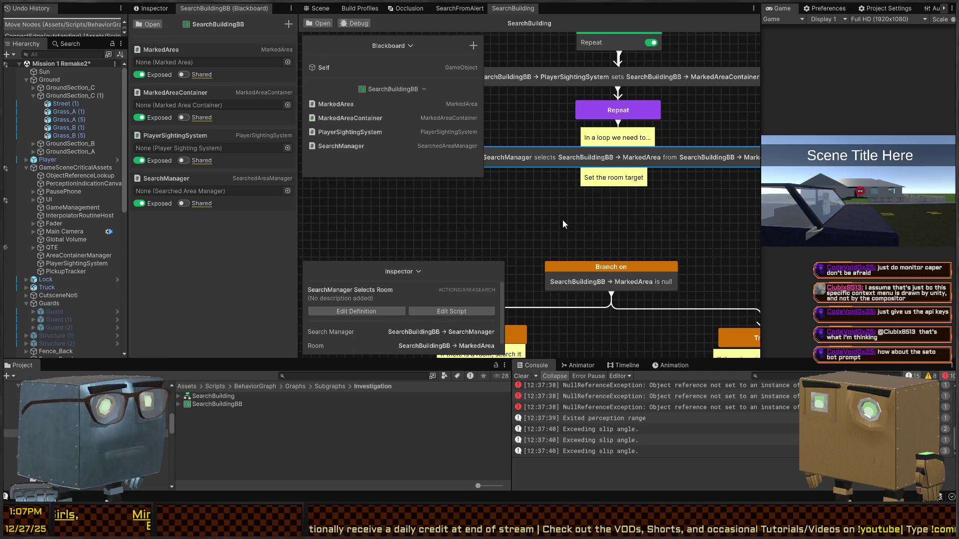
key(alt+Tab)
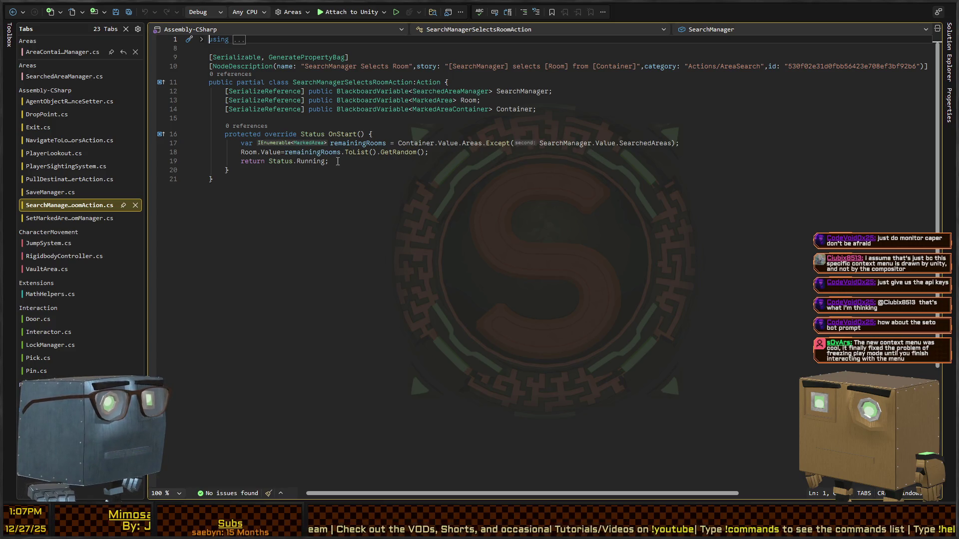
Insert an if(!remainingRooms.Any()) check above the random room assignment.
click(285, 152)
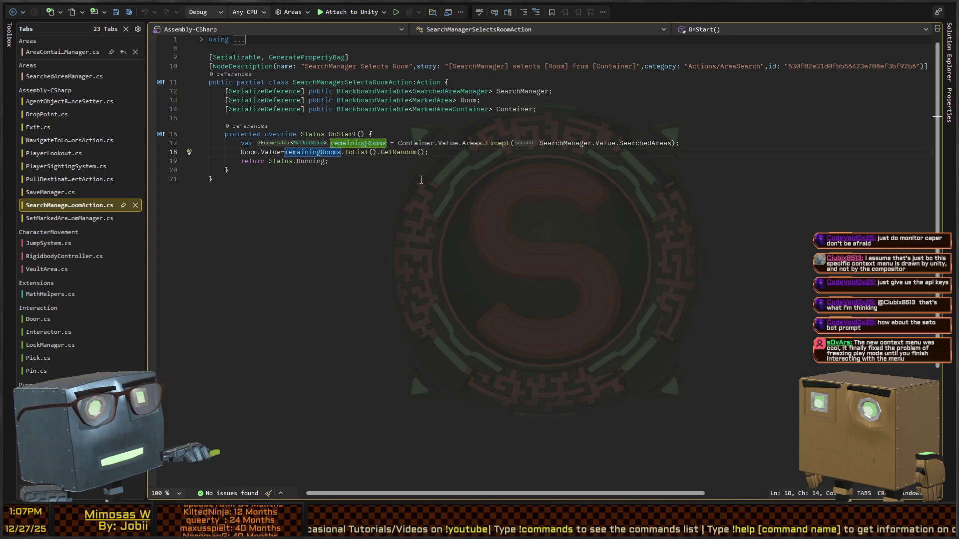
key(ctrl+shift+Right)
key(ctrl+shift+Right)
key(ctrl+shift+Right)
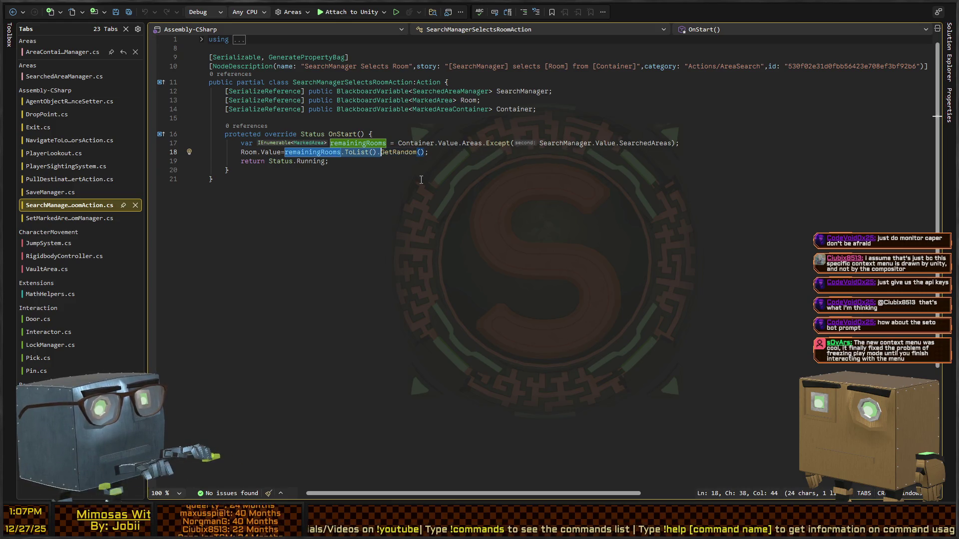
key(Right)
key(Right)
key(Right)
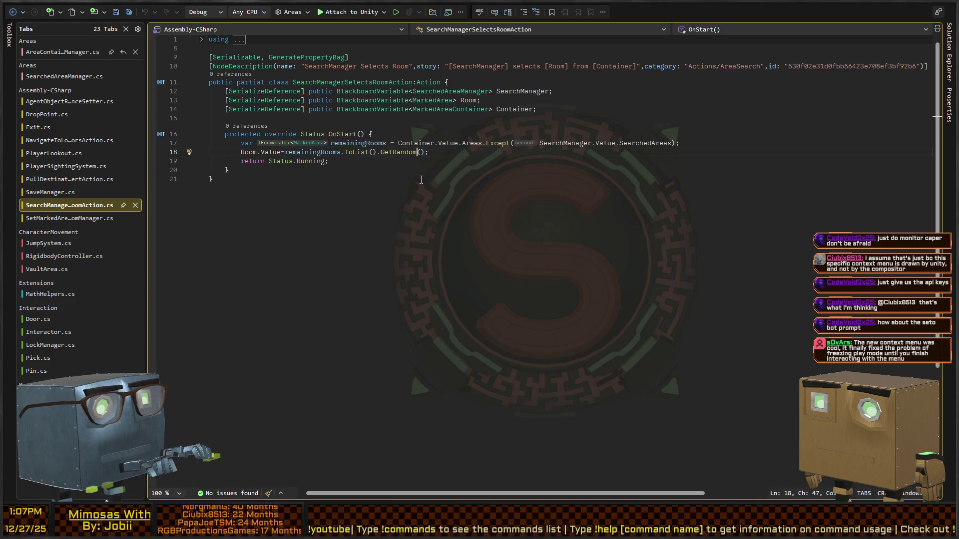
key(Left)
key(Left)
key(Left)
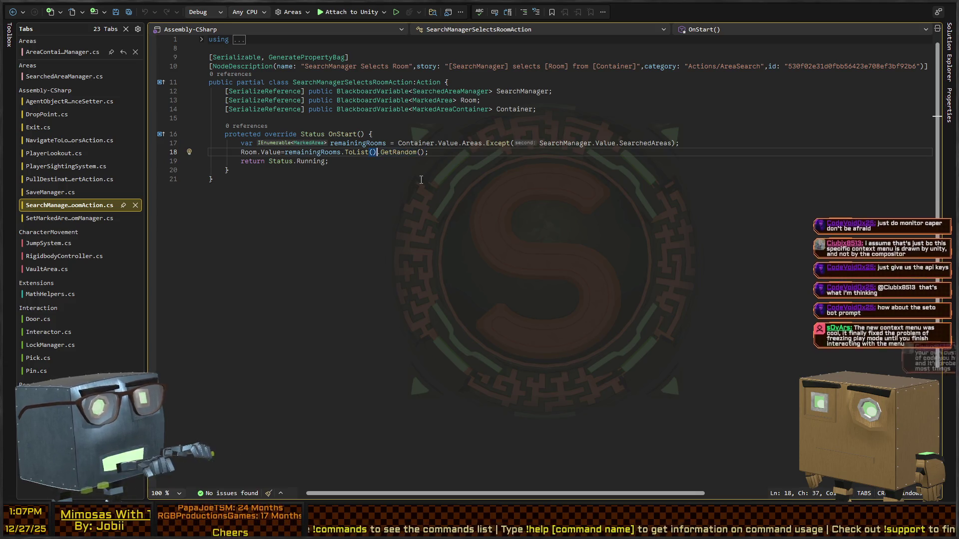
key(Left)
key(Left)
key(Left)
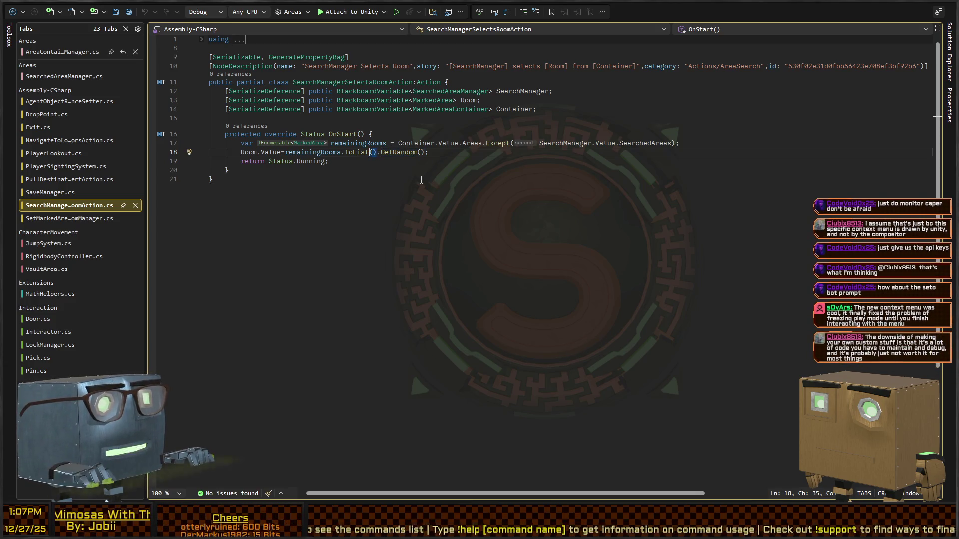
key(Left)
key(Left)
key(ctrl+w)
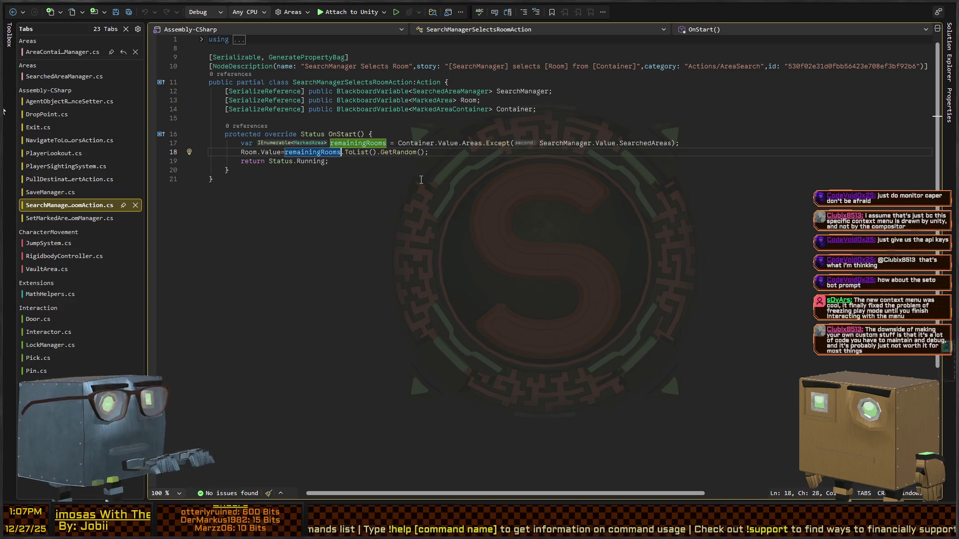
key(ctrl+Return)
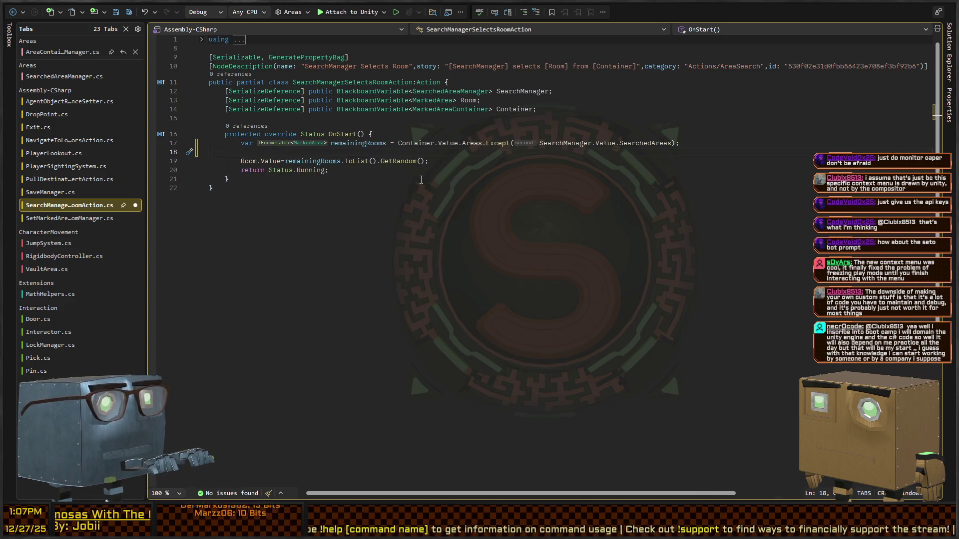
text(if(remainingRooms.Cou)
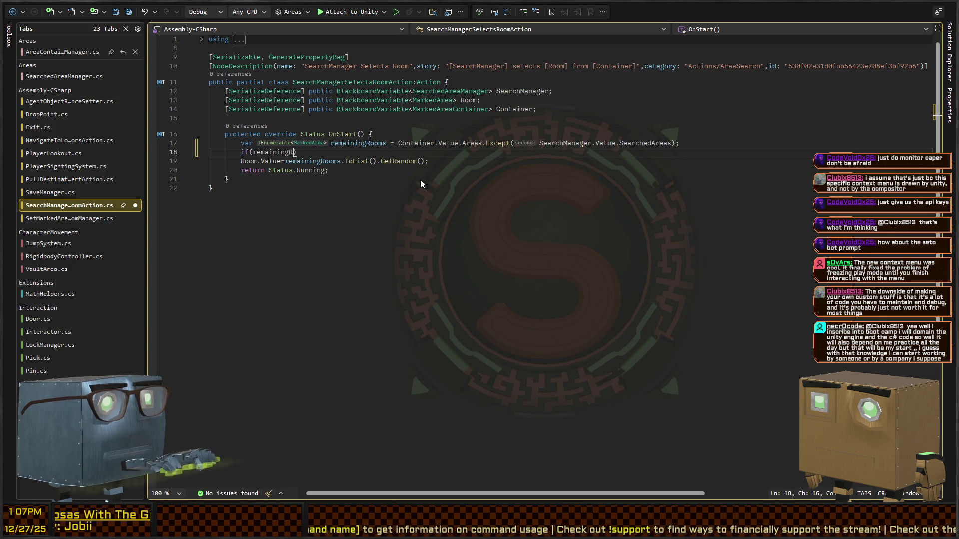
text(nt())
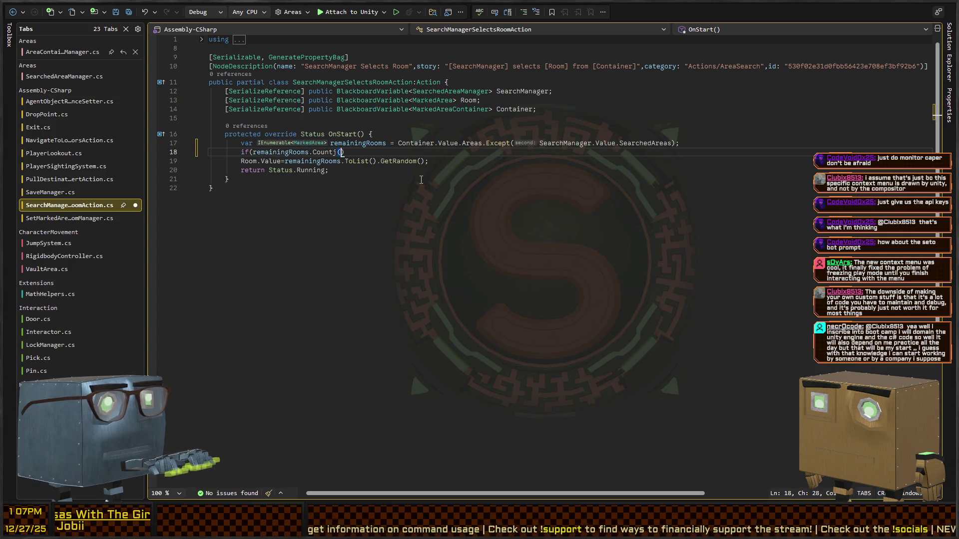
text(==0)
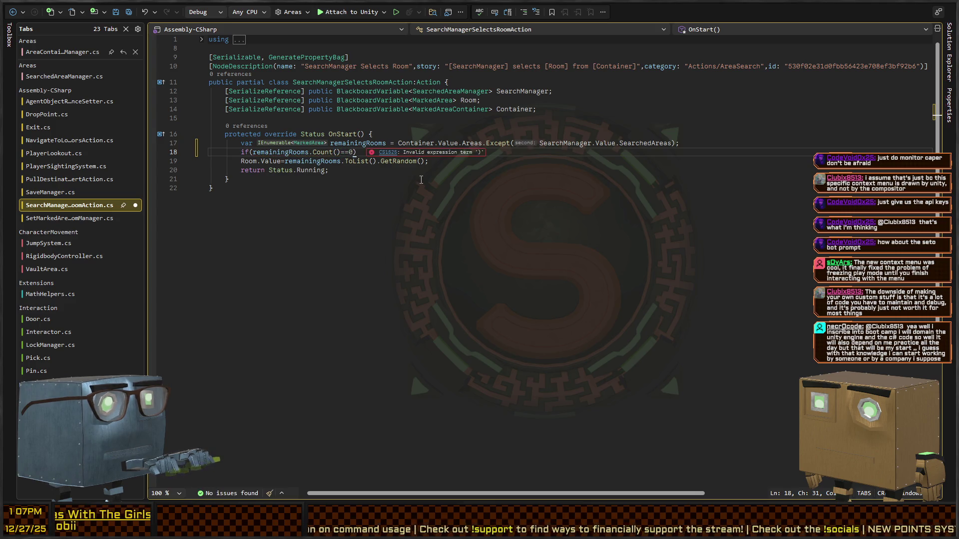
text())
key(BackSpace)
key(BackSpace)
key(BackSpace)
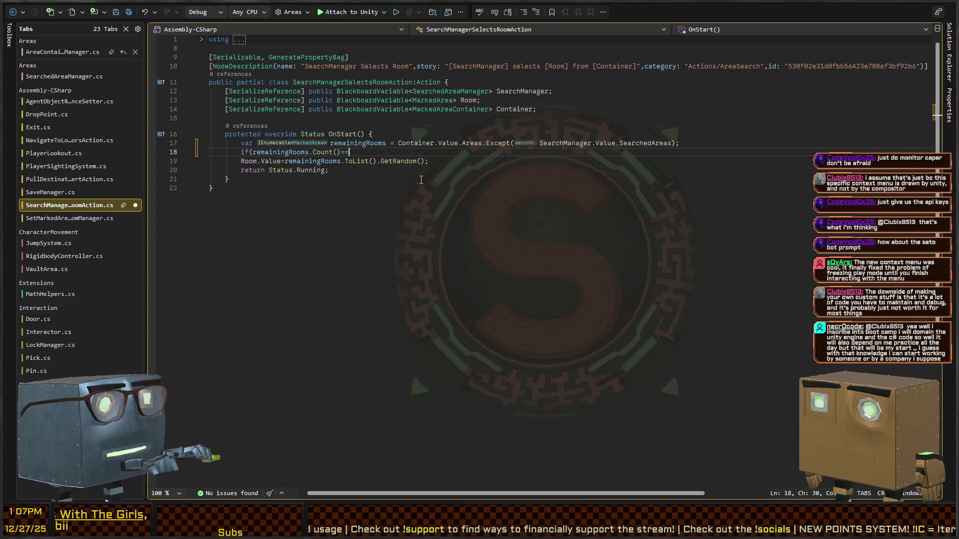
text(.Any())
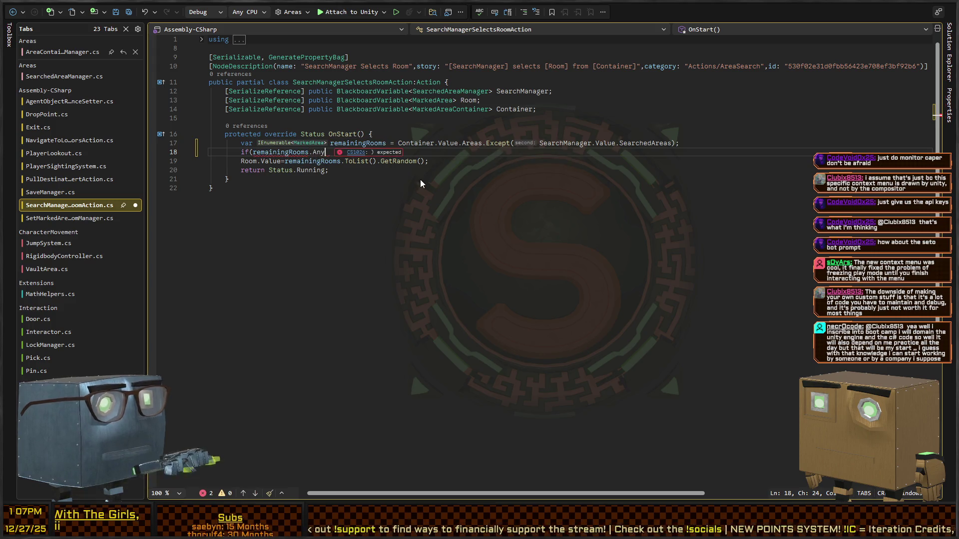
key(ctrl+Left)
key(ctrl+Left)
key(ctrl+Left)
text(!)
key(End)
text()R)
Fill the braced if-block with Room.Value=null; and return Status.Success;, then save the file.
key(BackSpace)
text(Room.Value=null;)
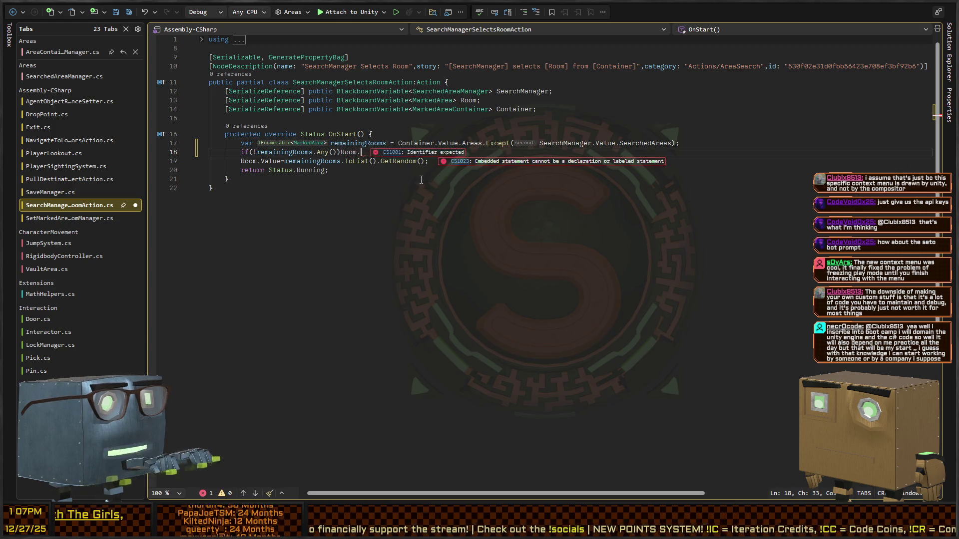
key(Return)
text(return Status.s)
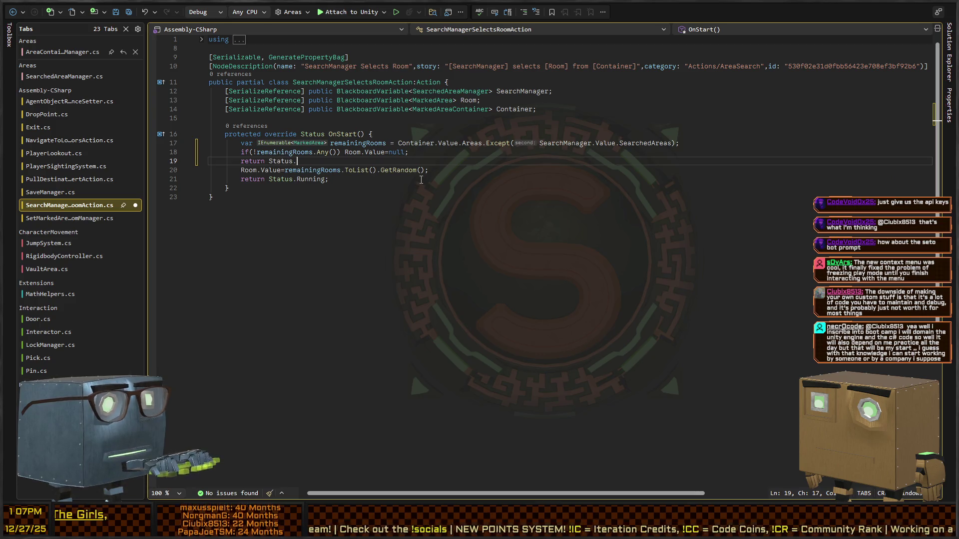
text(uccess)
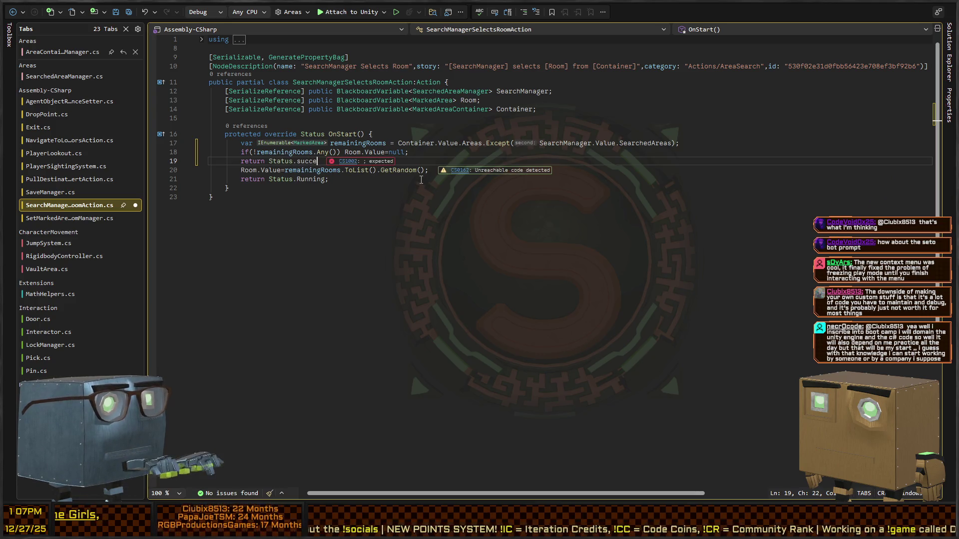
key(shift+Up)
key(shift+Right)
key(shift+Right)
key(shift+Right)
key(shift+Right)
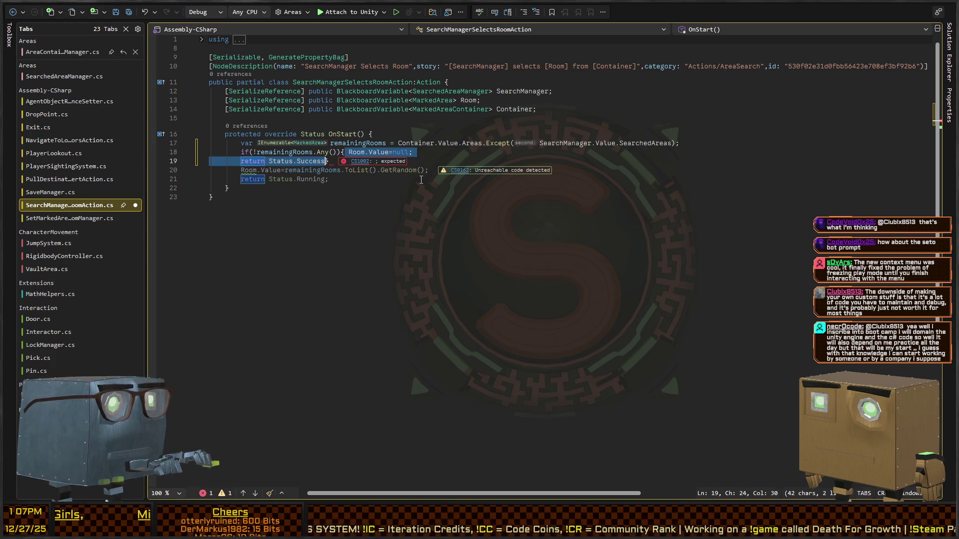
text({)
key(Down)
key(Down)
key(Down)
key(Up)
key(Up)
key(Up)
key(End)
key(Left)
key(Return)
key(Up)
key(End)
text(;)
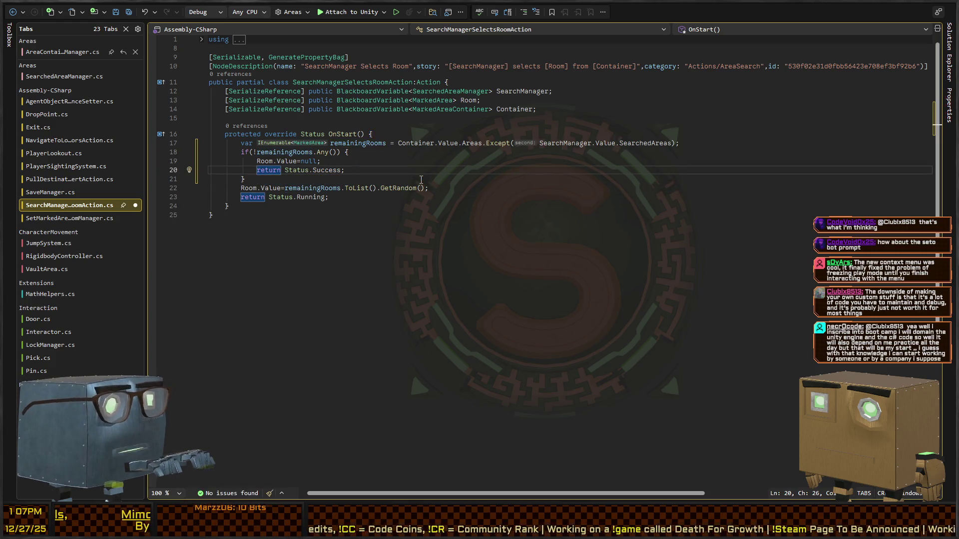
key(ctrl+s)
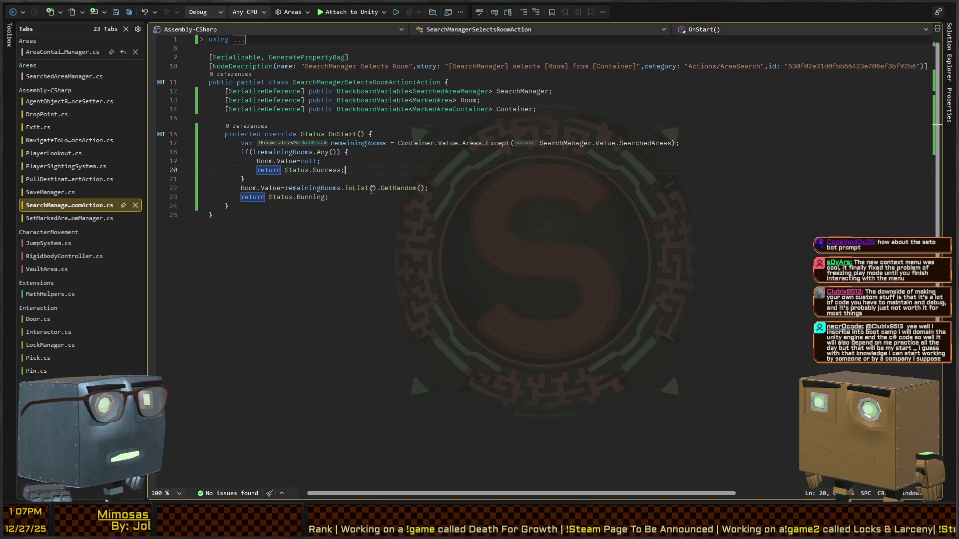
Go to SearchedAreaManager's definition and open the AddToSearchedAreasAction script.
click(458, 190)
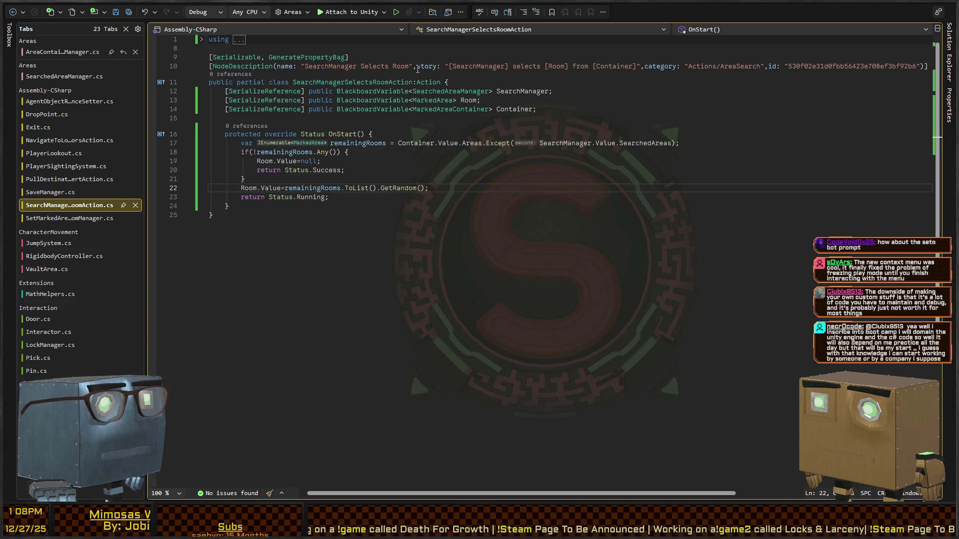
ctrl+click(479, 93)
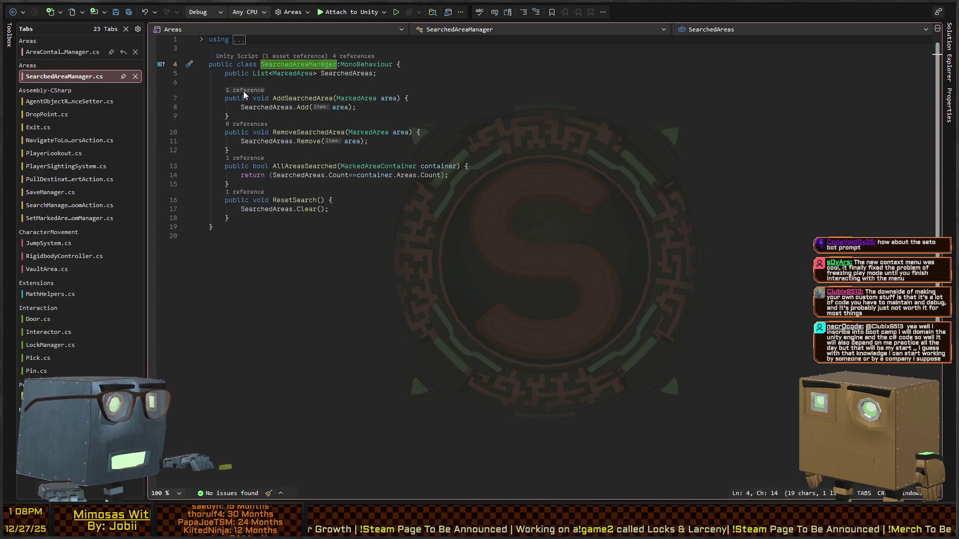
ctrl+click(299, 98)
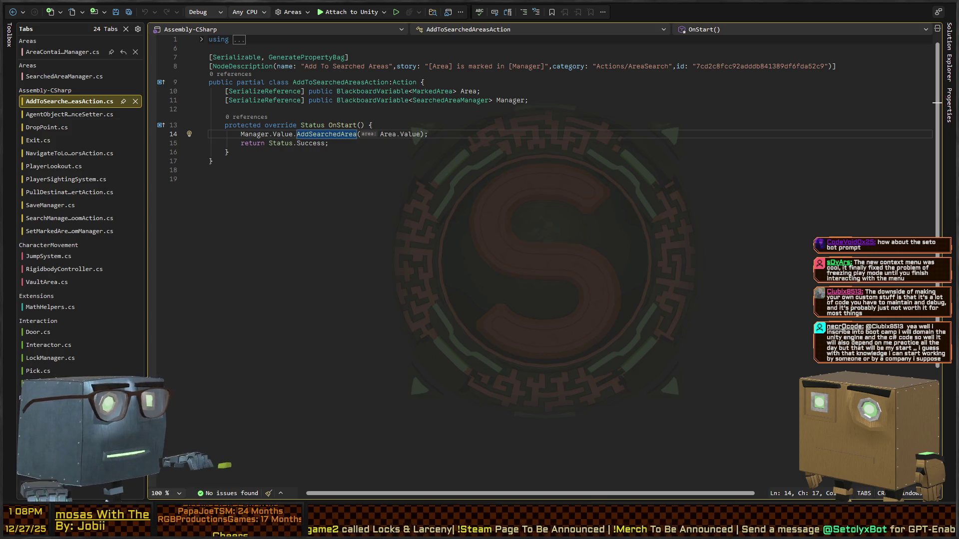
key(alt+Tab)
key(shift+space)
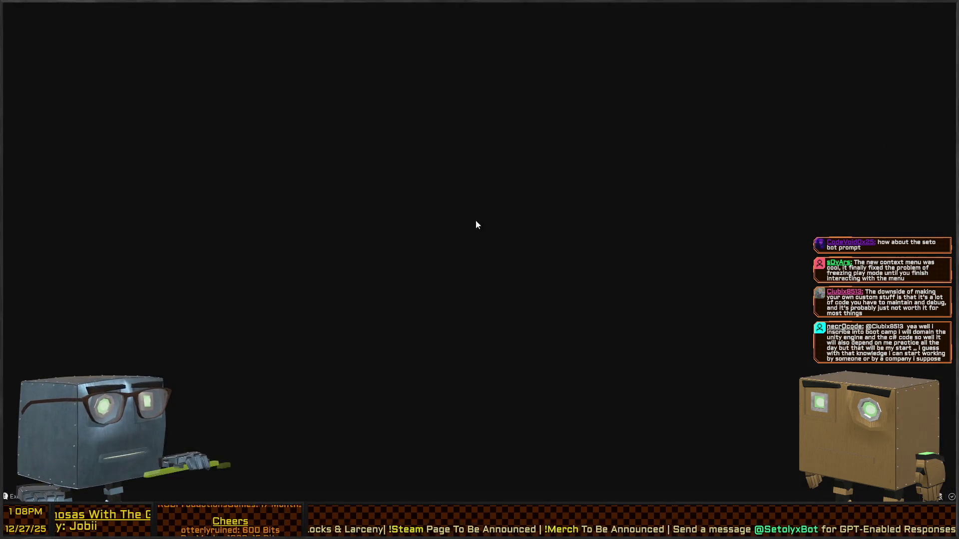
Pan the maximized graph so the Repeat loop and null-room branch are centred.
mouse_move(370, 186)
mouse_down()
mouse_move(533, 177)
mouse_move(503, 173)
mouse_up()
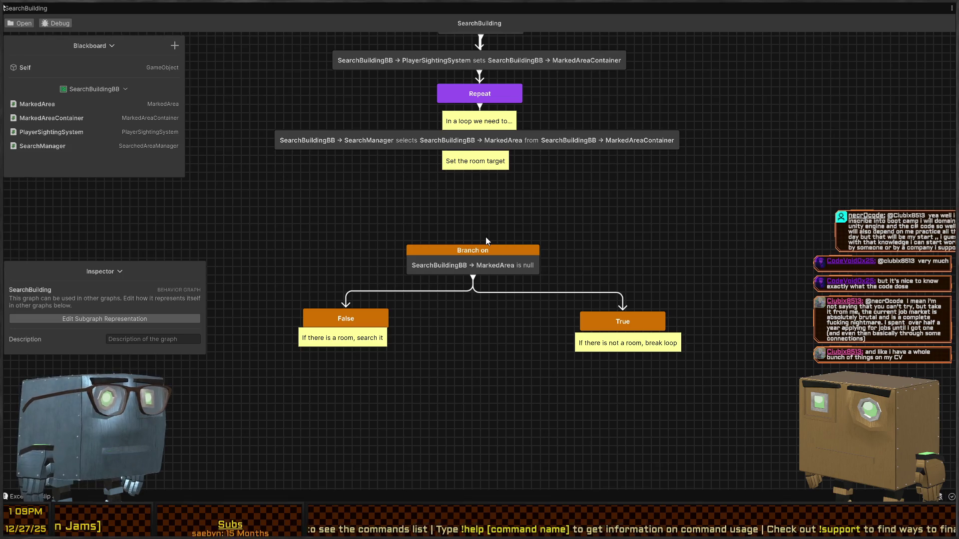
drag(737, 240, 294, 372)
mouse_move(481, 253)
mouse_down()
mouse_move(473, 207)
mouse_move(484, 184)
mouse_up()
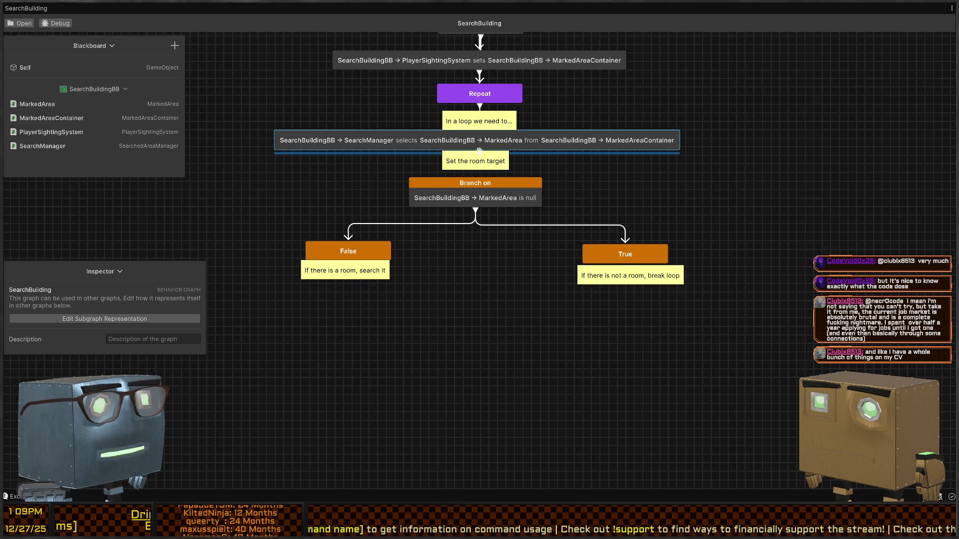
drag(479, 152, 475, 184)
mouse_move(685, 237)
mouse_down()
mouse_move(652, 294)
mouse_move(595, 320)
mouse_move(270, 309)
mouse_up()
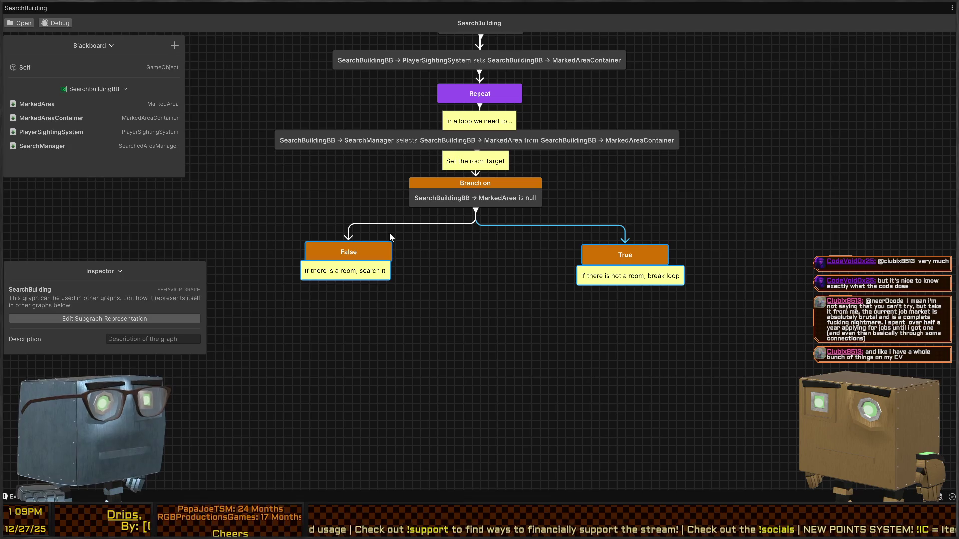
drag(373, 242, 364, 229)
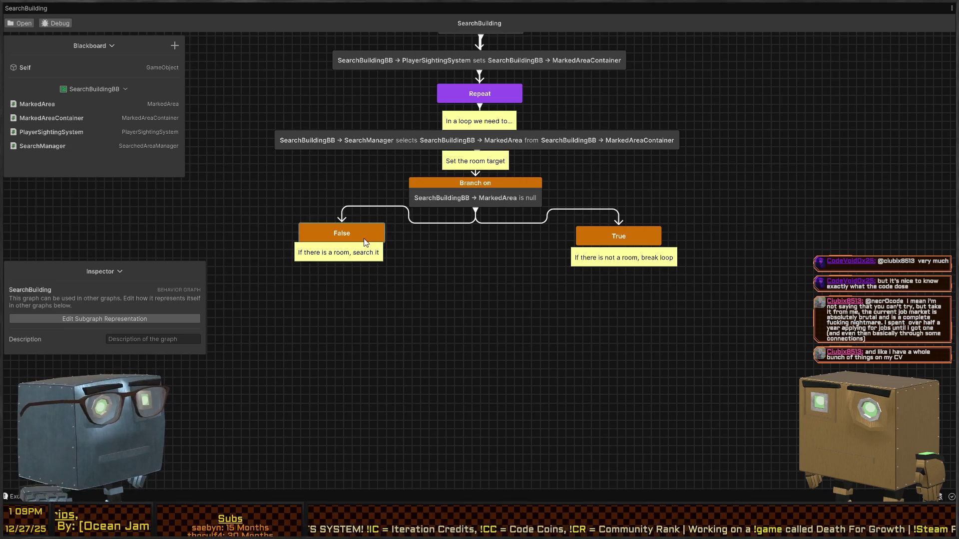
drag(358, 252, 360, 259)
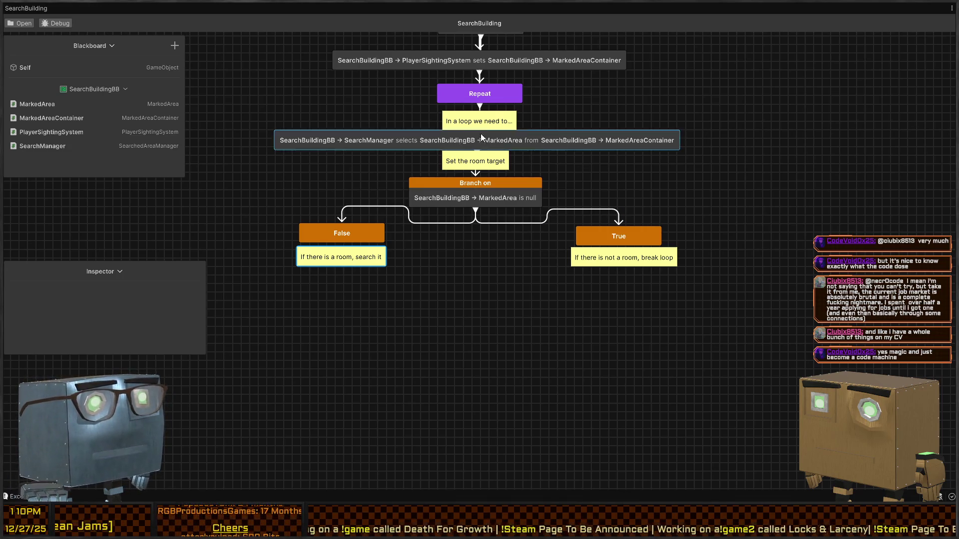
click(467, 246)
drag(348, 233, 346, 233)
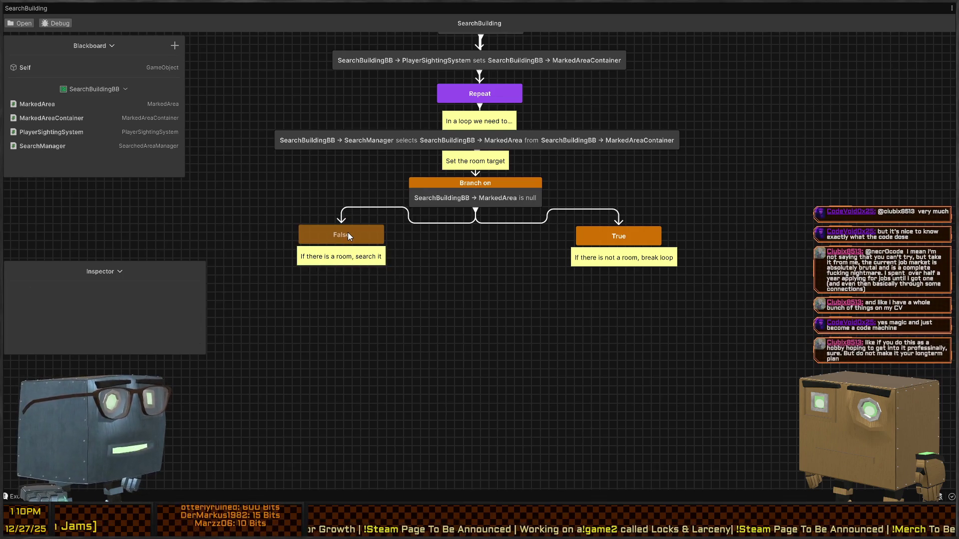
click(348, 234)
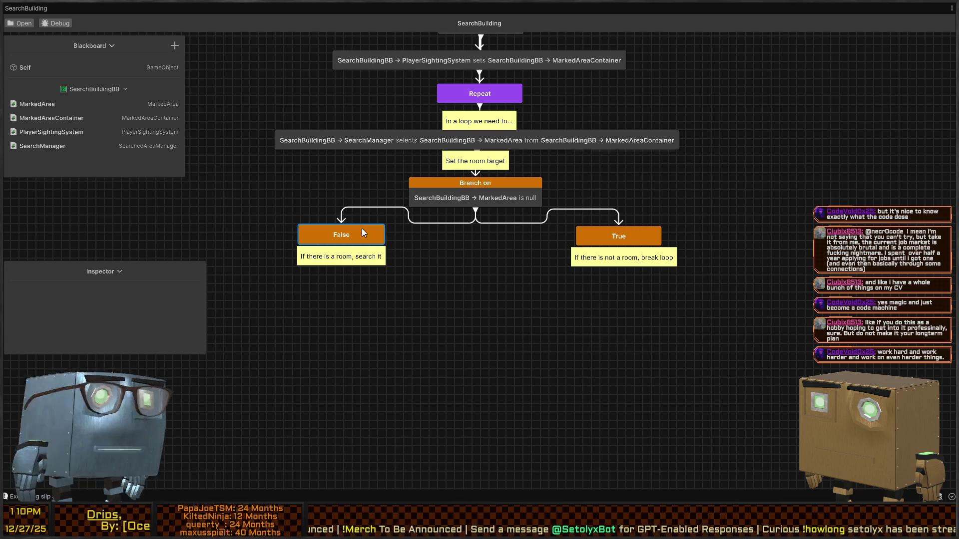
Select the False and True nodes with their comments and lower them below Branch on.
scroll(519, 255, up, 2)
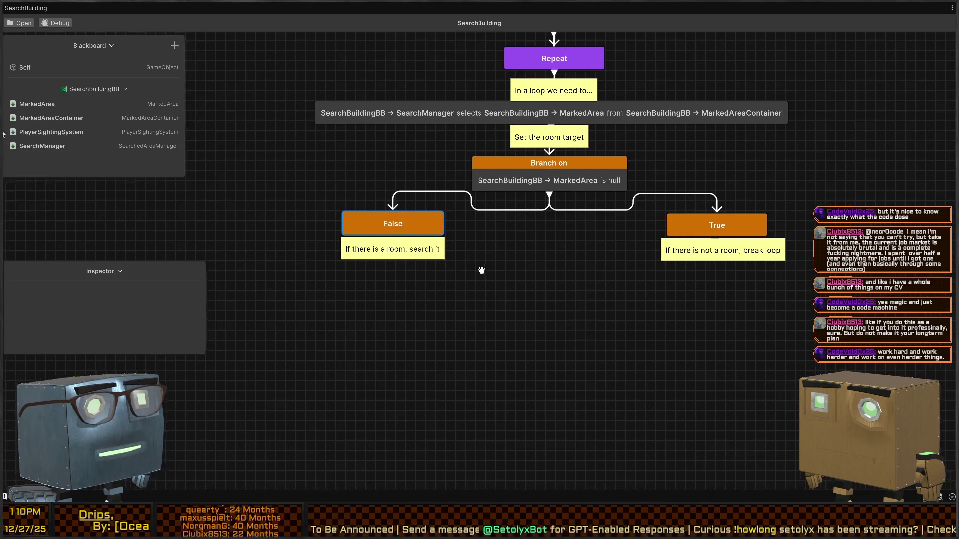
drag(749, 303, 634, 219)
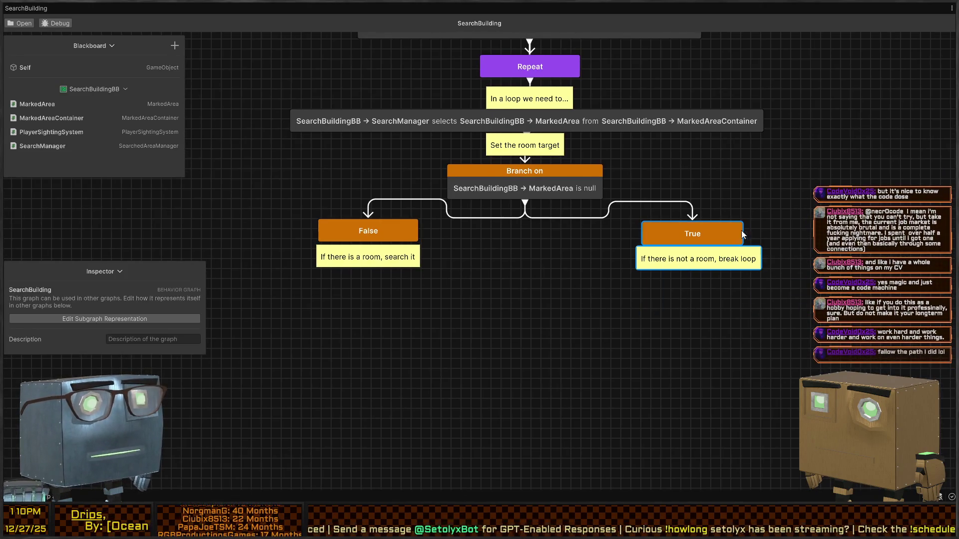
drag(439, 317, 262, 256)
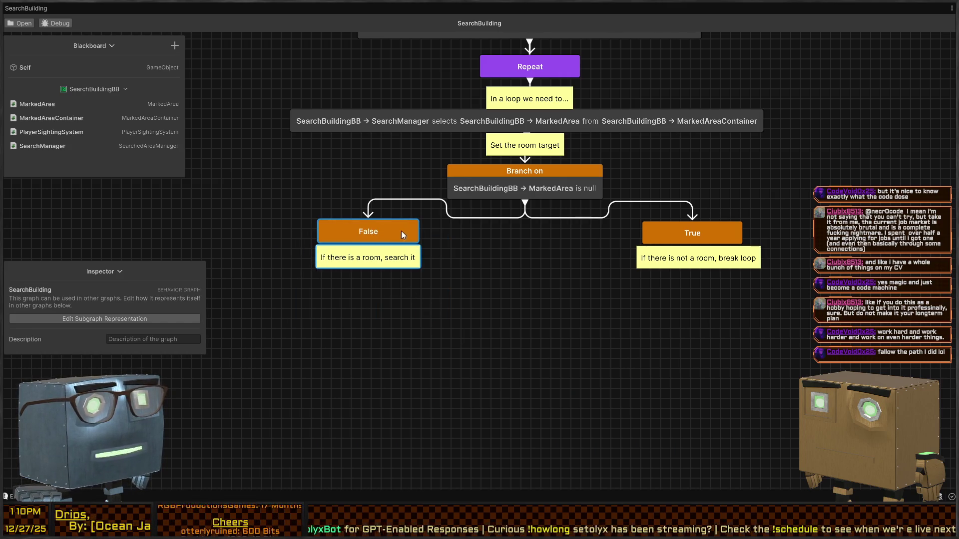
drag(794, 238, 373, 291)
drag(400, 232, 400, 246)
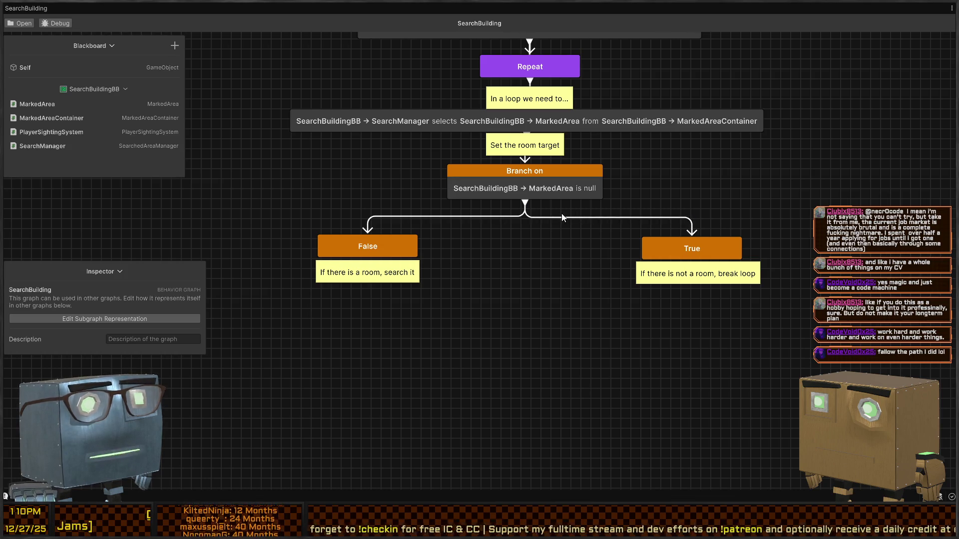
drag(563, 273, 568, 256)
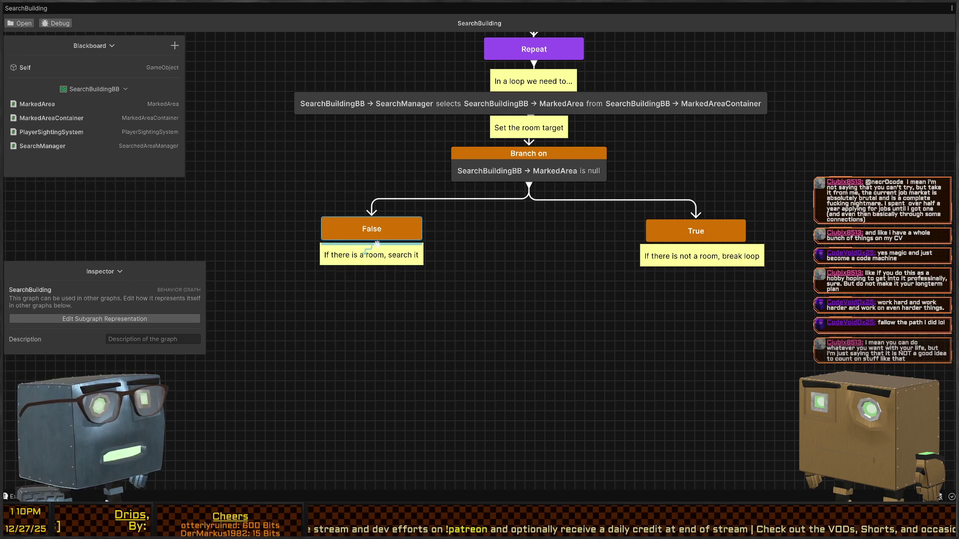
key(space)
Add a 'NavAgent moves to point in Bounds' node found via 'move' under the False branch.
text(search)
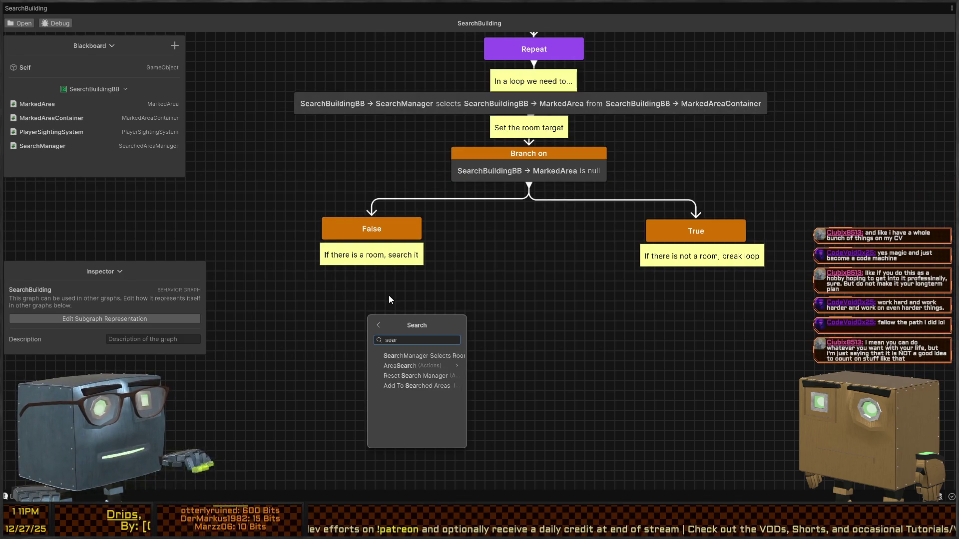
key(Home)
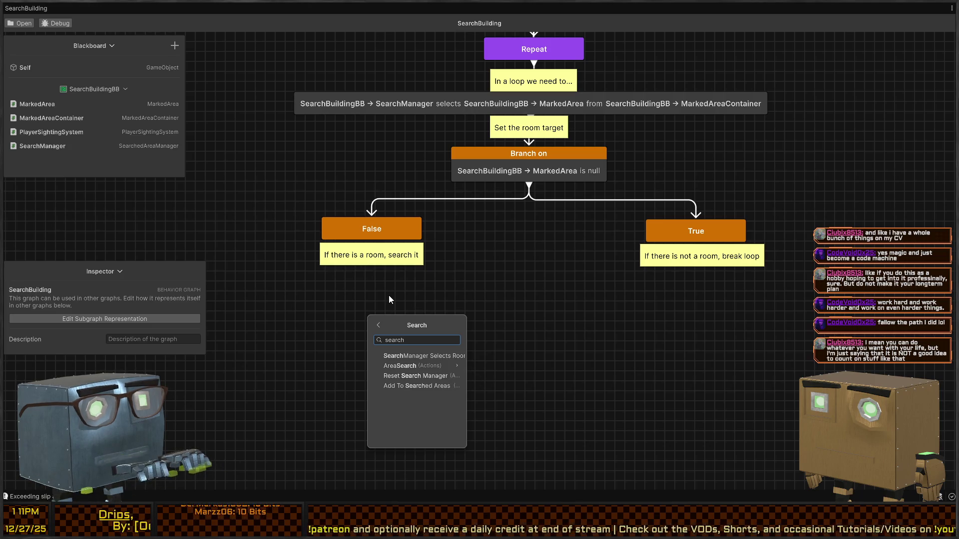
key(ctrl+a)
text(room)
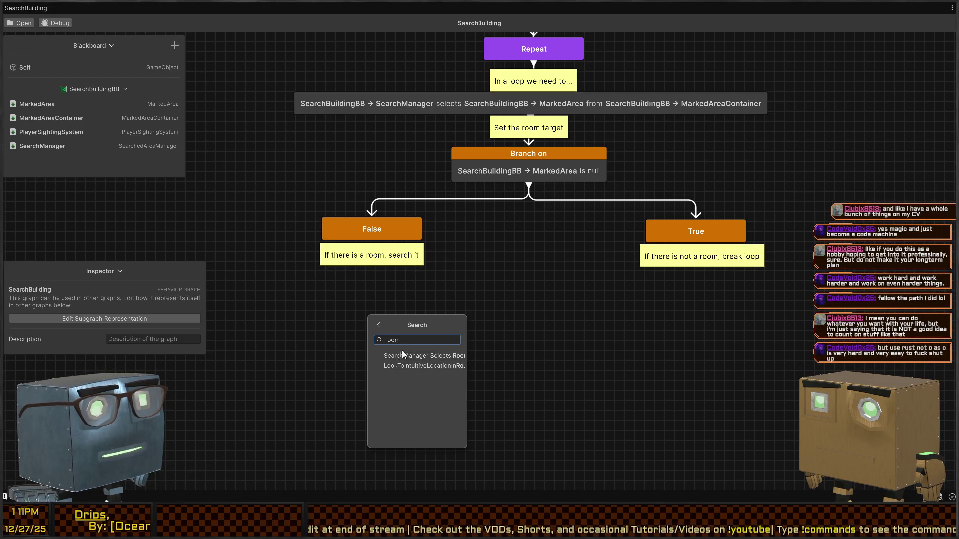
key(ctrl+a)
text(move)
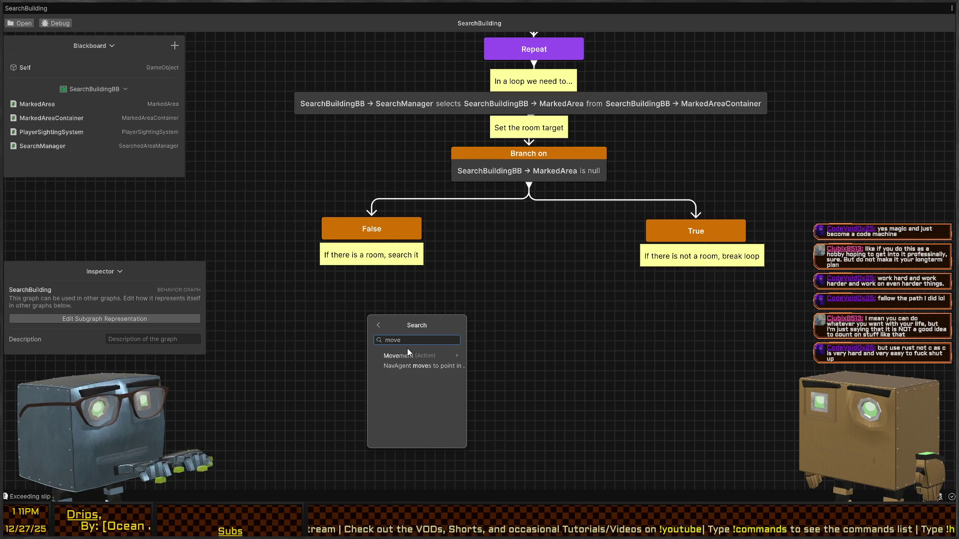
key(Return)
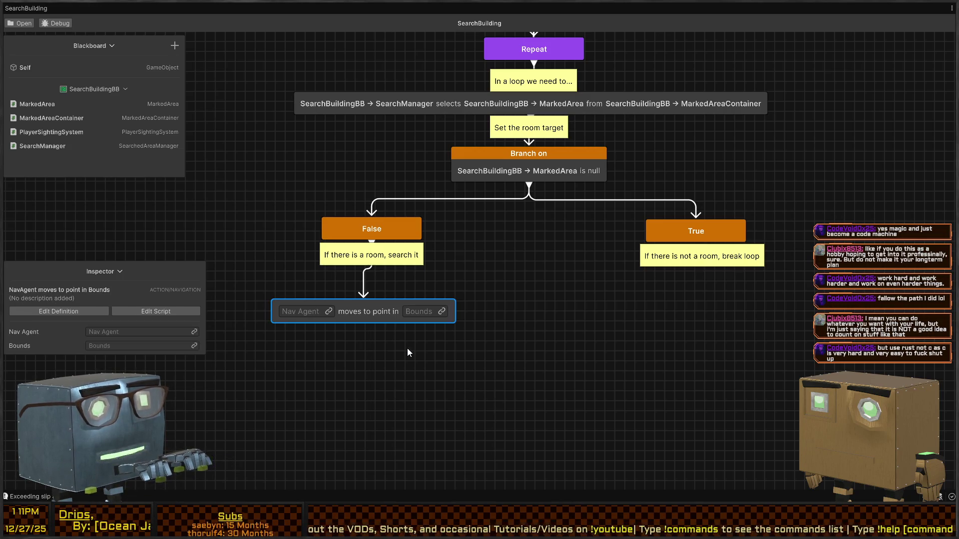
drag(375, 306, 380, 289)
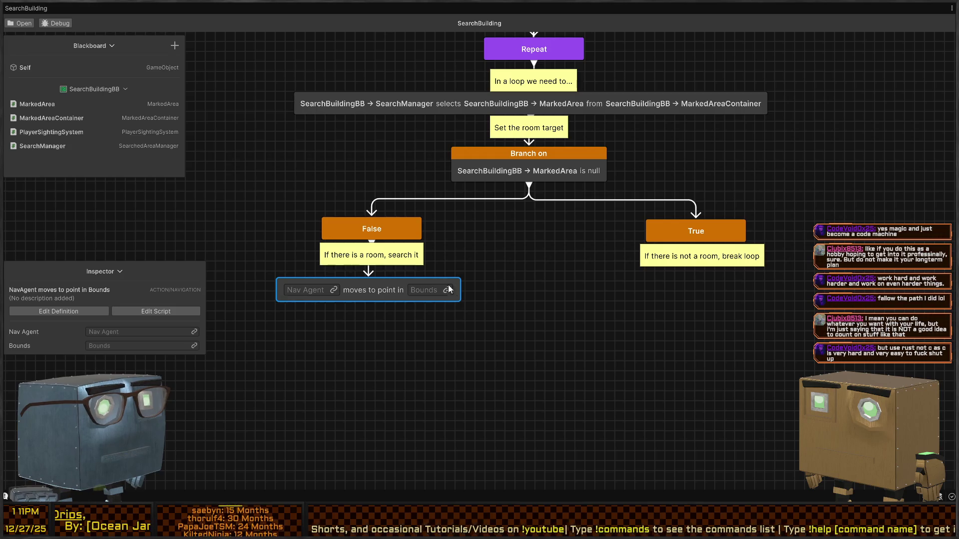
Link the node's Bounds input to SearchBuildingBB MarkedArea and un-maximize the graph window.
click(446, 291)
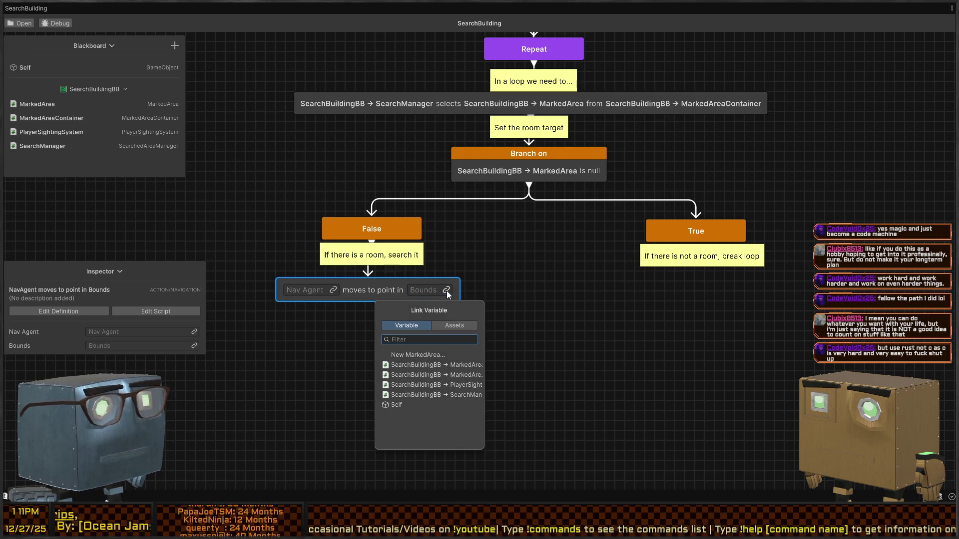
click(454, 367)
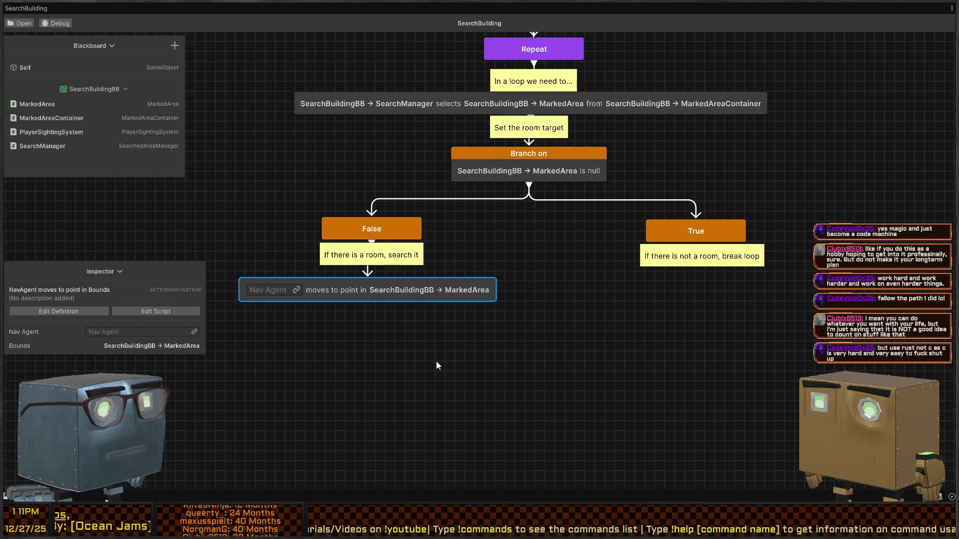
click(297, 290)
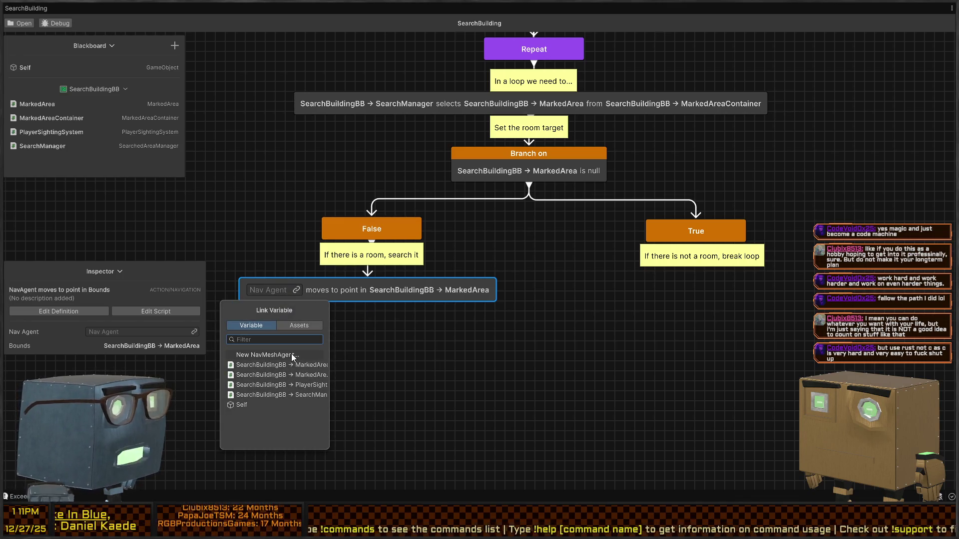
key(Escape)
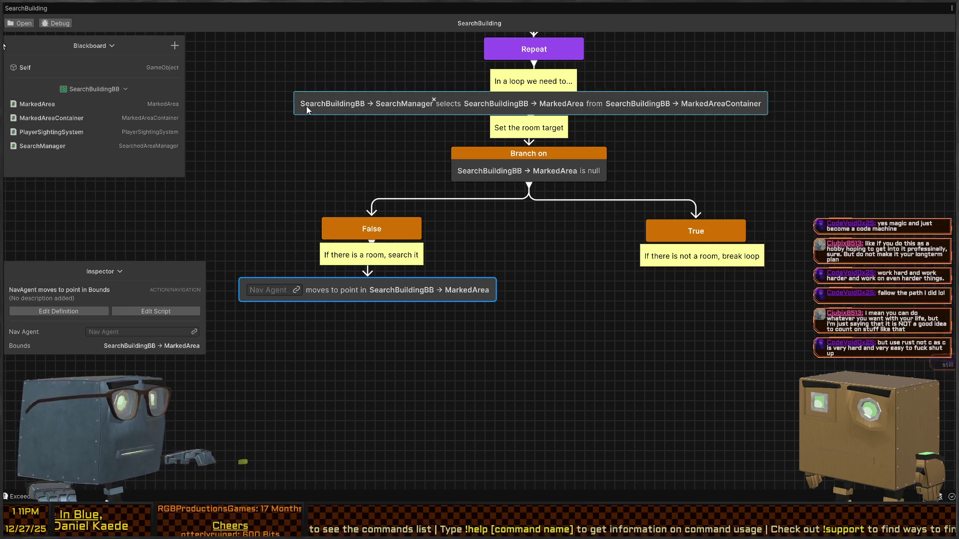
drag(271, 146, 239, 146)
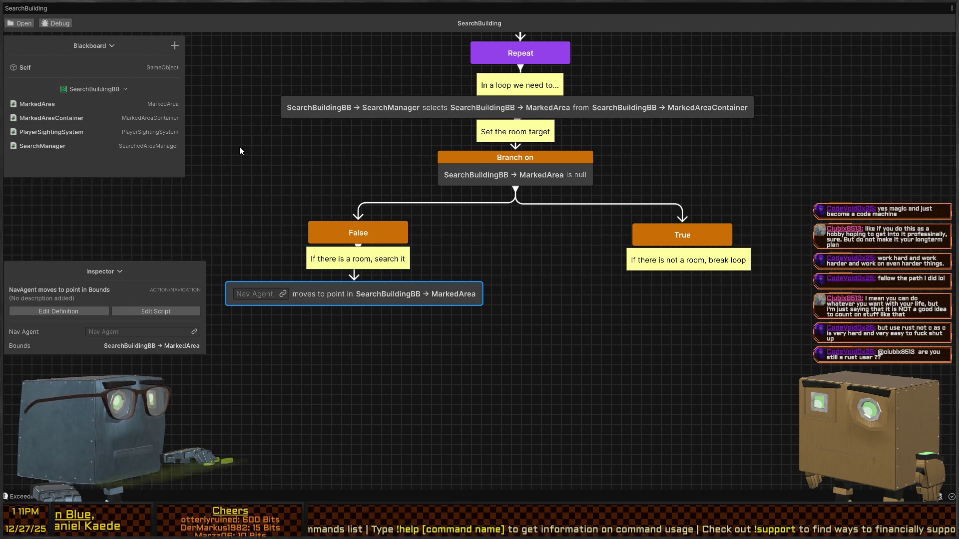
key(shift+space)
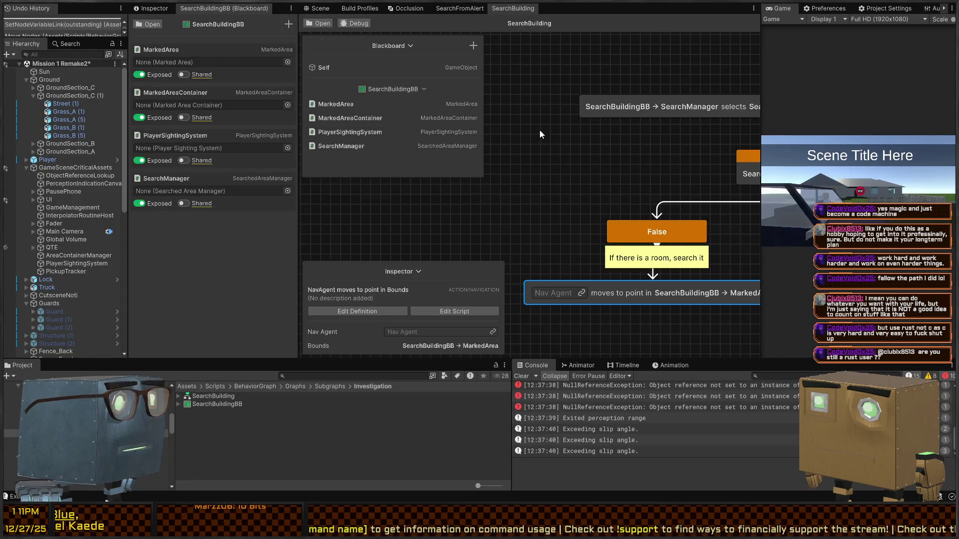
Add a Nav Mesh Agent blackboard variable named NavMeshAgent and drag it to the top.
click(288, 25)
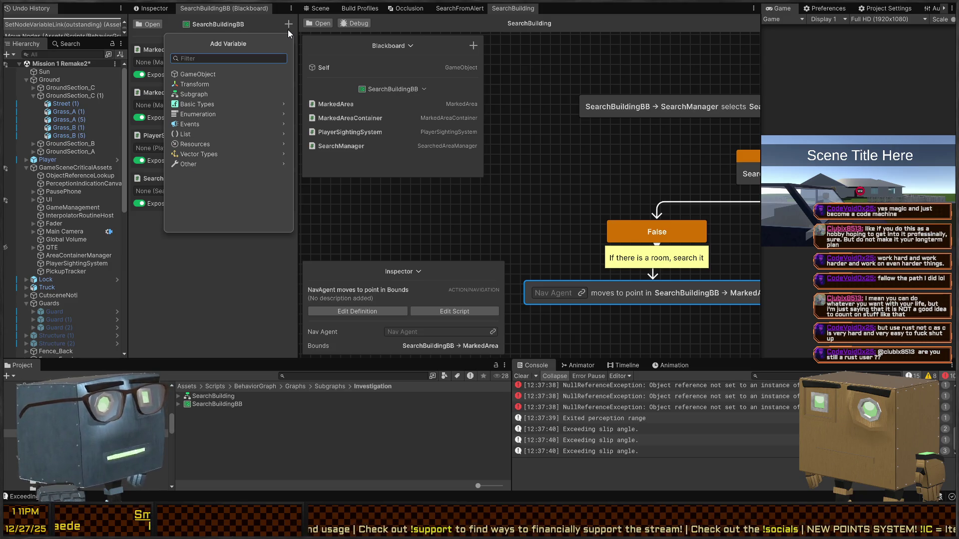
text(navmesh)
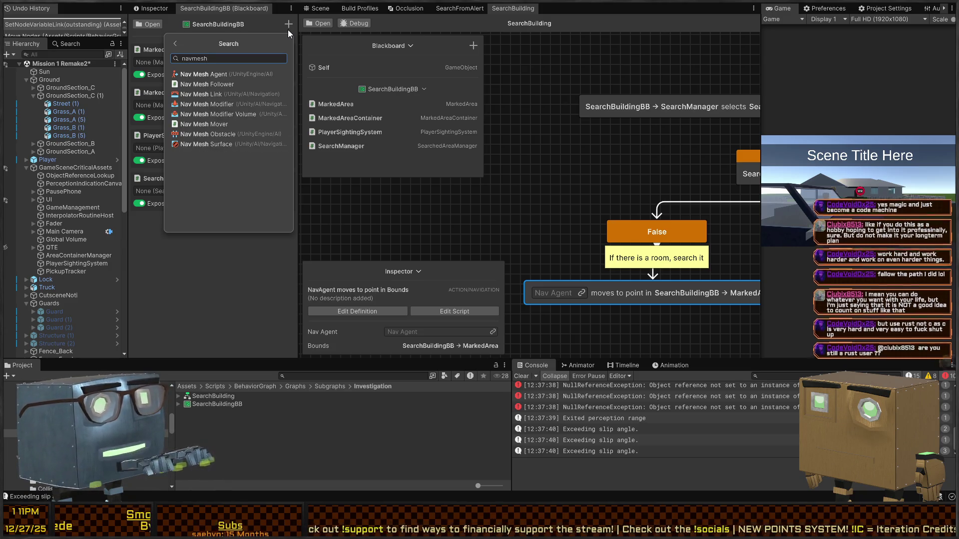
key(Return)
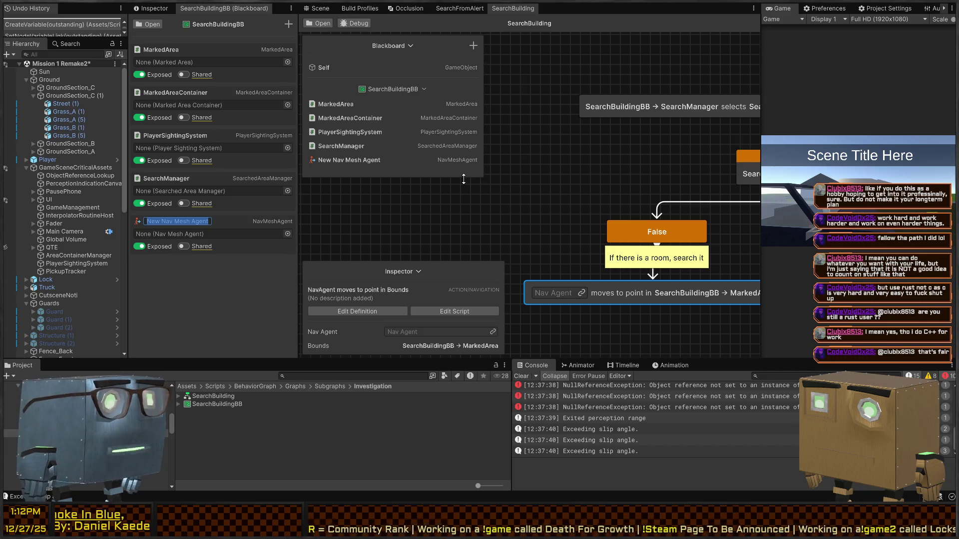
text(N)
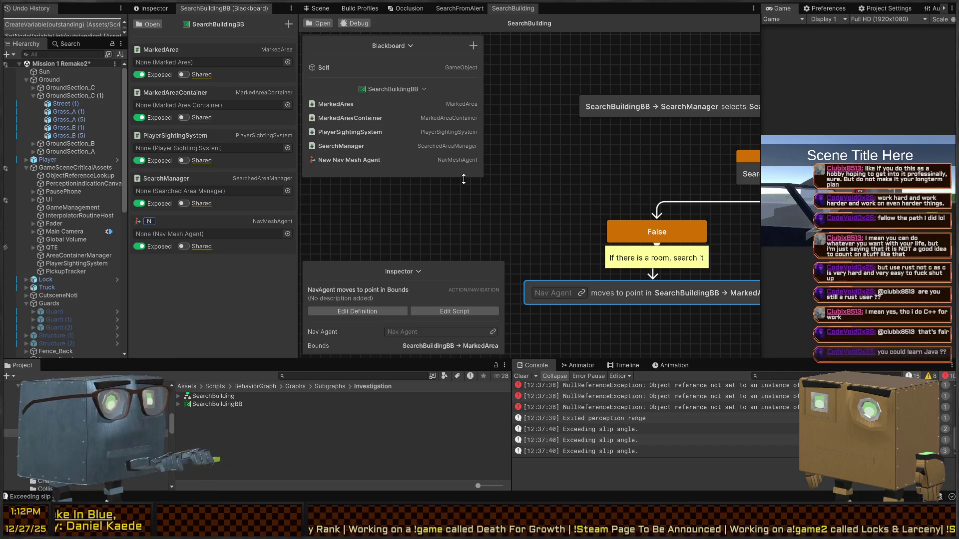
text(avMeshAgent)
key(Return)
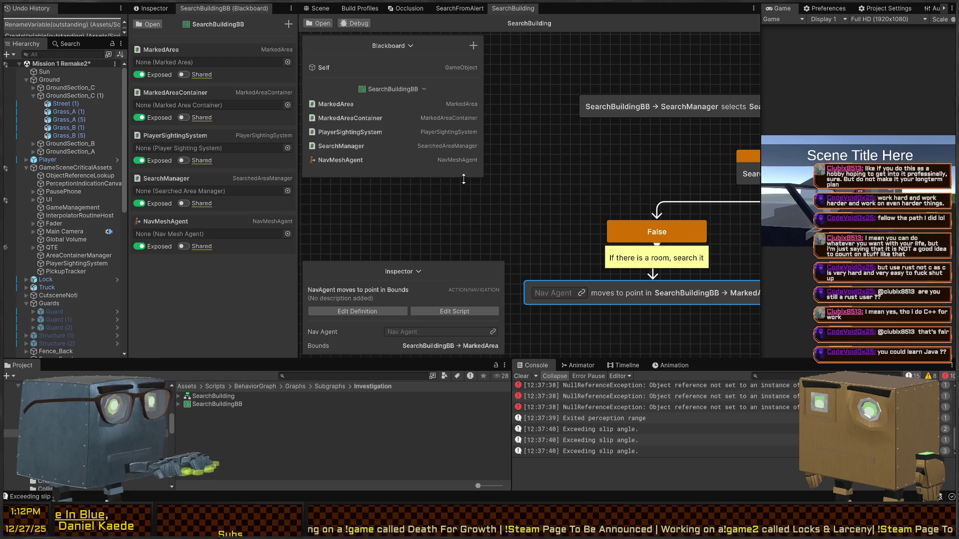
mouse_move(210, 224)
mouse_down()
mouse_move(203, 59)
mouse_move(190, 48)
mouse_up()
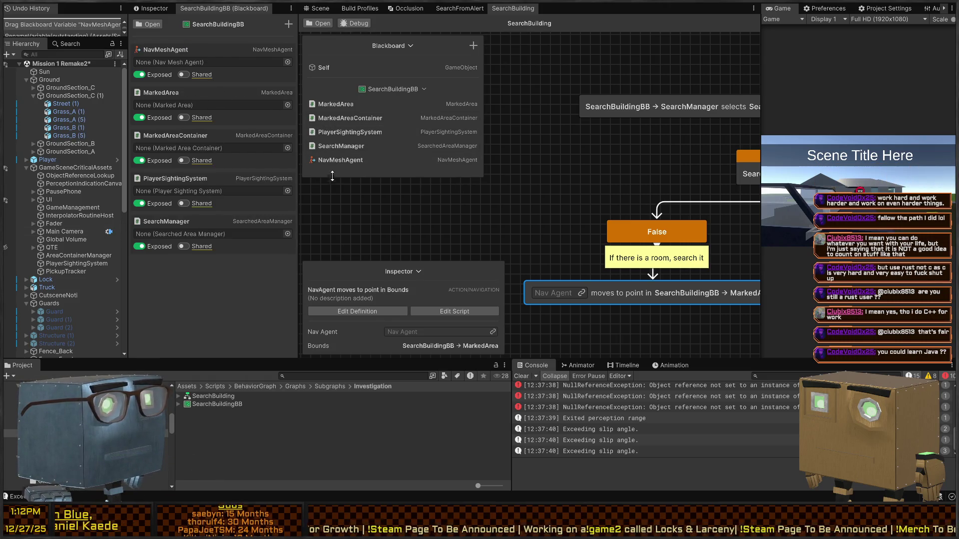